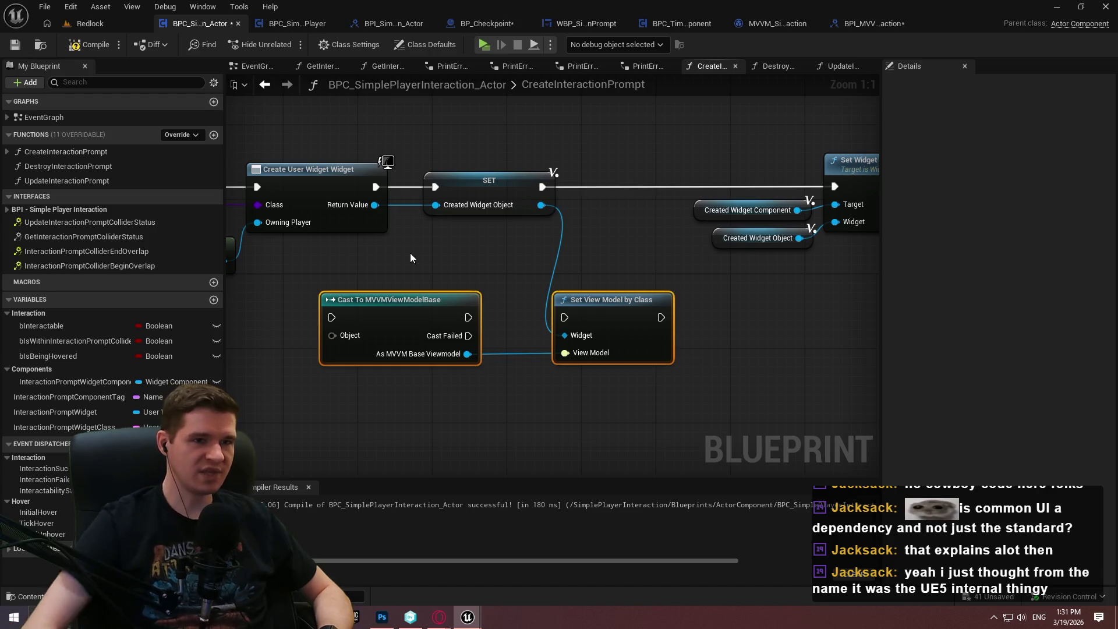
Open the Plugins browser from the Edit menu and search for 'common'.
click(77, 8)
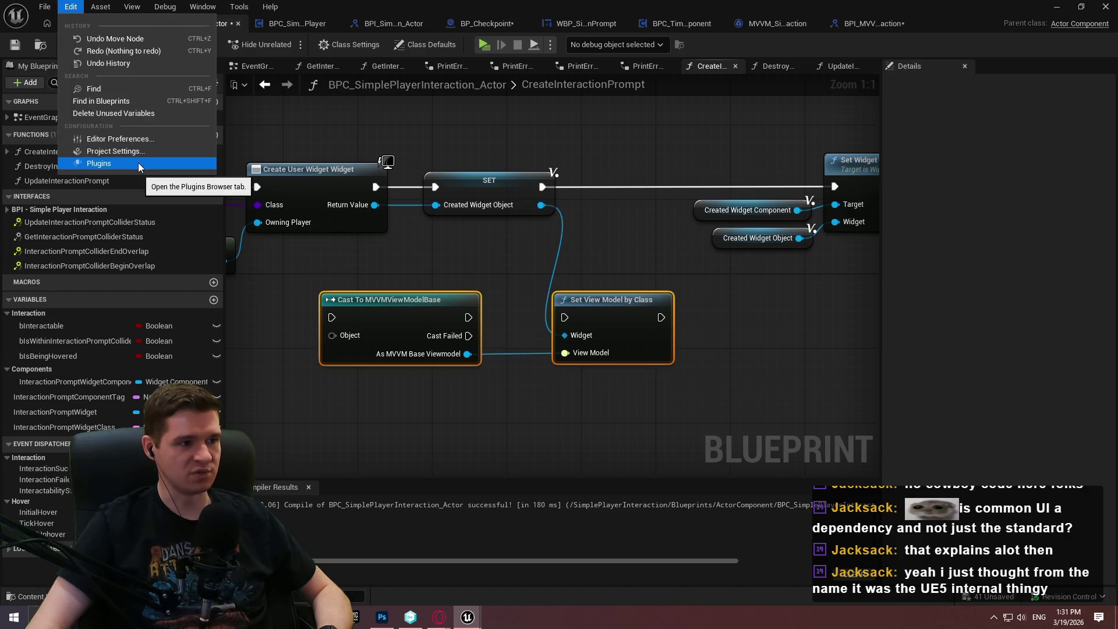
click(138, 162)
text(com)
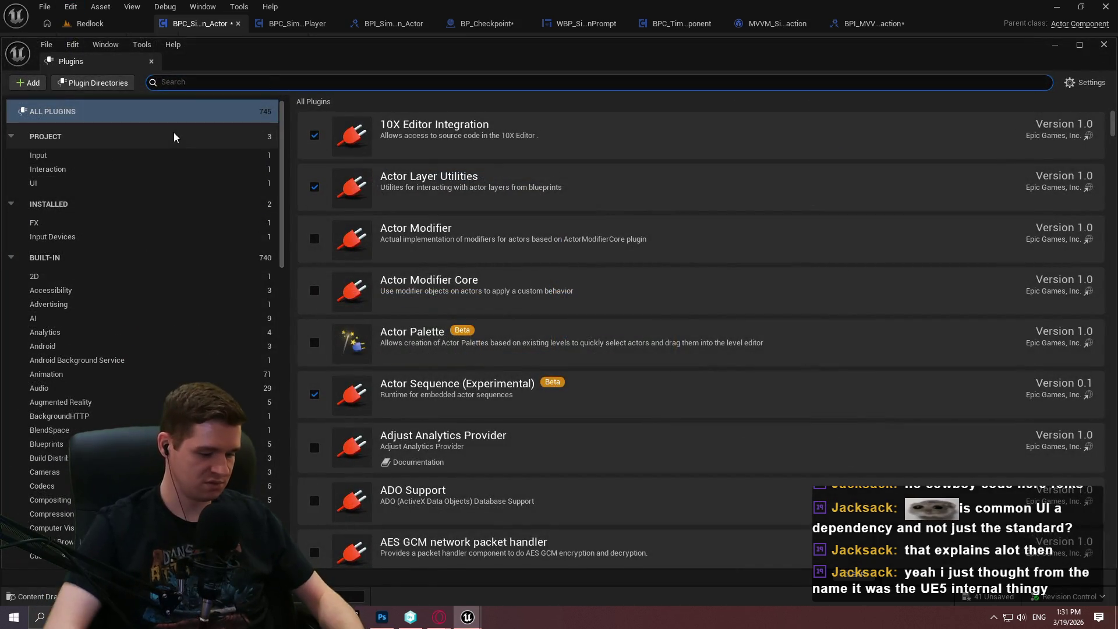
text(mon)
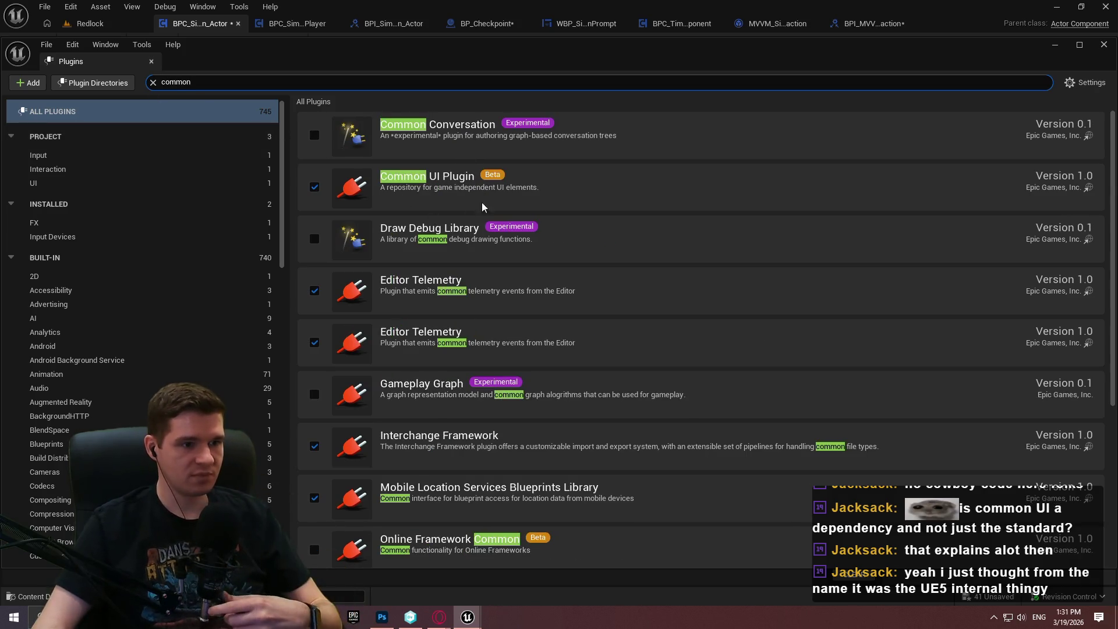
Browse the Common plugin results, then narrow the list to the project's UI plugins.
scroll(454, 202, down, 2)
scroll(466, 233, down, 4)
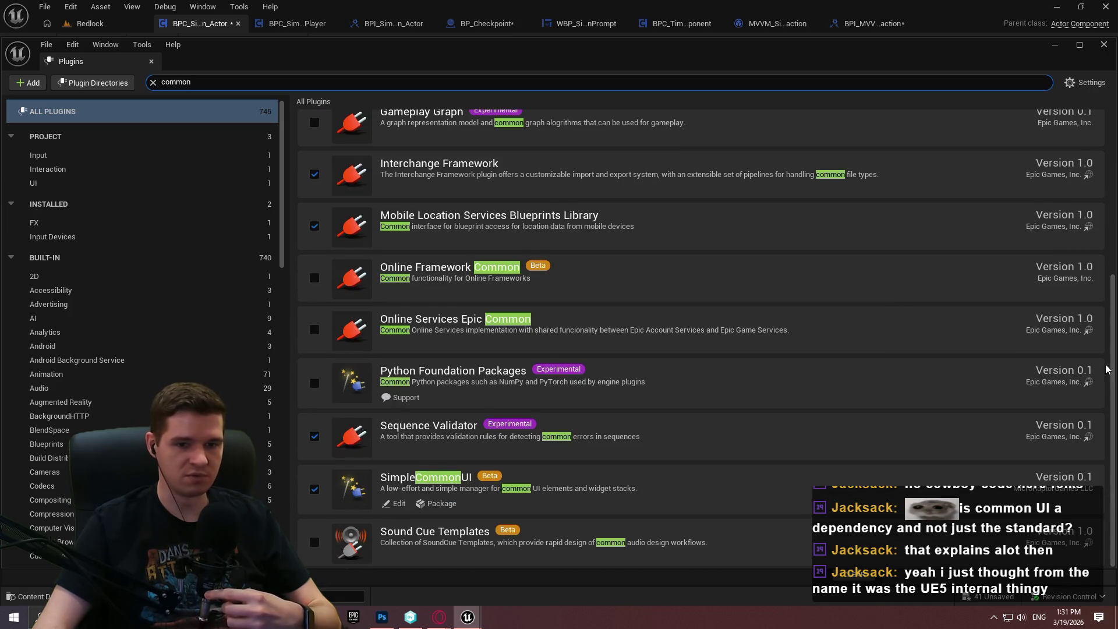
drag(1110, 368, 1092, 116)
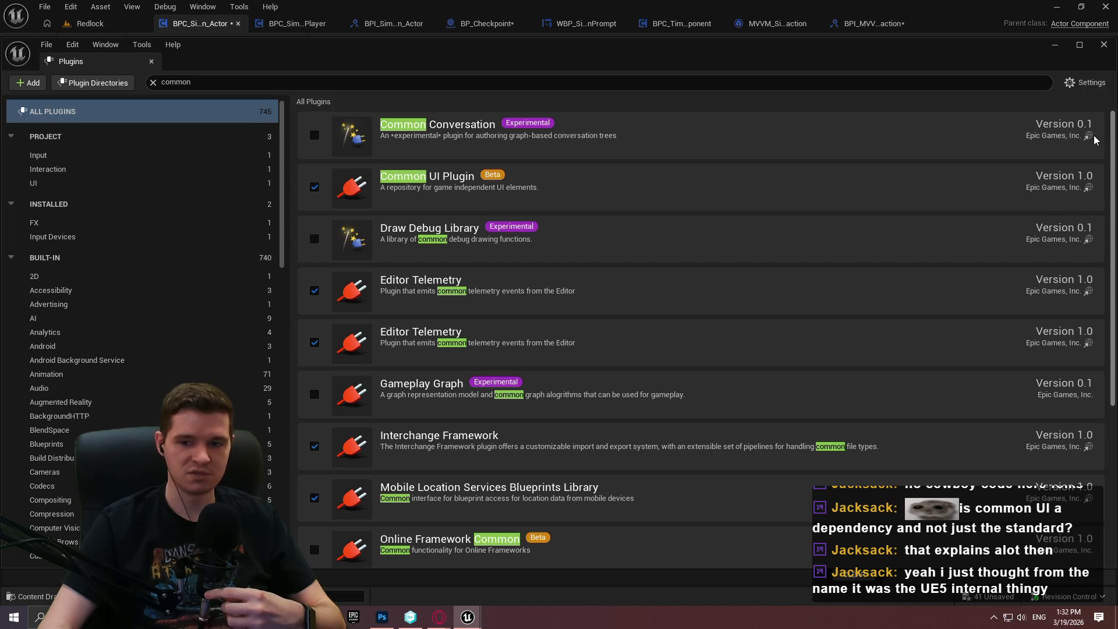
scroll(1094, 288, down, 5)
scroll(1110, 204, up, 3)
scroll(1110, 203, up, 3)
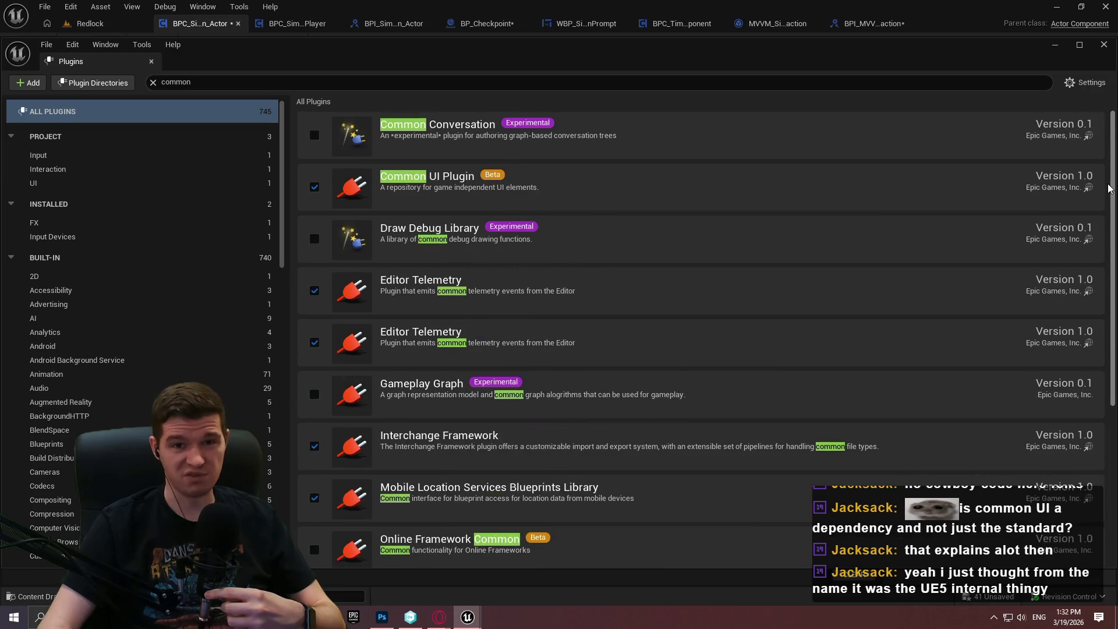
scroll(1110, 192, down, 5)
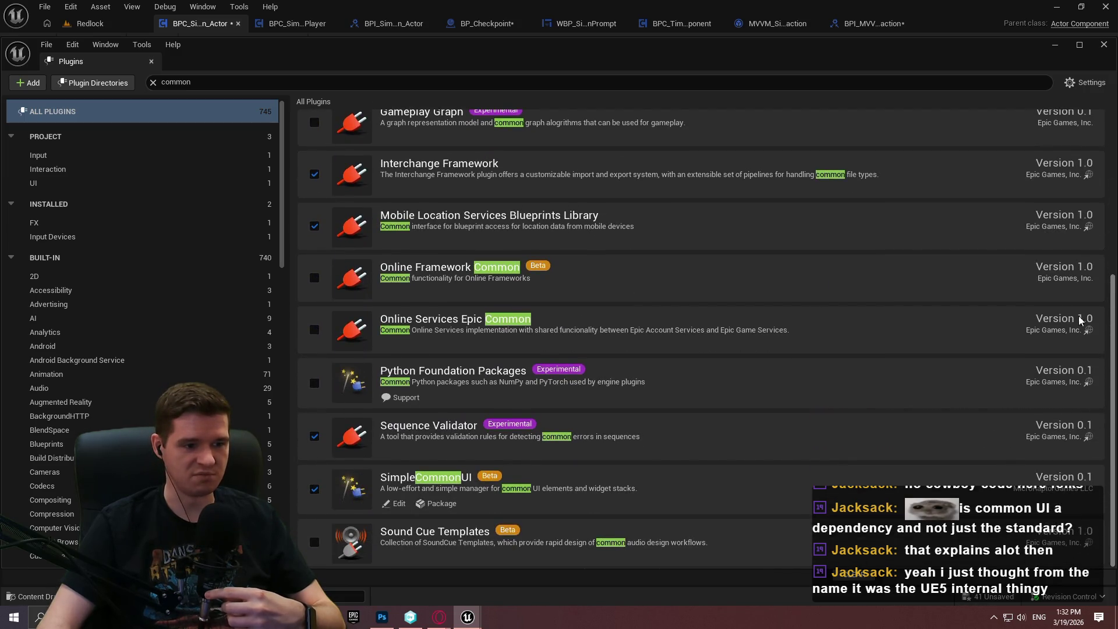
scroll(1083, 335, up, 5)
scroll(1069, 186, down, 5)
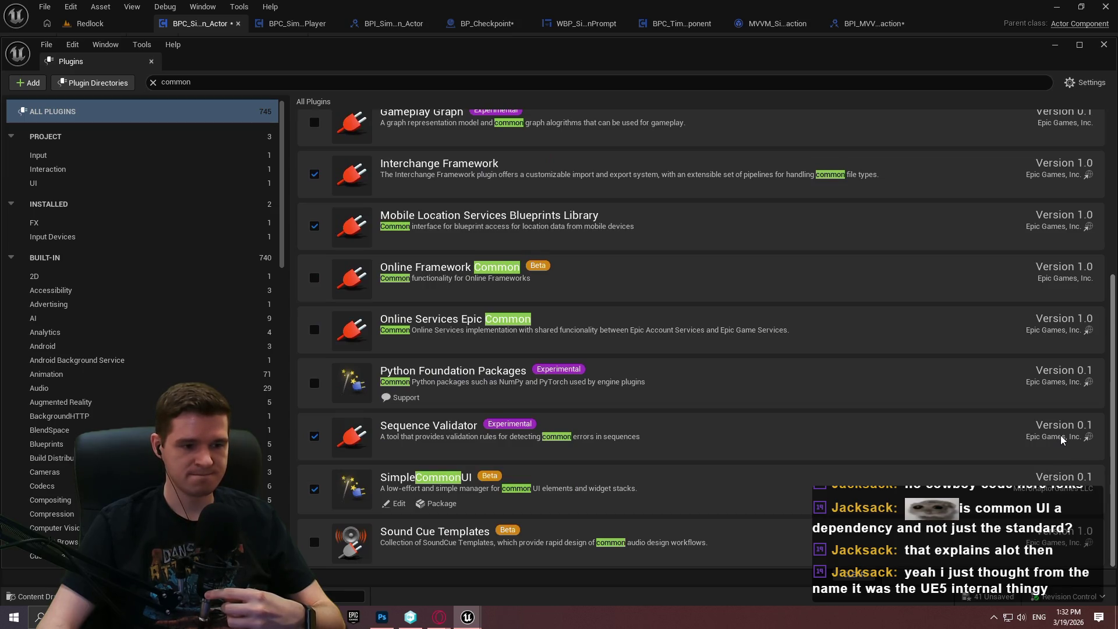
scroll(1061, 439, up, 5)
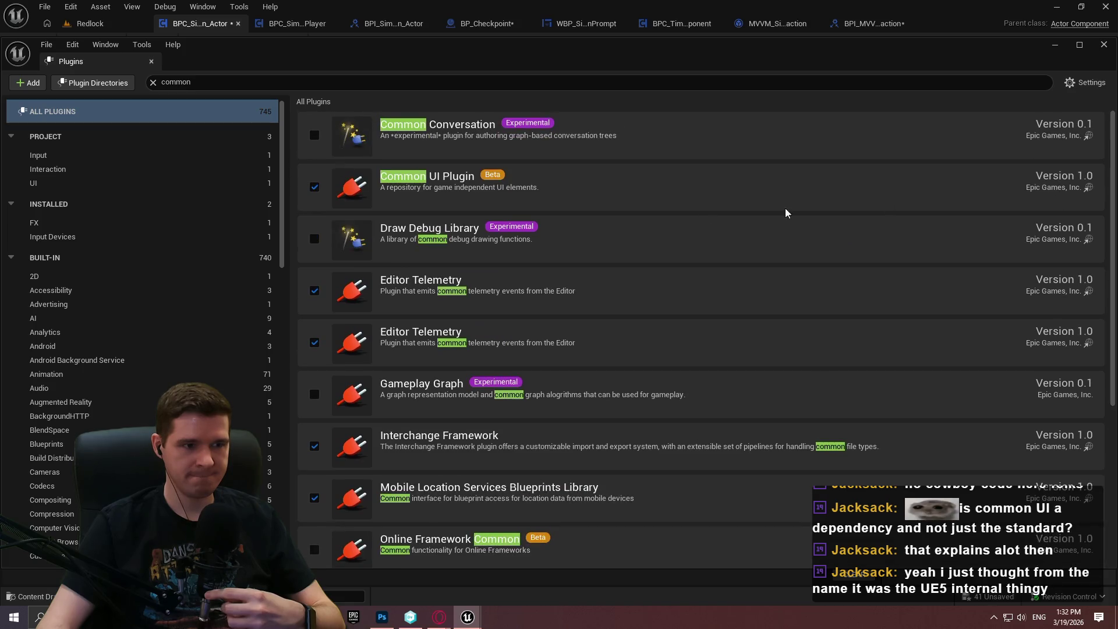
click(99, 182)
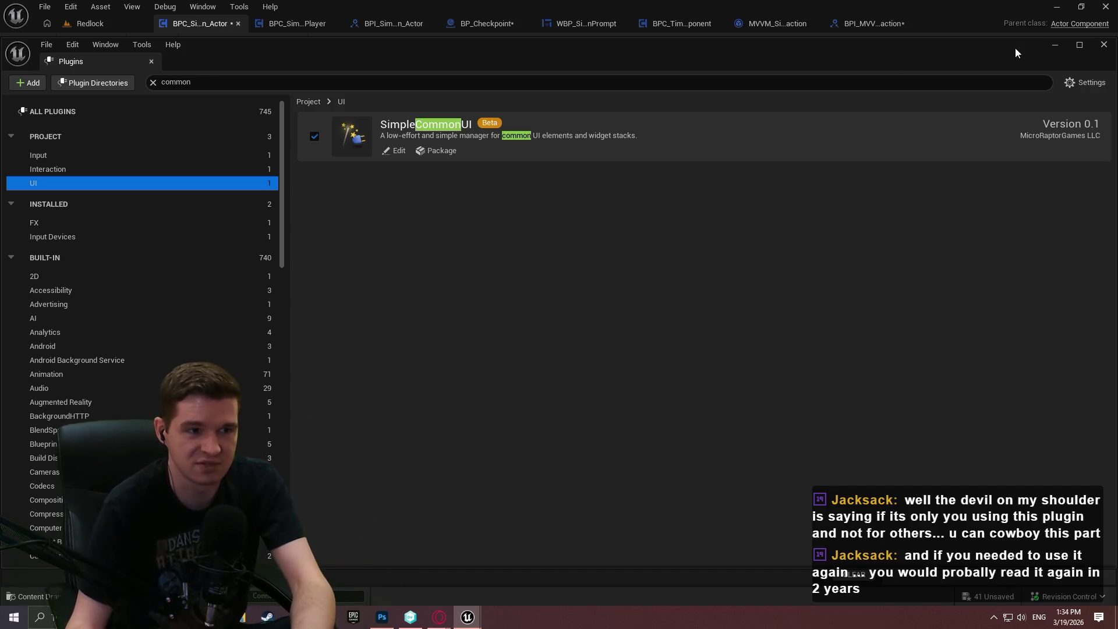
Close Plugins, delete the Cast To MVVMViewModelBase and Set View Model by Class nodes, and save.
click(1108, 48)
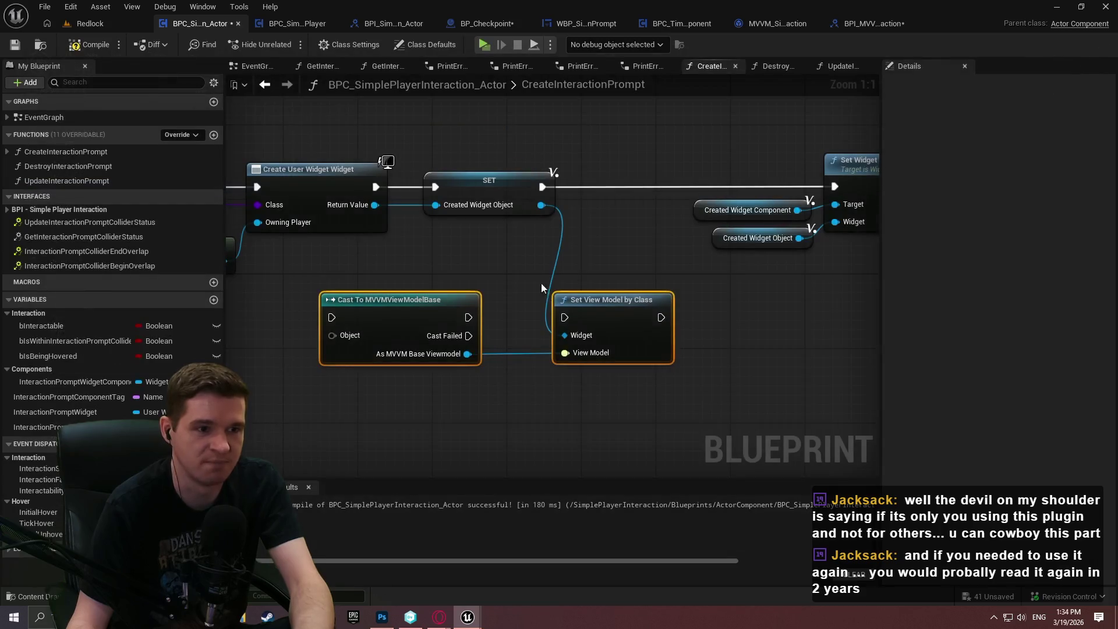
scroll(645, 397, down, 2)
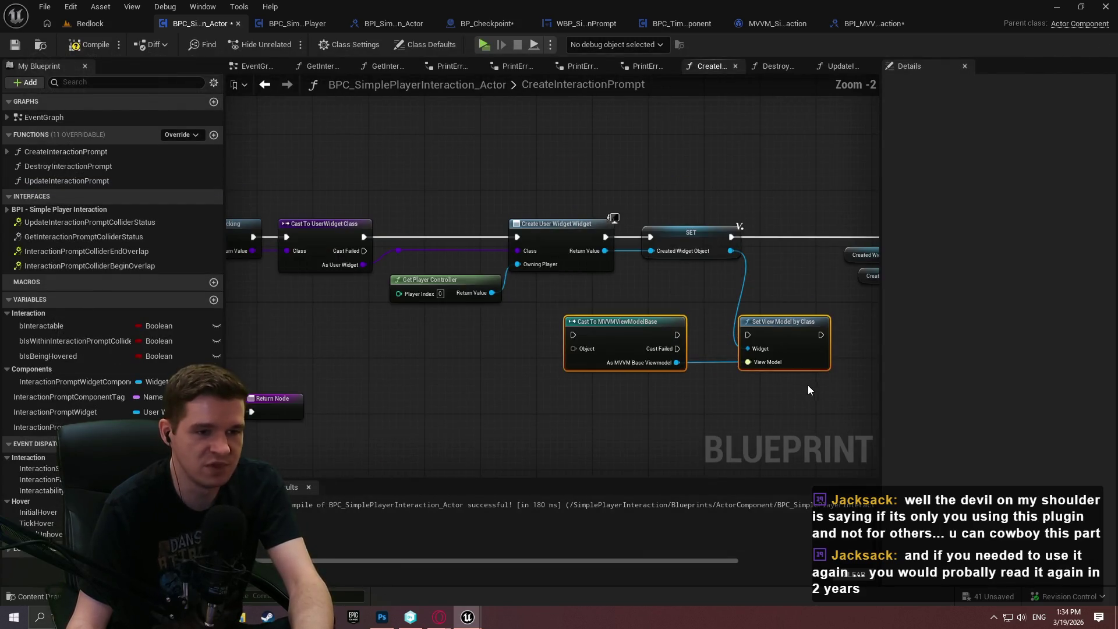
drag(750, 334, 587, 336)
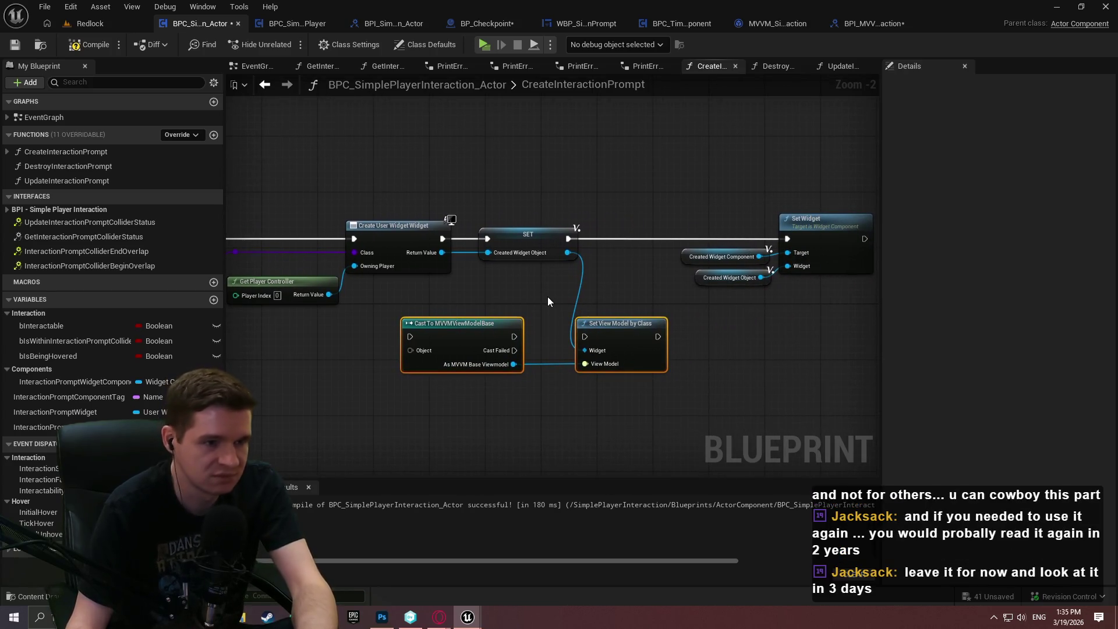
key(Delete)
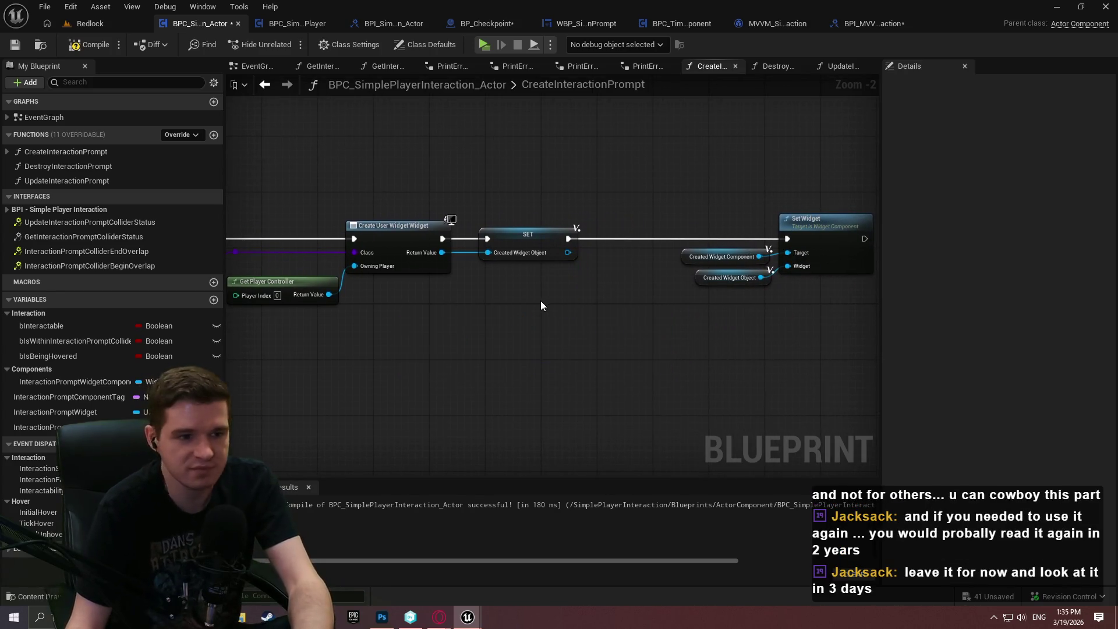
drag(540, 300, 749, 312)
drag(262, 326, 692, 323)
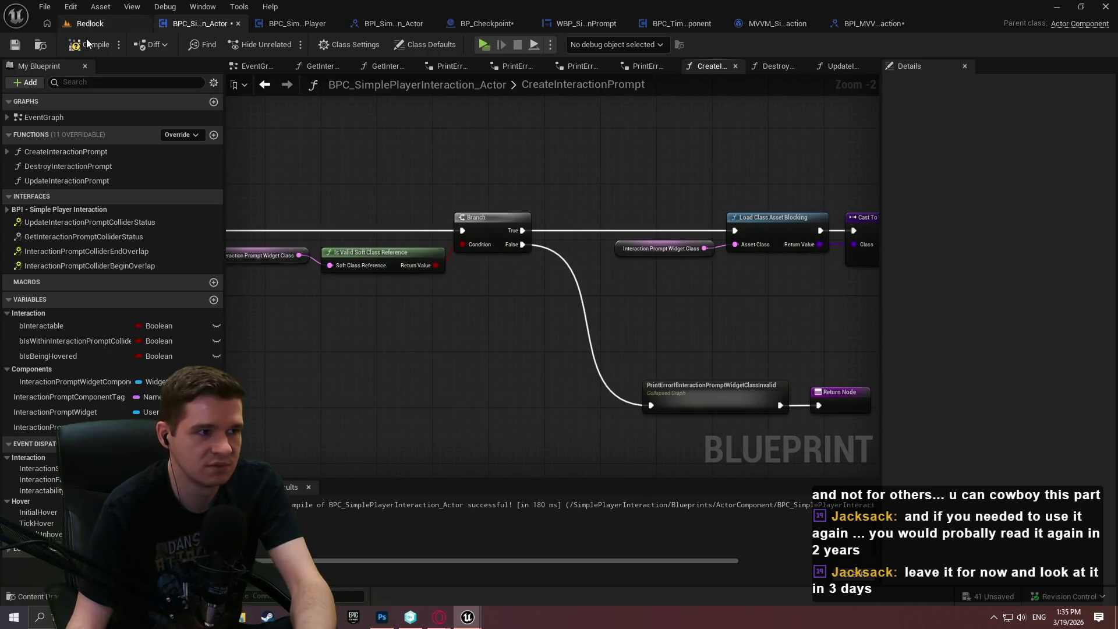
click(13, 46)
Pan through CreateInteractionPrompt to review the Create User Widget, SET and Set Widget chain.
drag(591, 182, 550, 192)
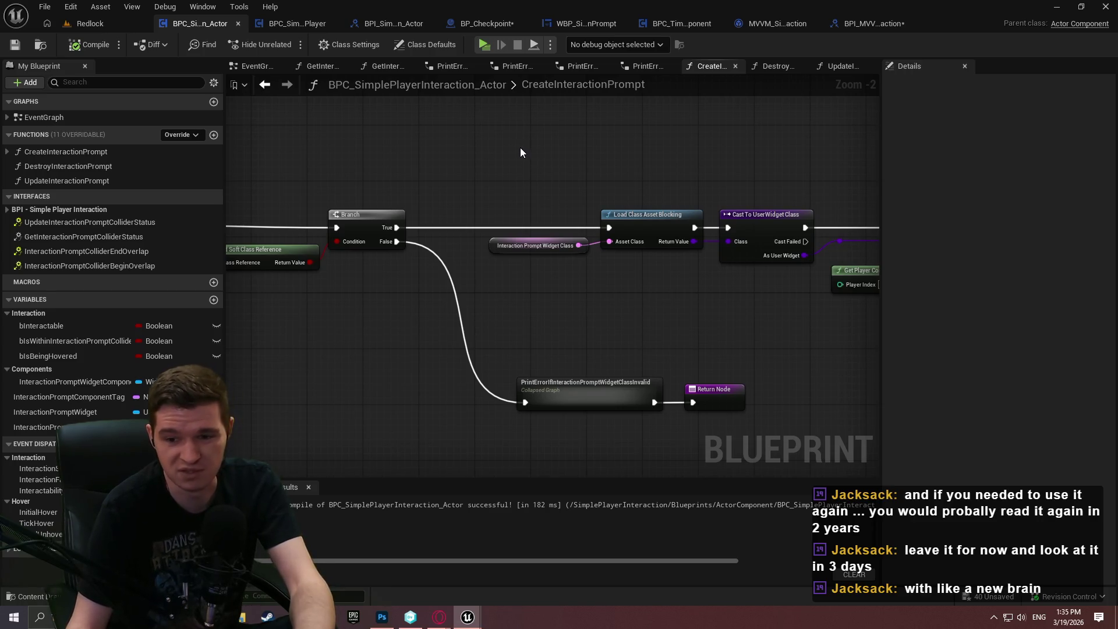
drag(774, 196, 368, 176)
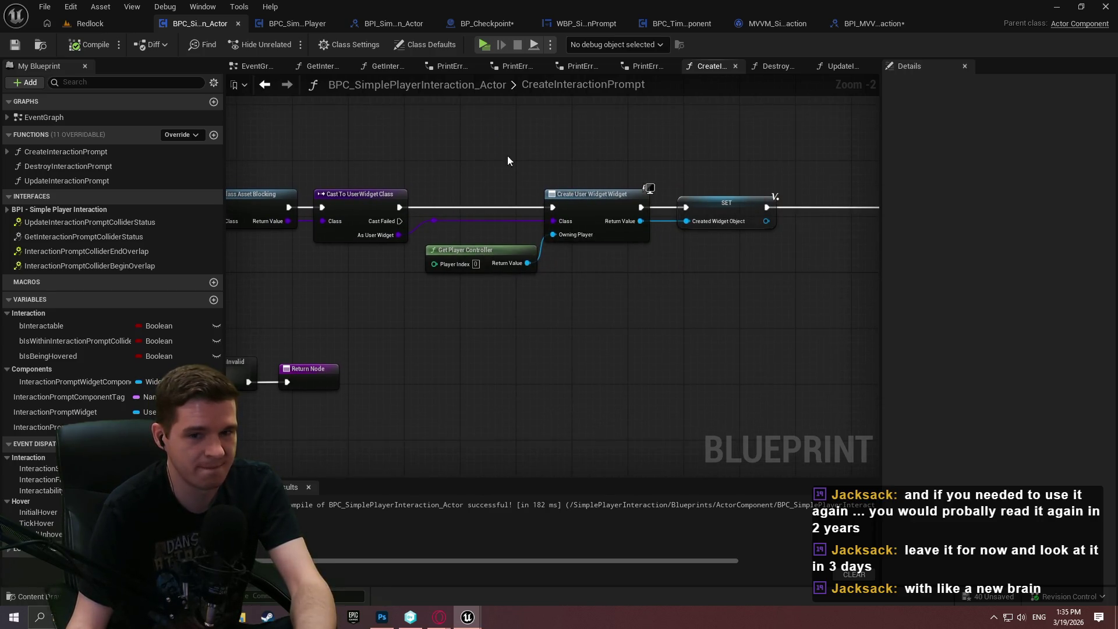
drag(472, 158, 160, 149)
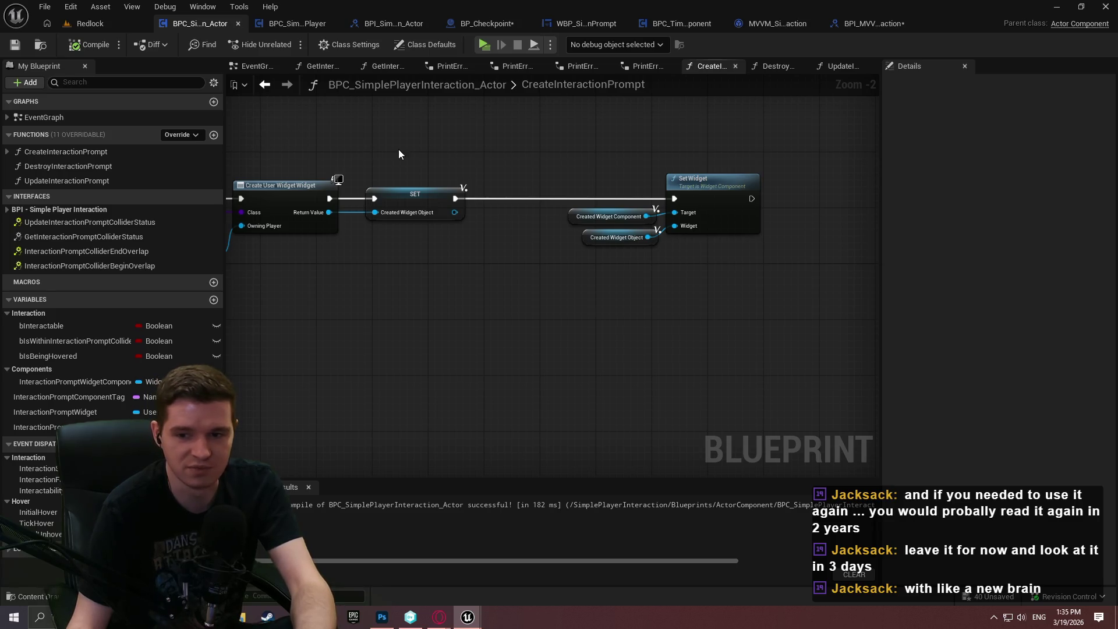
drag(414, 146, 745, 202)
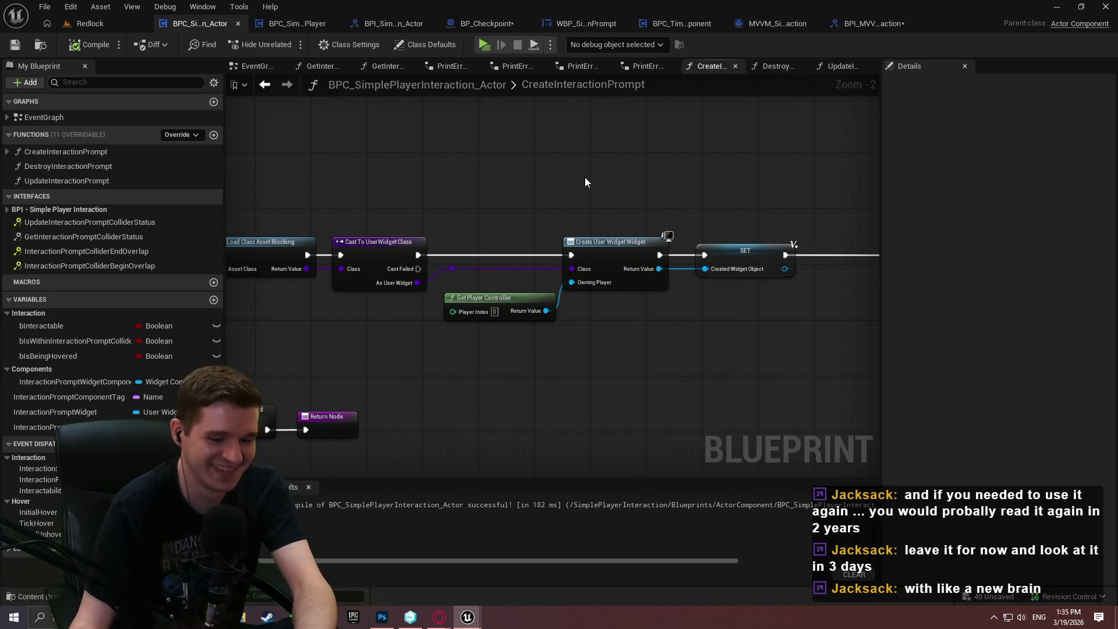
drag(688, 174, 454, 157)
drag(741, 227, 556, 212)
scroll(615, 243, up, 2)
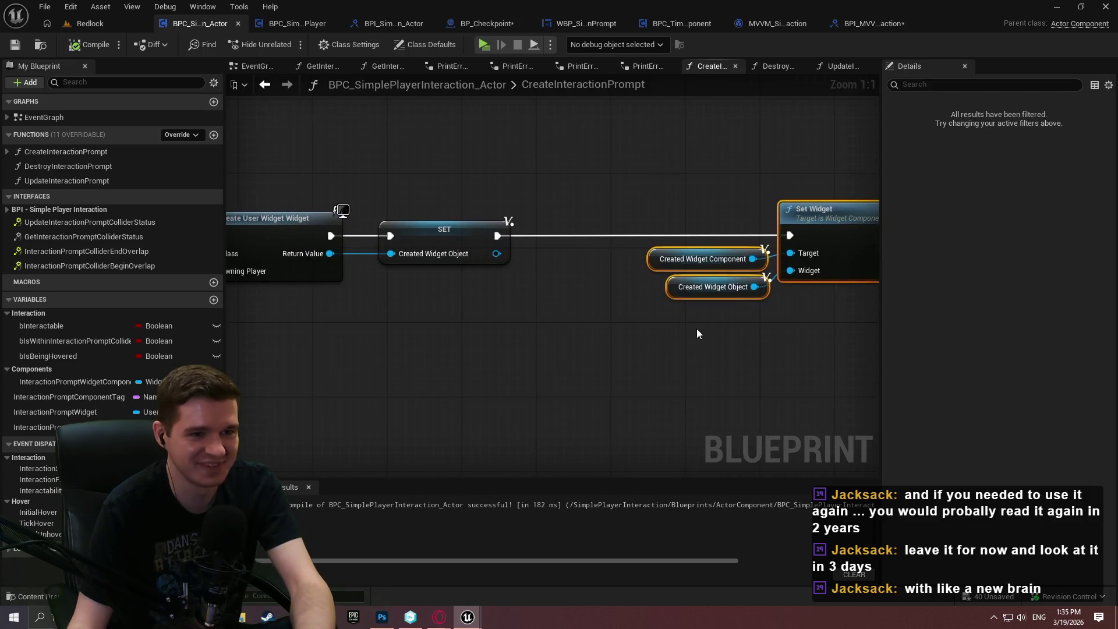
mouse_move(600, 314)
mouse_down()
mouse_move(756, 360)
mouse_move(604, 379)
mouse_up()
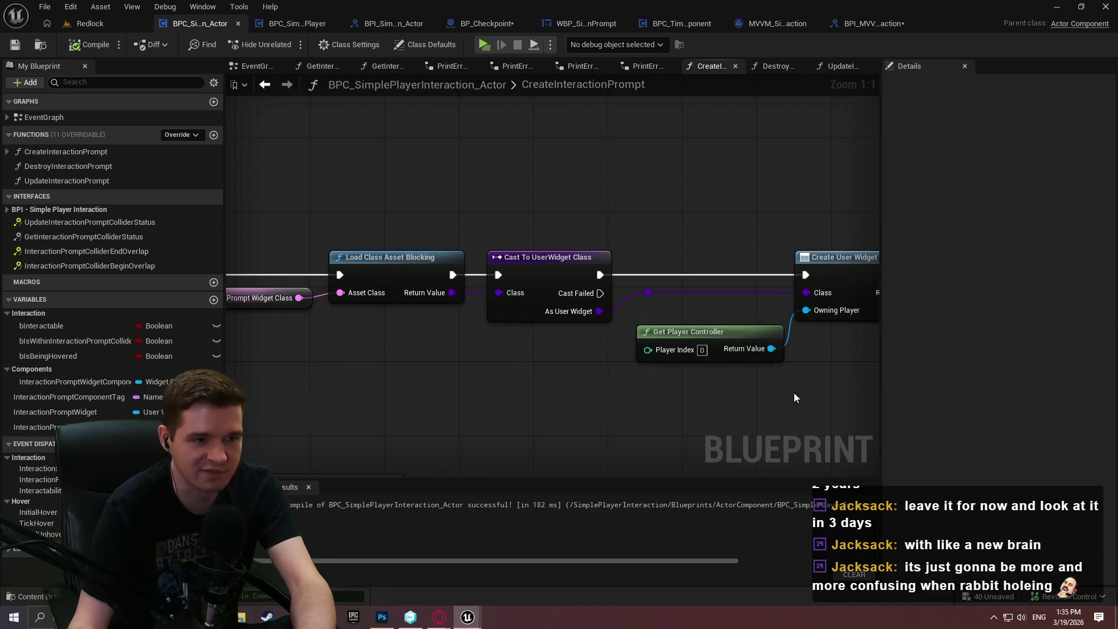
mouse_move(822, 383)
mouse_down()
mouse_move(470, 361)
mouse_move(262, 309)
mouse_move(671, 383)
mouse_move(1072, 395)
mouse_move(576, 367)
mouse_move(783, 364)
mouse_move(339, 326)
mouse_move(773, 399)
mouse_move(1095, 424)
mouse_move(759, 390)
mouse_up()
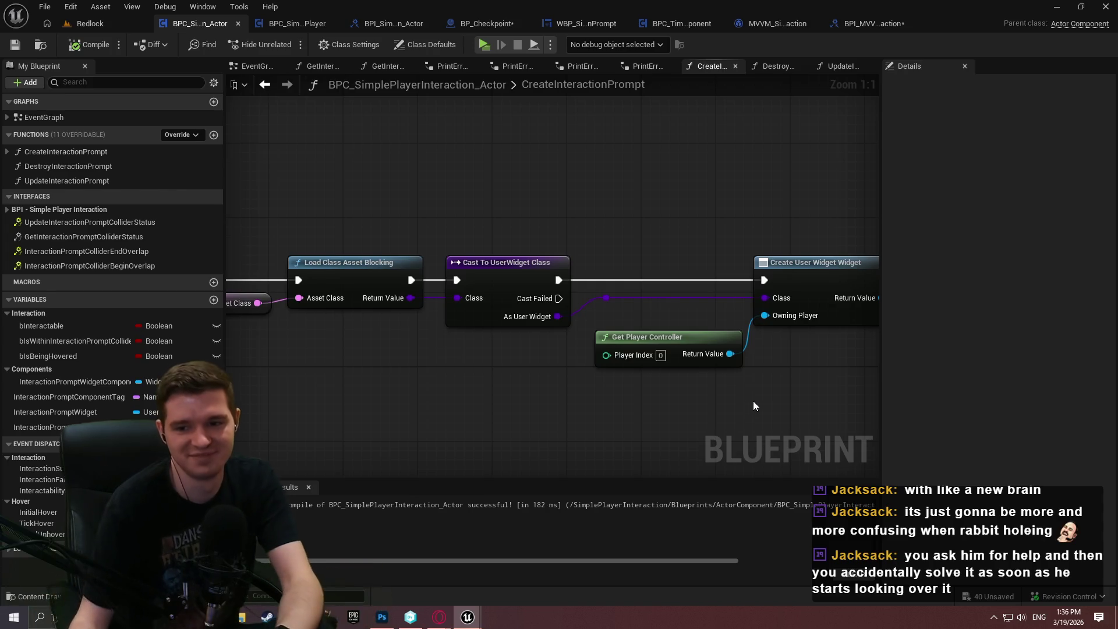
drag(414, 374, 735, 373)
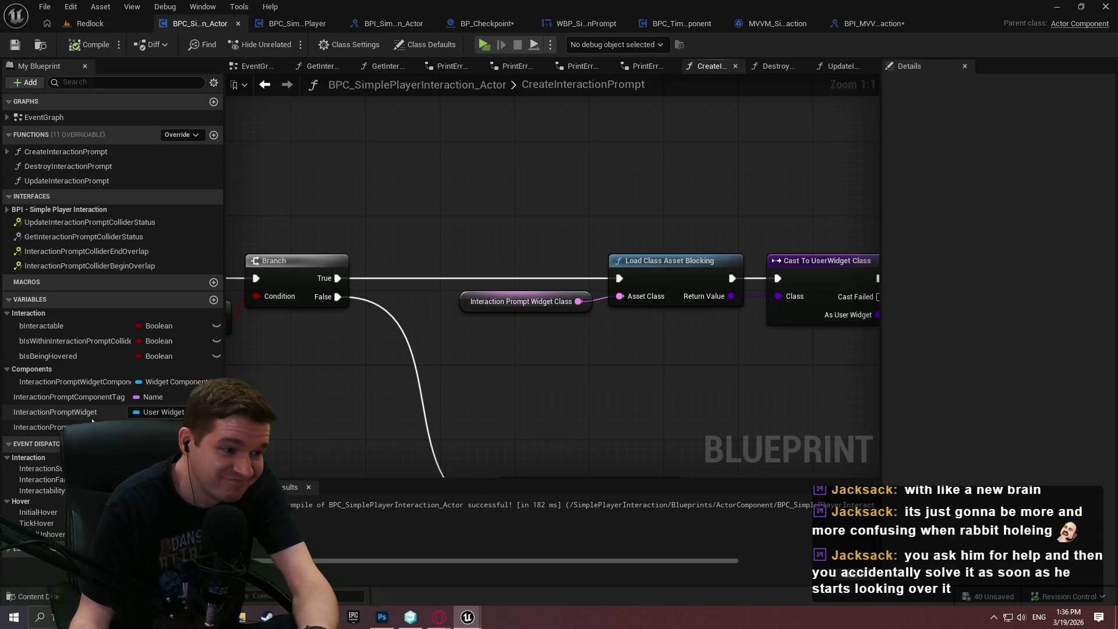
scroll(757, 375, down, 2)
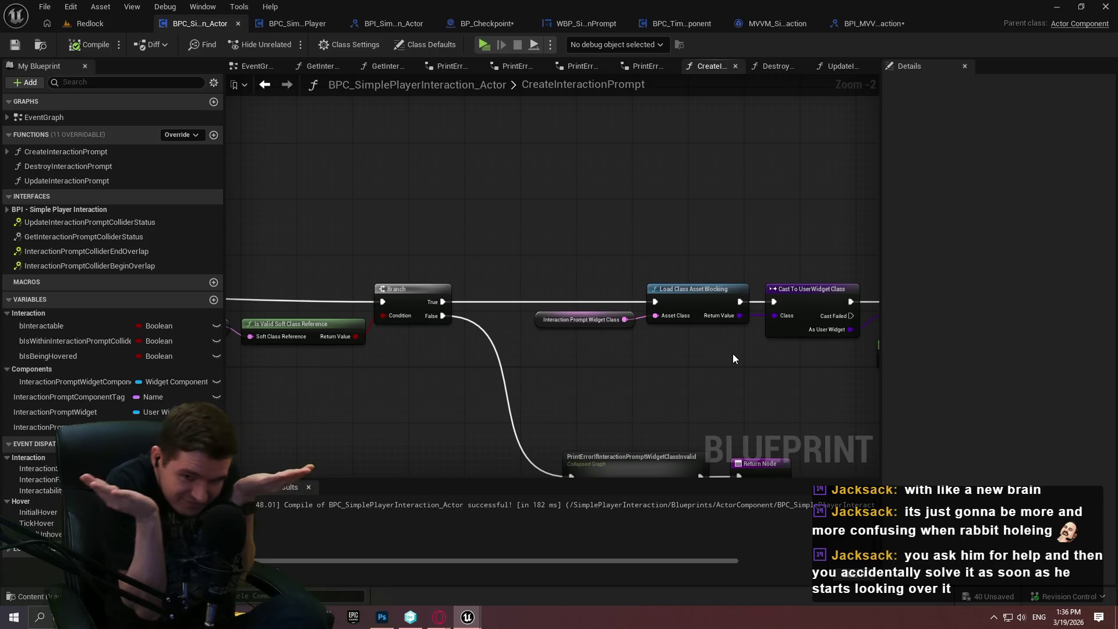
drag(582, 229, 249, 157)
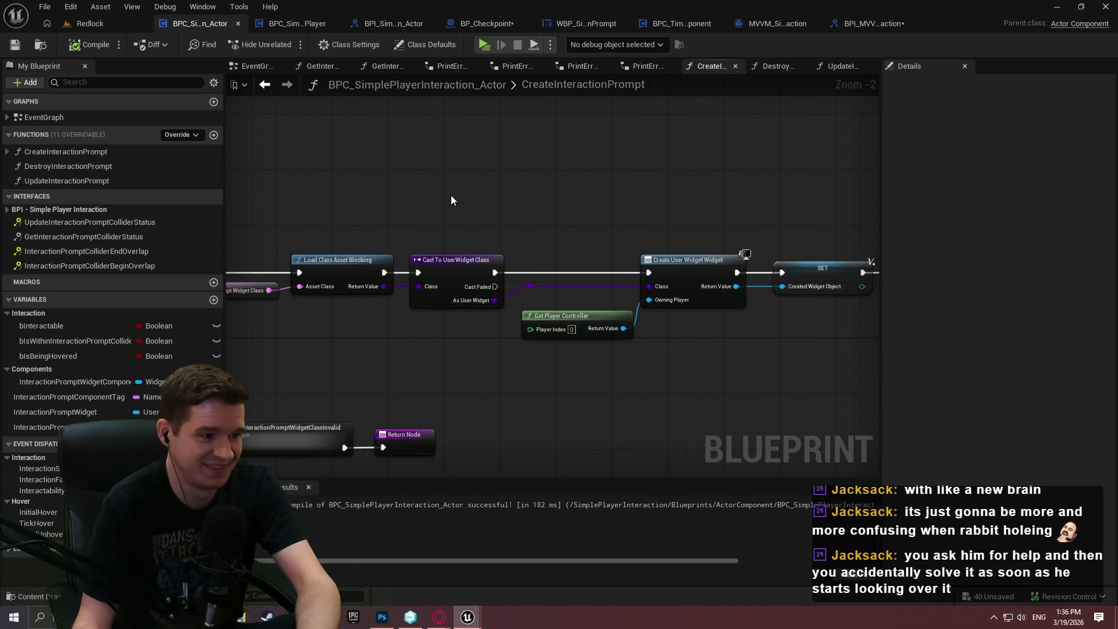
scroll(644, 334, up, 2)
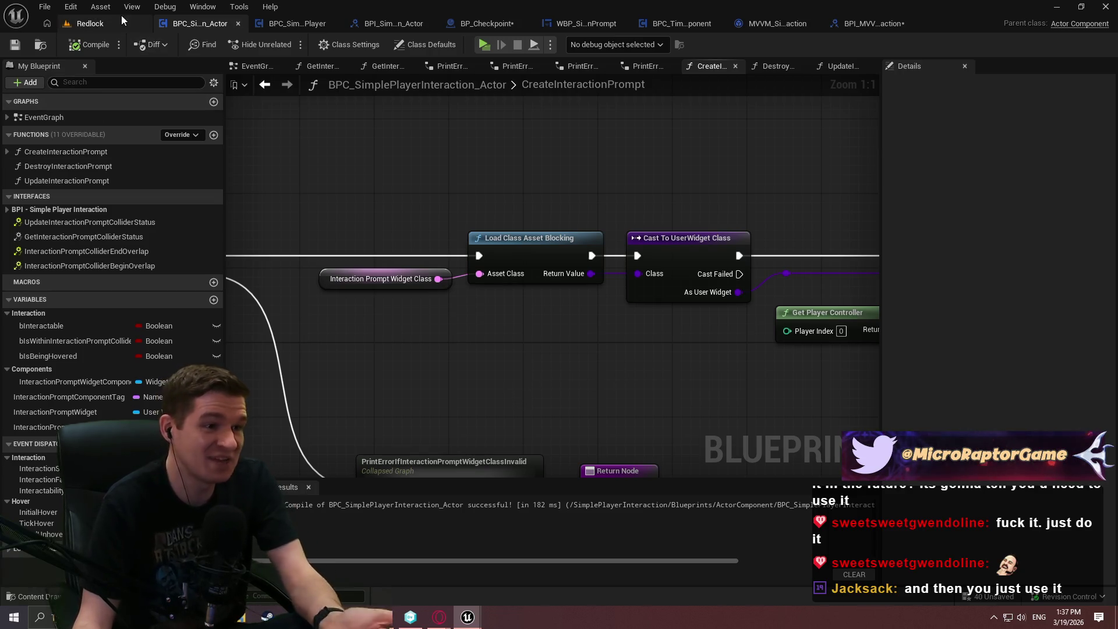
Open SimplePlayerInteraction's plugin properties and remove the ModelViewViewModel dependency at Index[1].
click(71, 6)
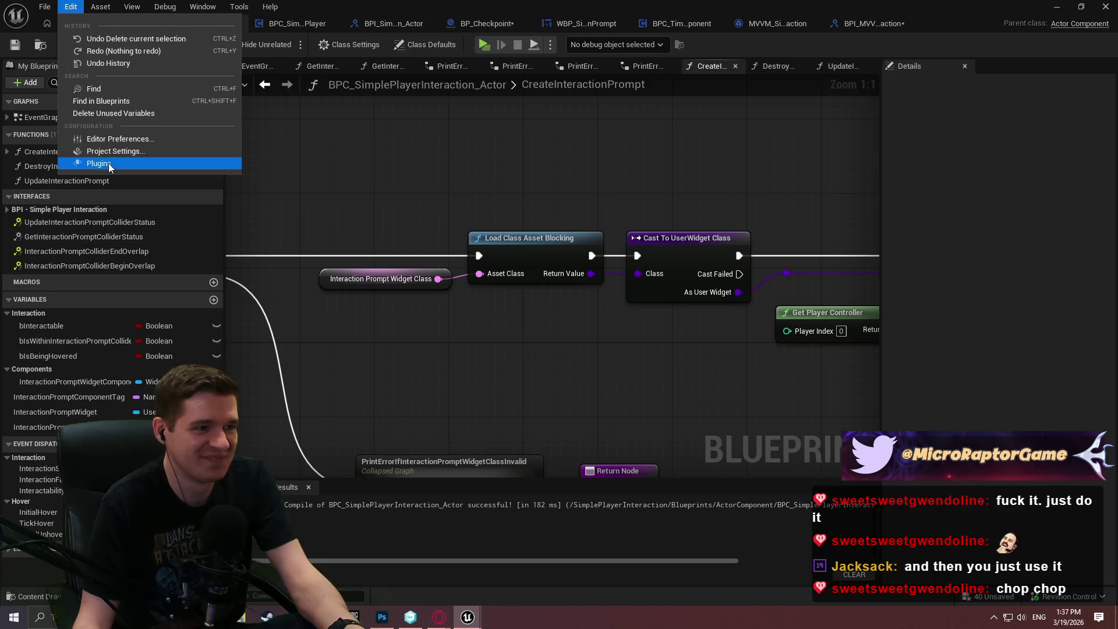
click(81, 163)
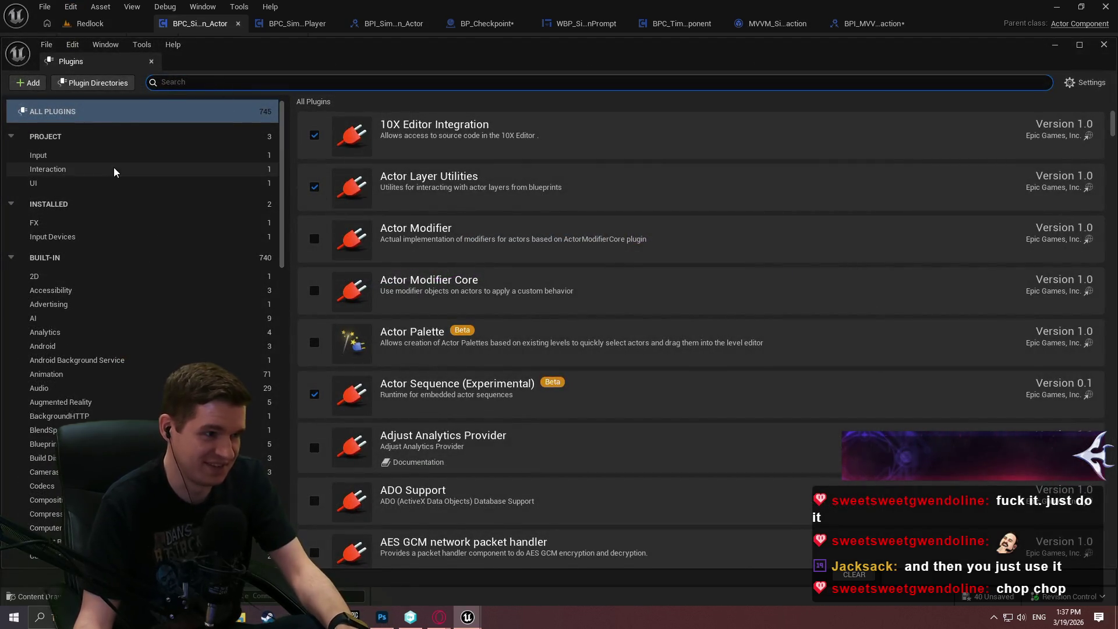
click(114, 168)
click(398, 151)
scroll(488, 385, down, 5)
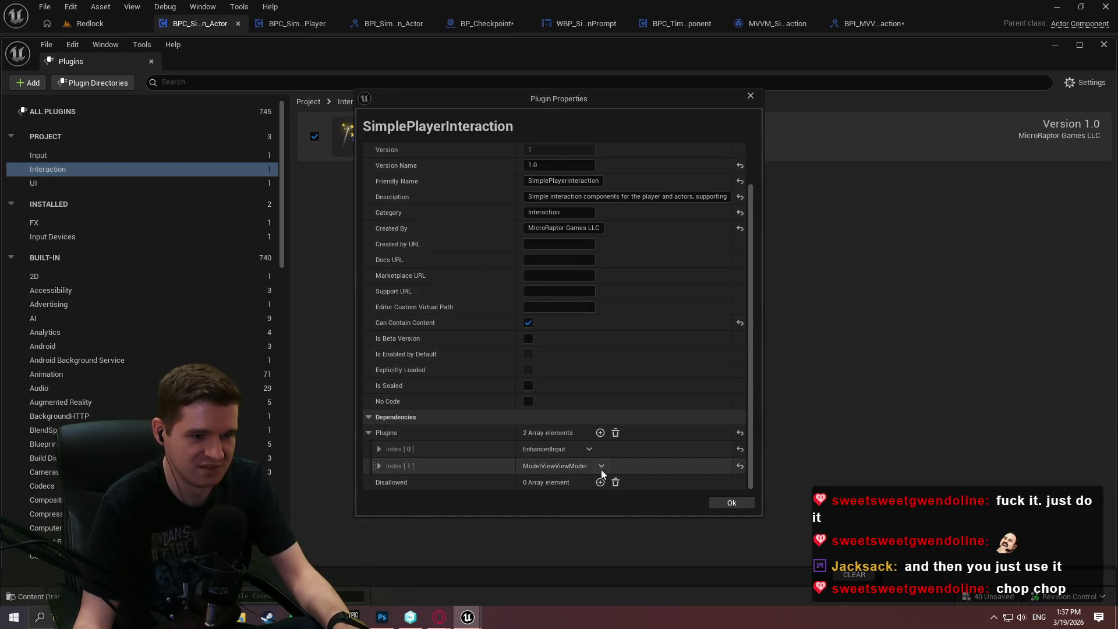
click(600, 466)
click(627, 502)
Add an activated SimpleCommonUI dependency, confirm with Ok, and close the Plugins window.
click(600, 447)
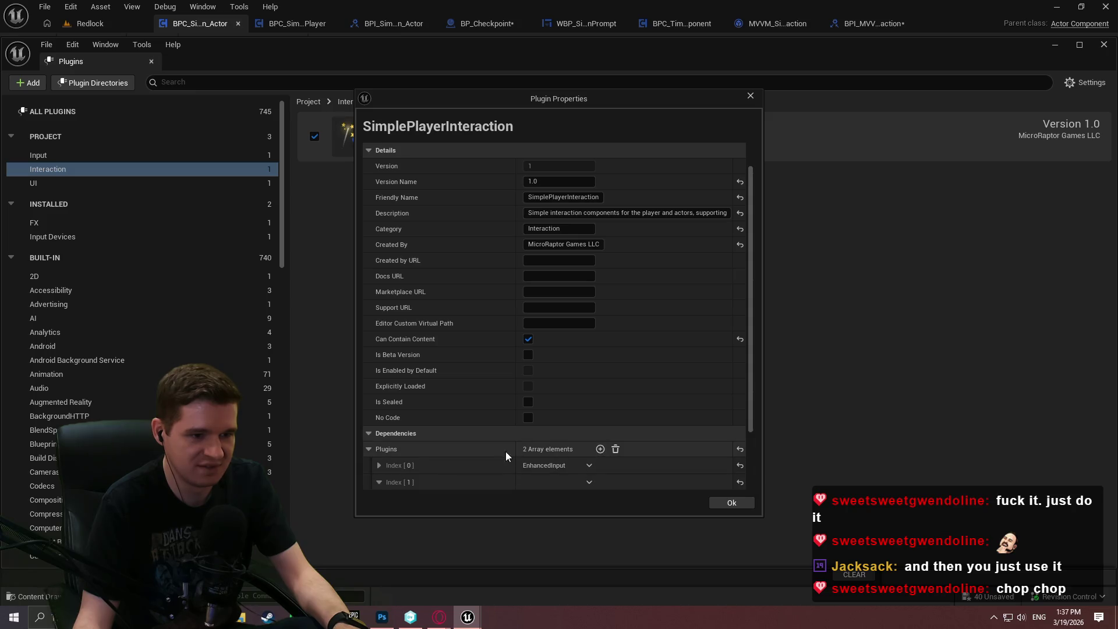
scroll(506, 452, down, 2)
click(547, 443)
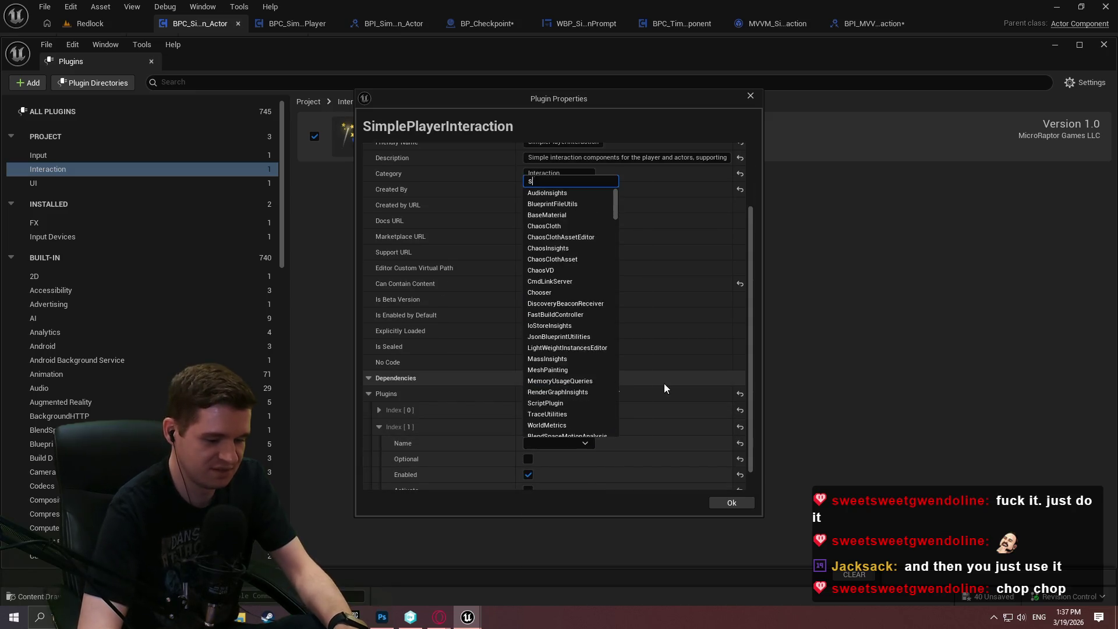
text(simple)
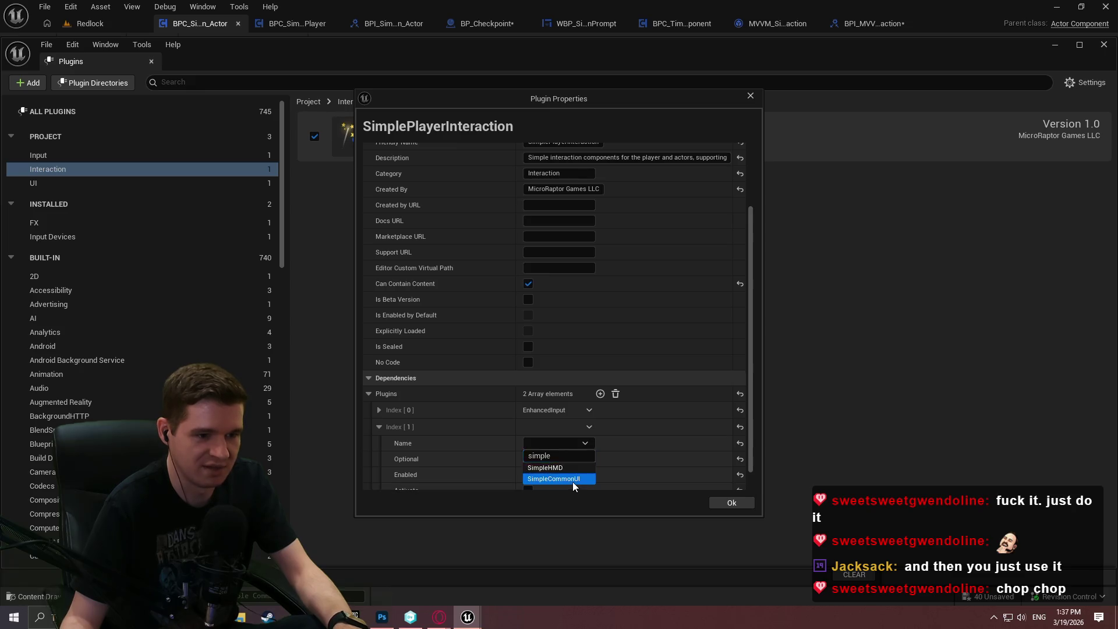
click(572, 481)
scroll(643, 421, down, 1)
click(527, 466)
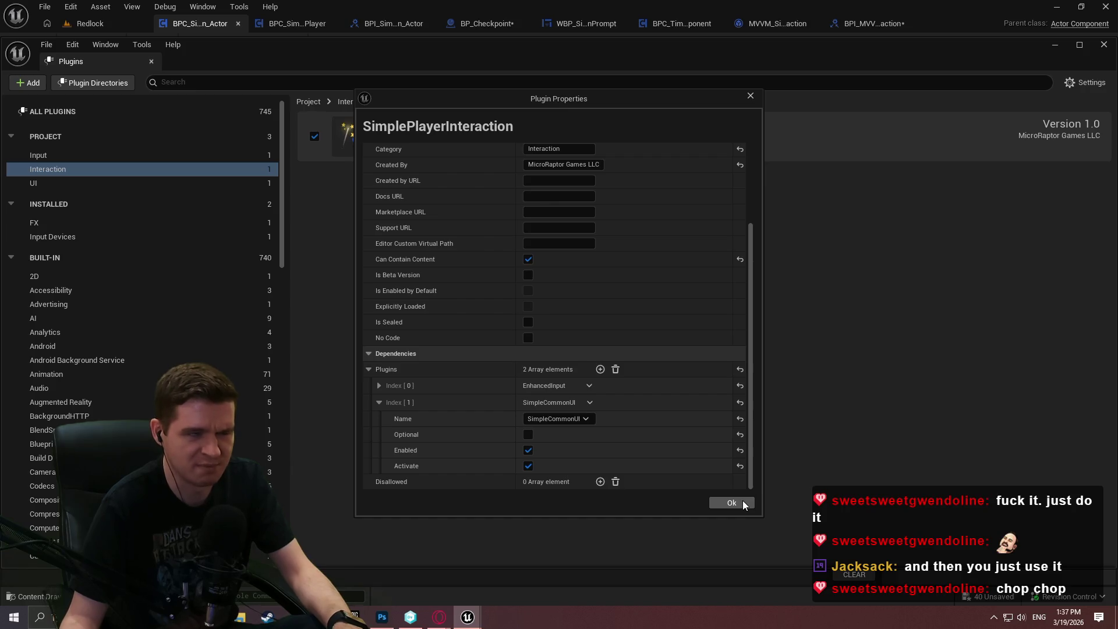
click(742, 501)
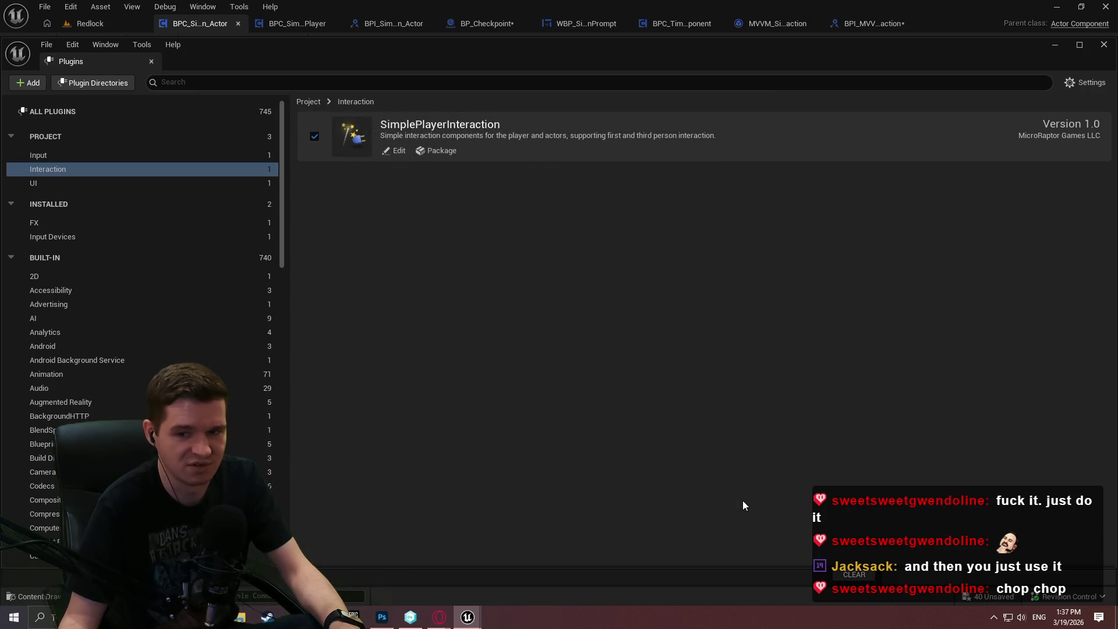
click(1104, 46)
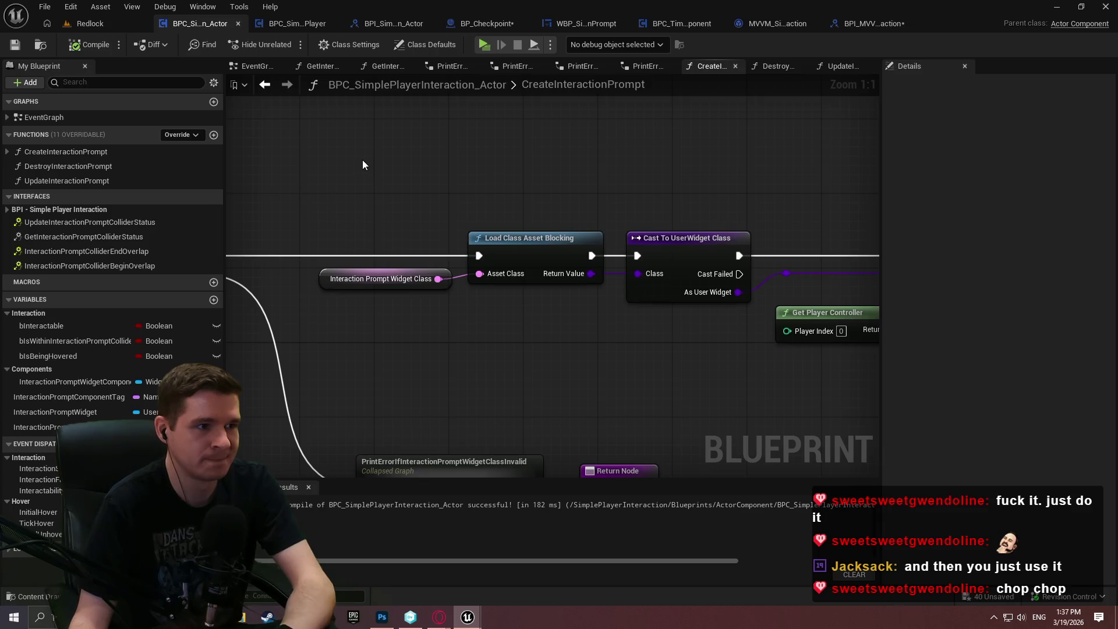
Try deleting the MVVM viewmodel asset, cancelling because it is still referenced.
click(766, 24)
click(42, 47)
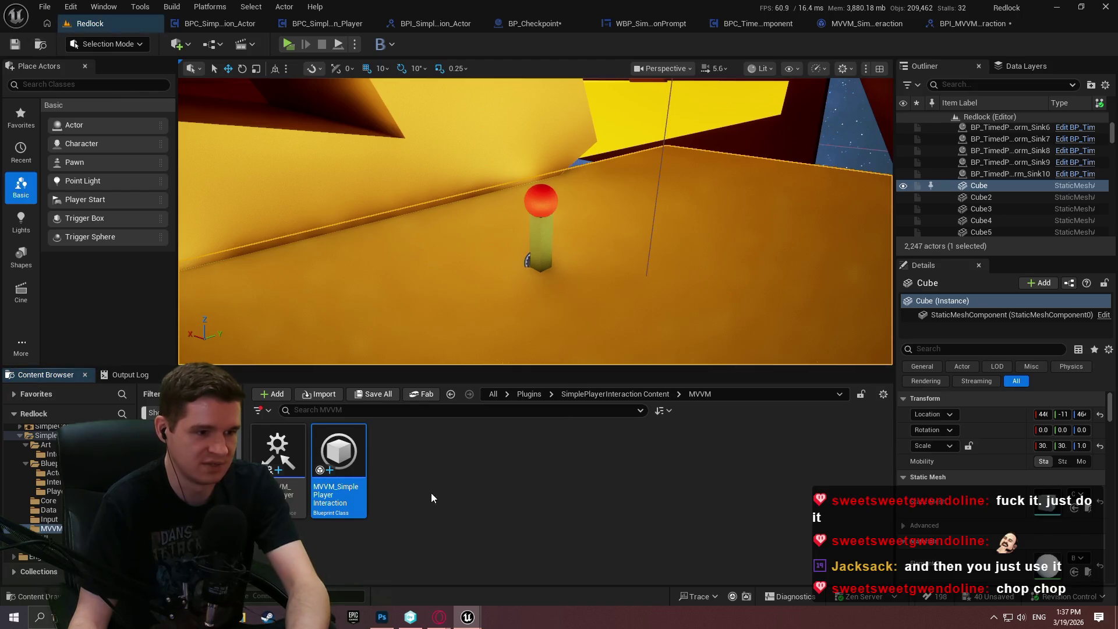
key(Delete)
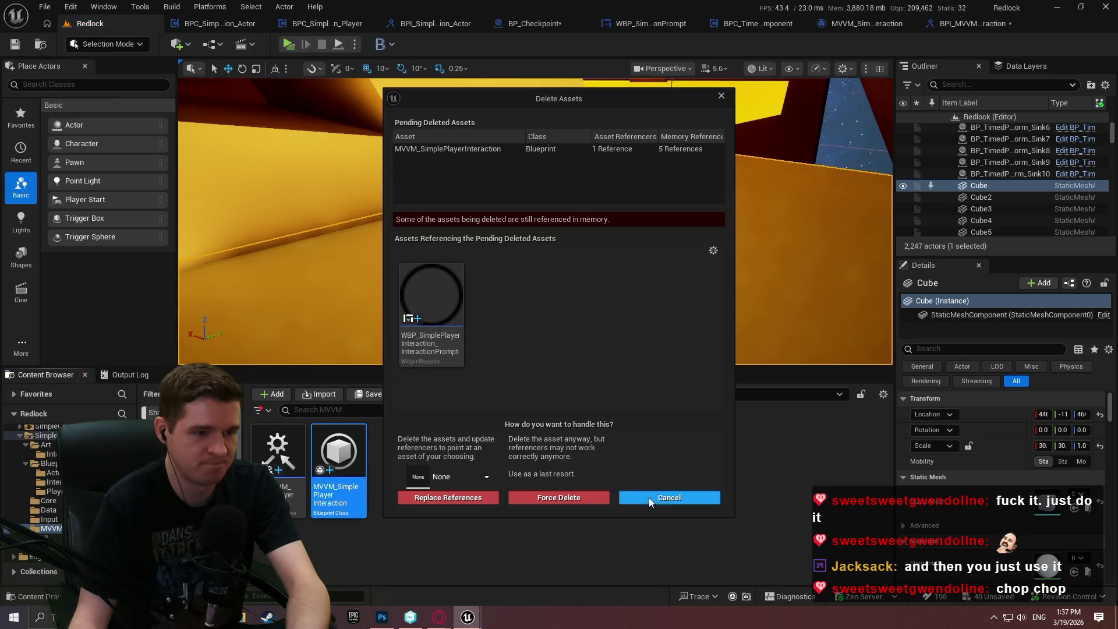
click(652, 499)
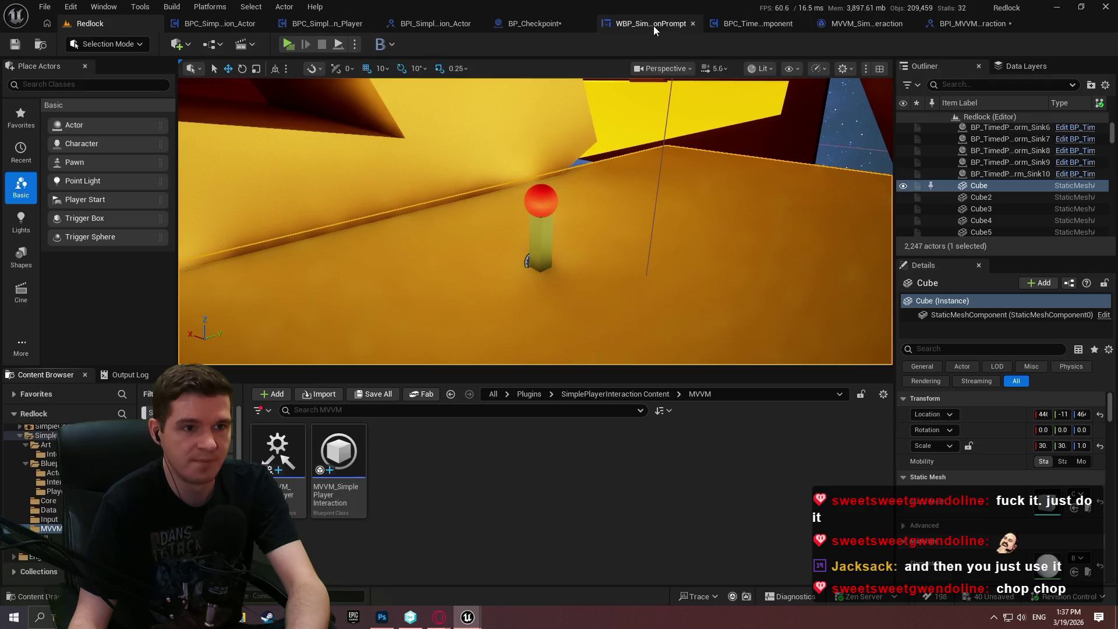
Remove the MVVM viewmodel from the interaction prompt widget's Viewmodels and compile it.
click(653, 26)
click(833, 67)
right_click(843, 111)
click(896, 136)
click(91, 47)
Delete the MVVM_Simple Player Interaction asset and force-delete the remaining MVVM interface asset.
click(511, 32)
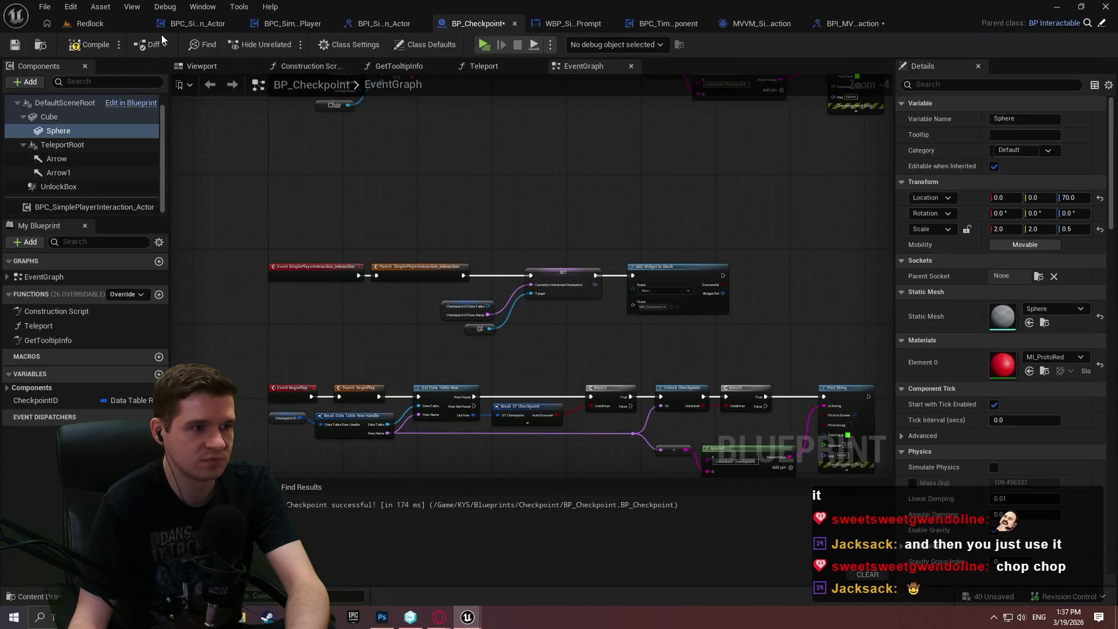
click(87, 23)
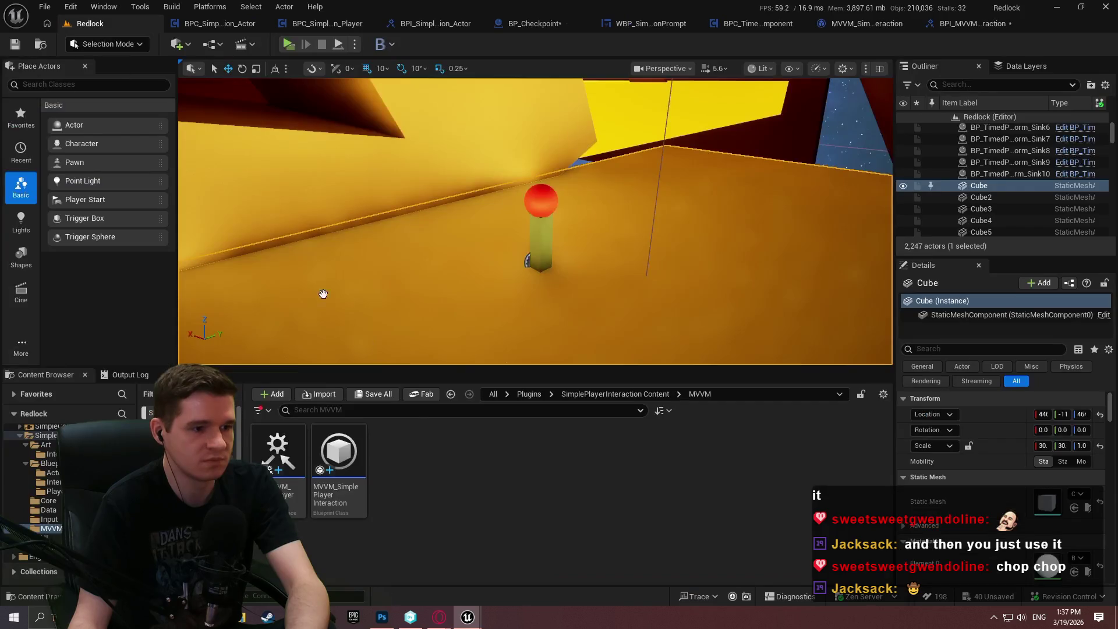
click(339, 470)
key(Delete)
click(523, 497)
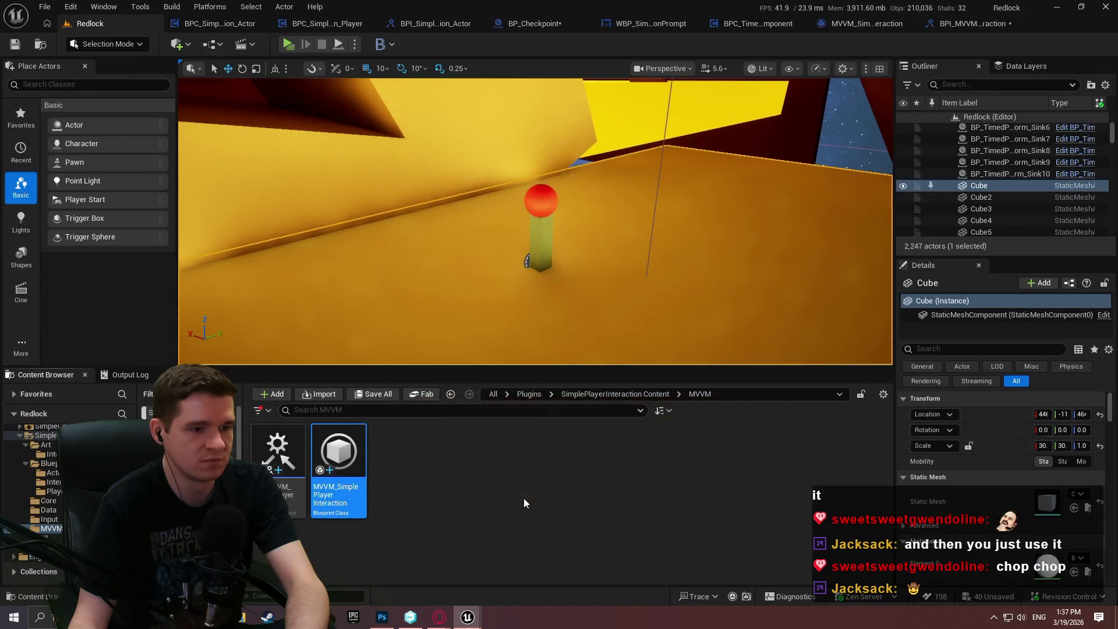
click(277, 451)
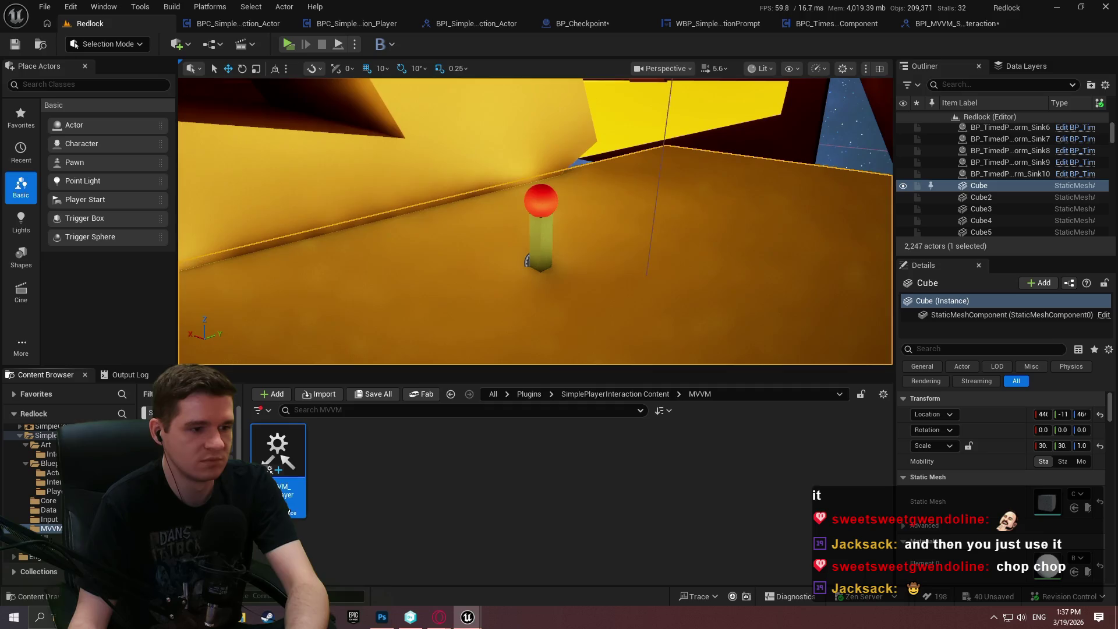
key(Delete)
click(498, 499)
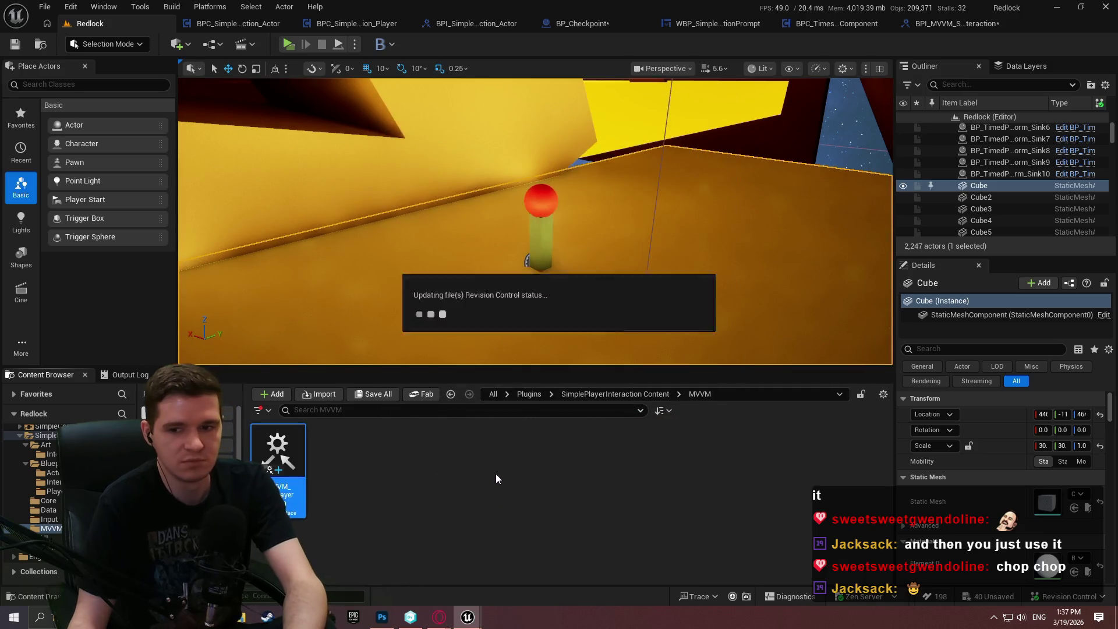
Delete the now-empty MVVM folder from SimplePlayerInteraction Content.
click(652, 394)
click(581, 451)
key(Delete)
click(609, 517)
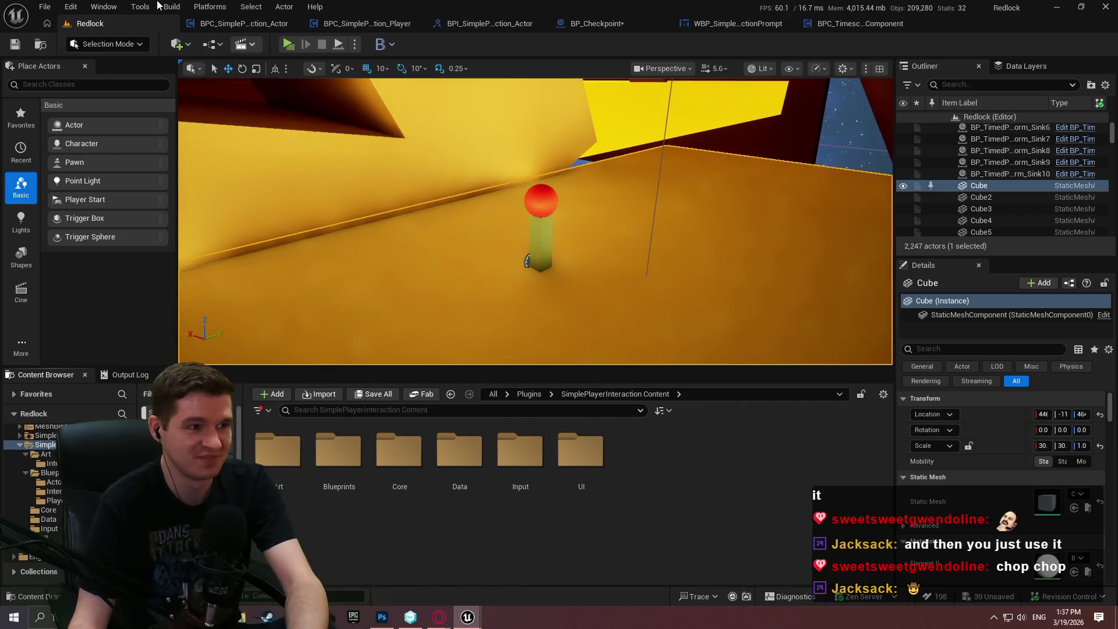
Close the BPC_TimescaleComponent blueprint tab and return to the Redlock level editor.
click(839, 23)
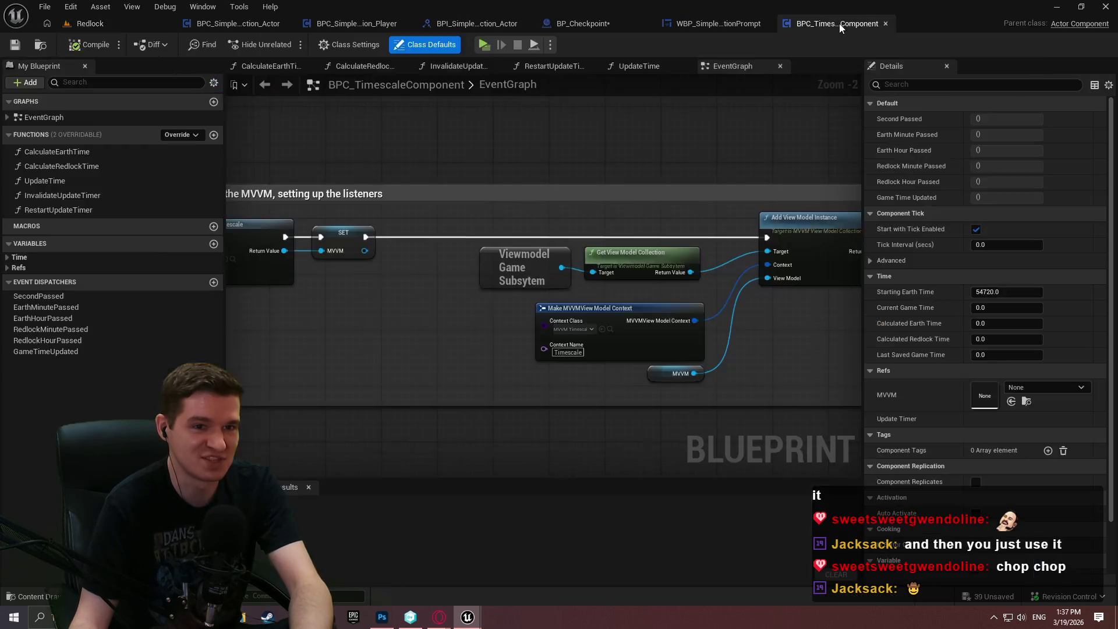
click(910, 23)
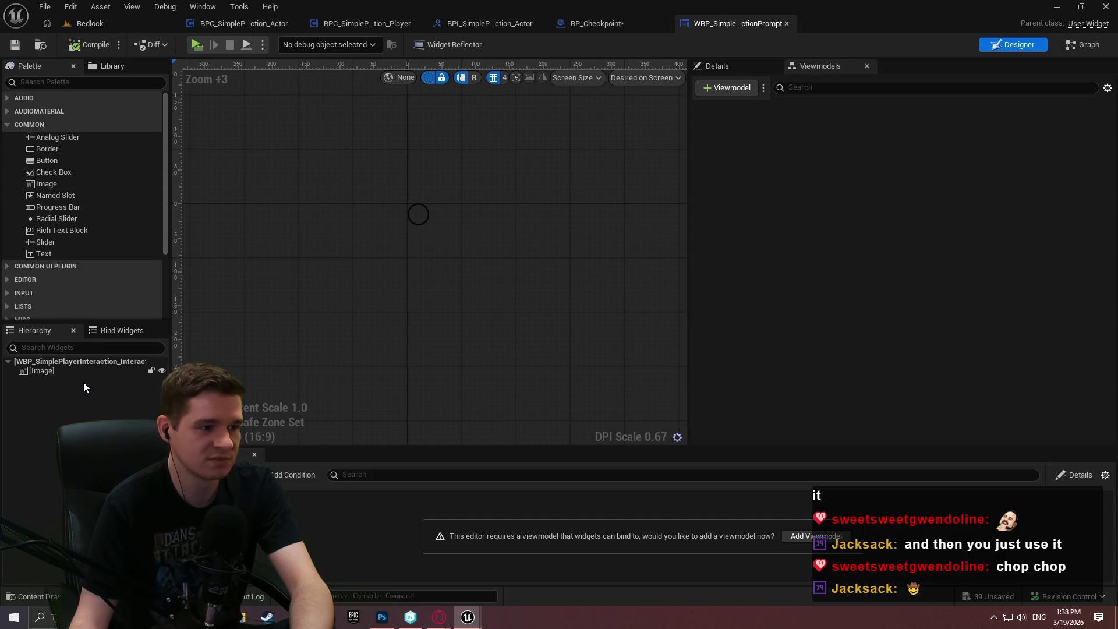
click(739, 67)
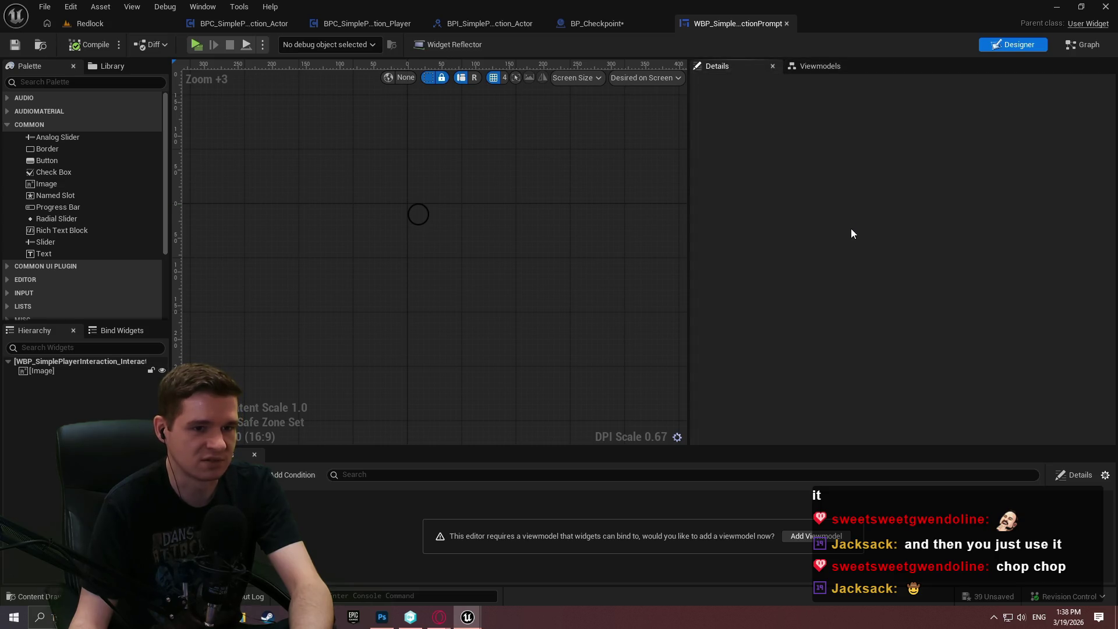
click(103, 26)
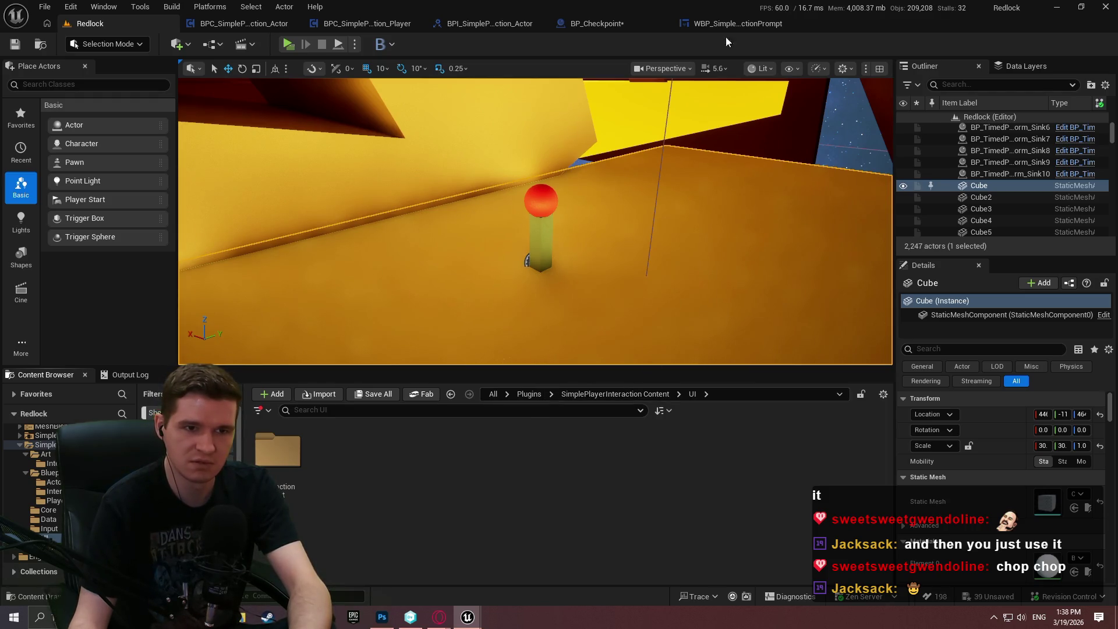
In the prompt widget's Palette, expand COMMON UI PLUGIN and try placing a Common Action Widget.
click(738, 23)
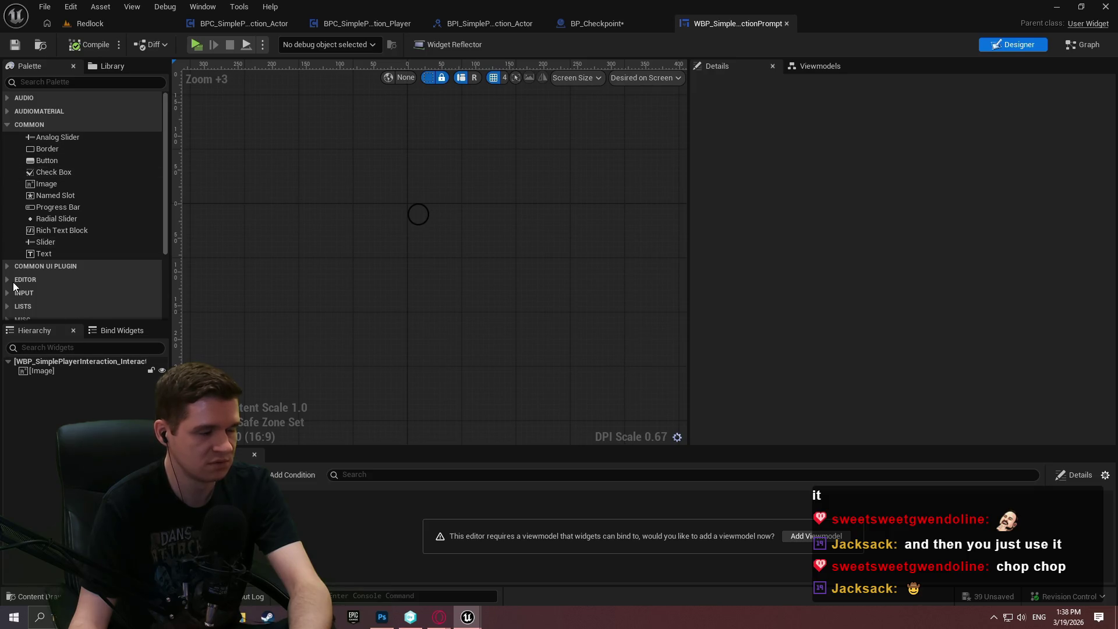
click(8, 268)
mouse_move(167, 139)
mouse_down()
mouse_move(164, 278)
mouse_move(162, 205)
mouse_move(145, 228)
mouse_move(159, 202)
mouse_up()
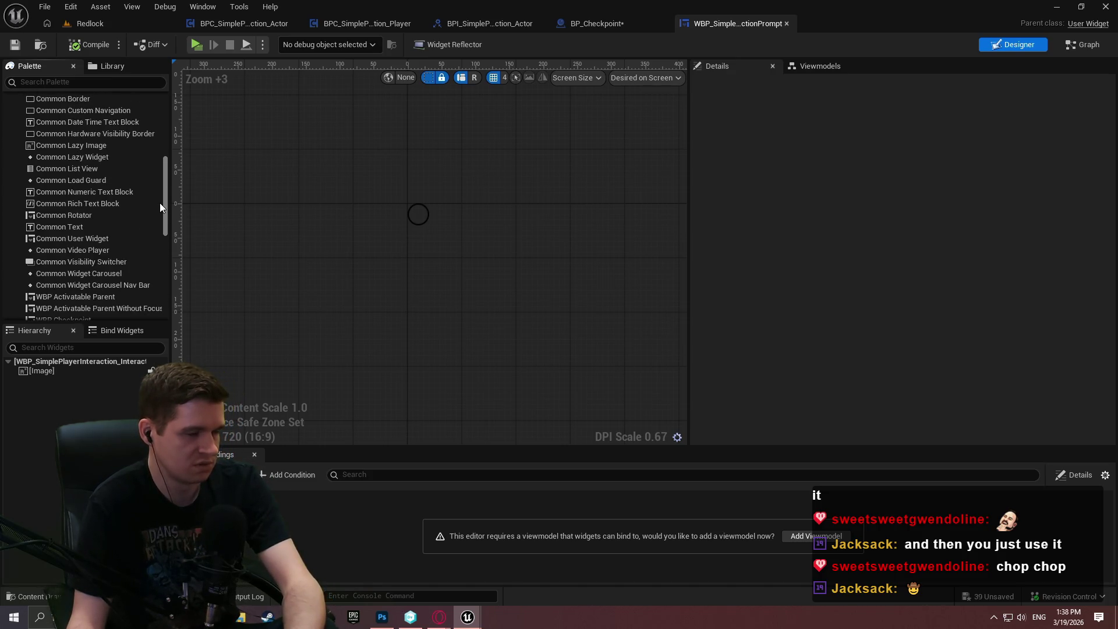
scroll(156, 213, up, 3)
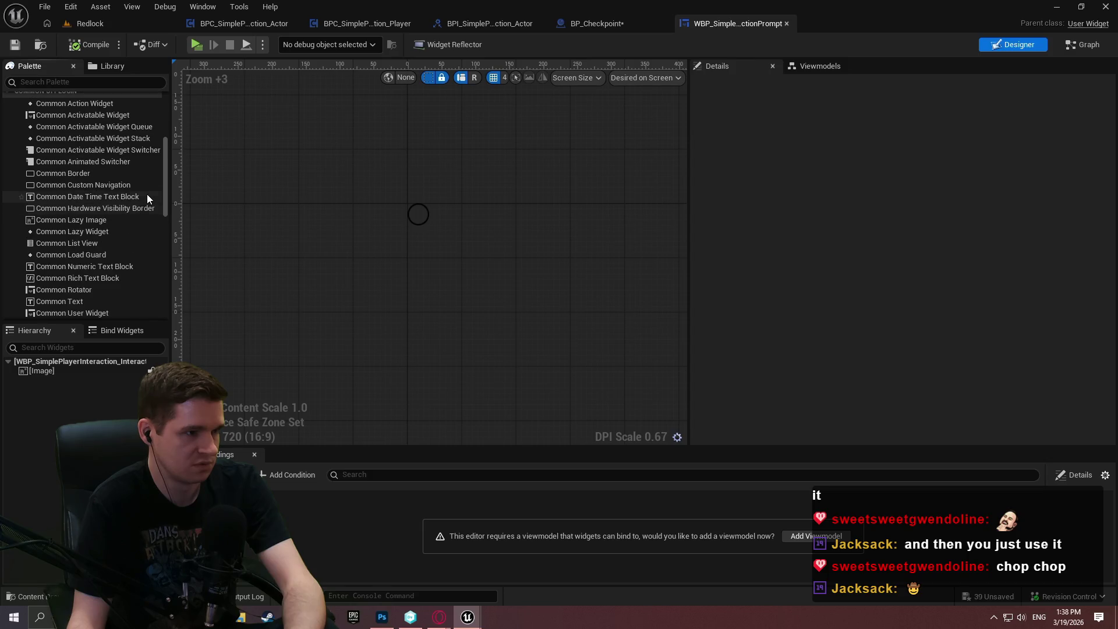
mouse_move(72, 103)
mouse_down()
mouse_move(64, 362)
mouse_move(38, 377)
mouse_move(40, 362)
mouse_up()
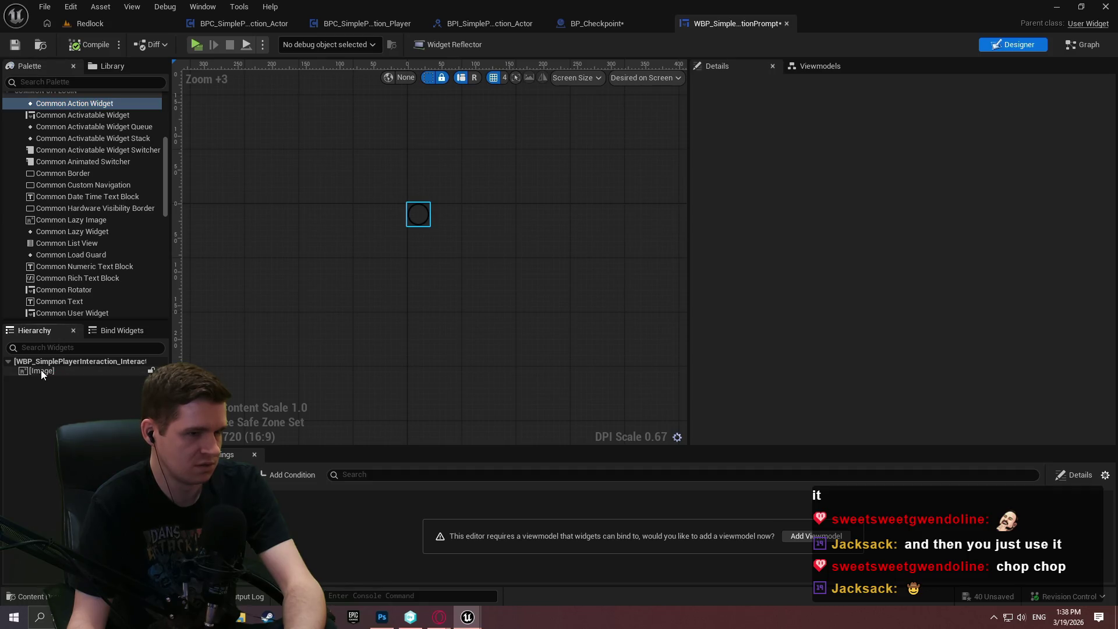
Wrap the Image in an Overlay, add a Common Action Widget inside it, and save.
right_click(41, 371)
mouse_move(64, 493)
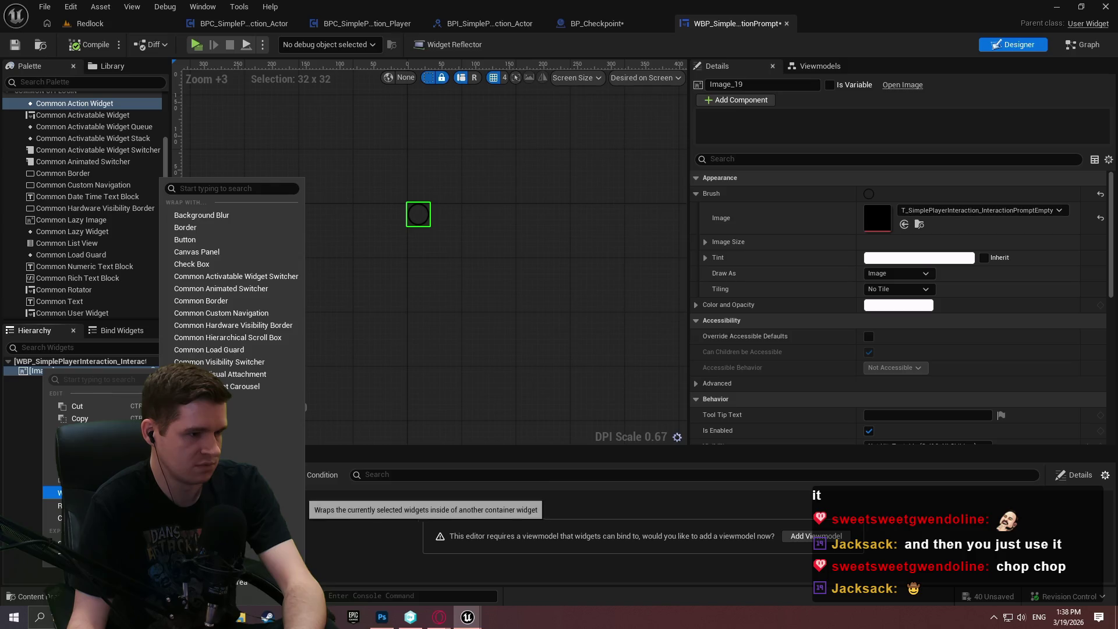
click(274, 472)
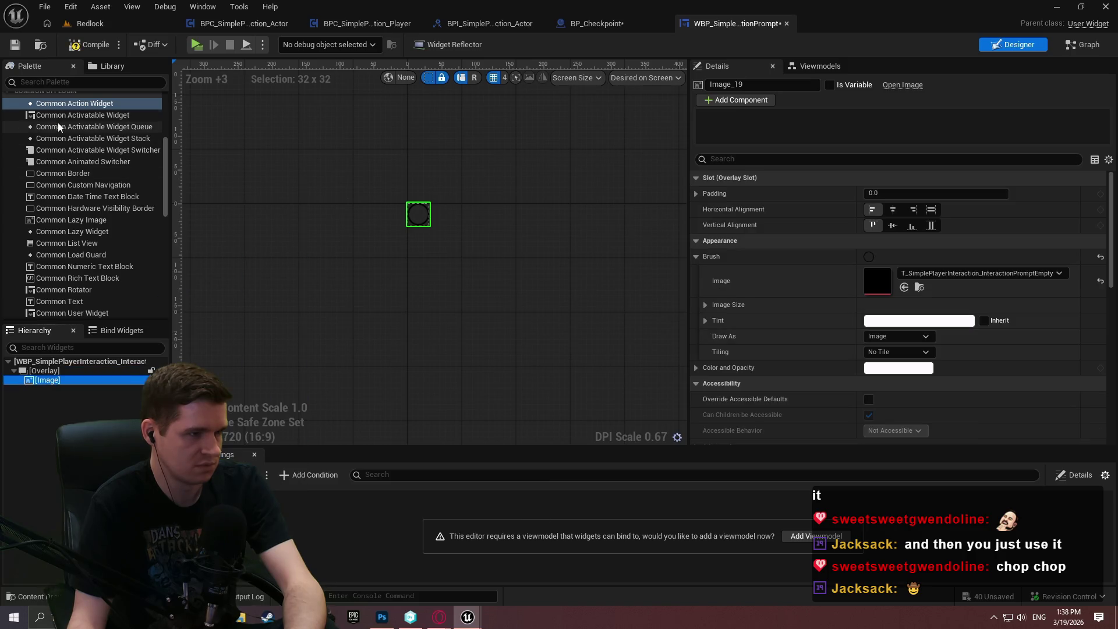
drag(69, 103, 54, 391)
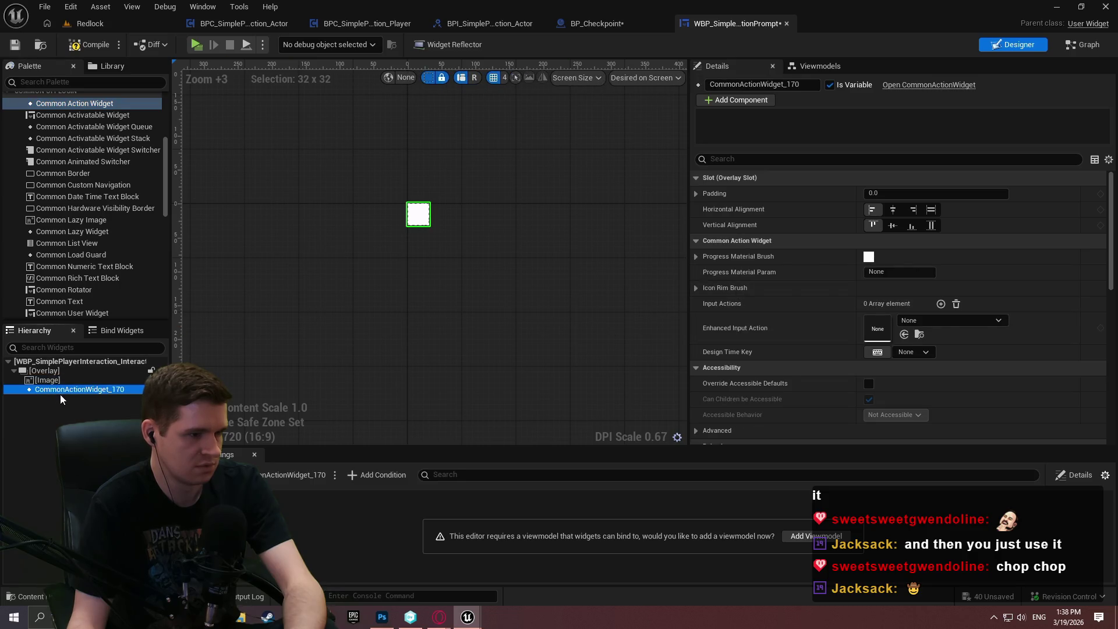
click(15, 44)
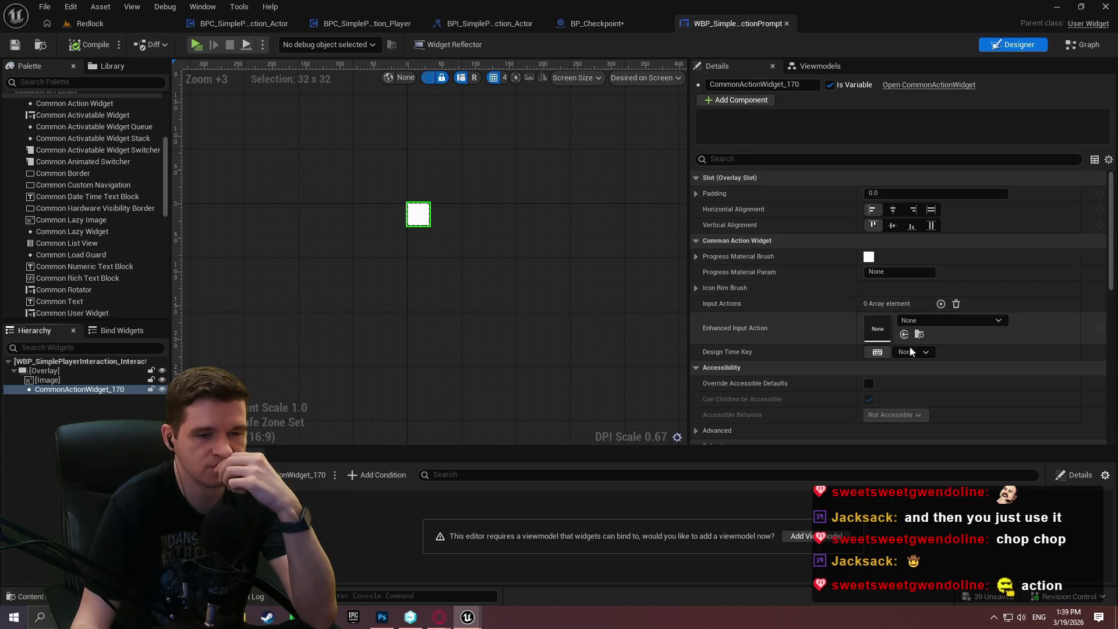
Add an Input Actions entry using DT_SimpleCommonUI_InputData, row GenericFaceButtonLeft, and compile.
click(951, 323)
click(983, 308)
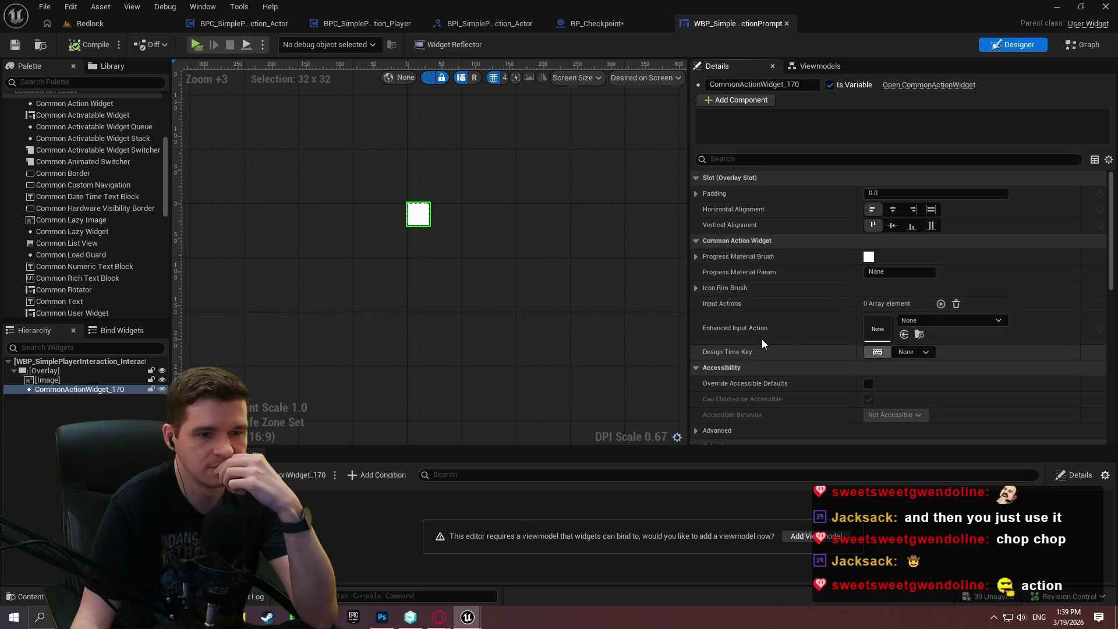
scroll(751, 320, down, 2)
scroll(757, 291, up, 2)
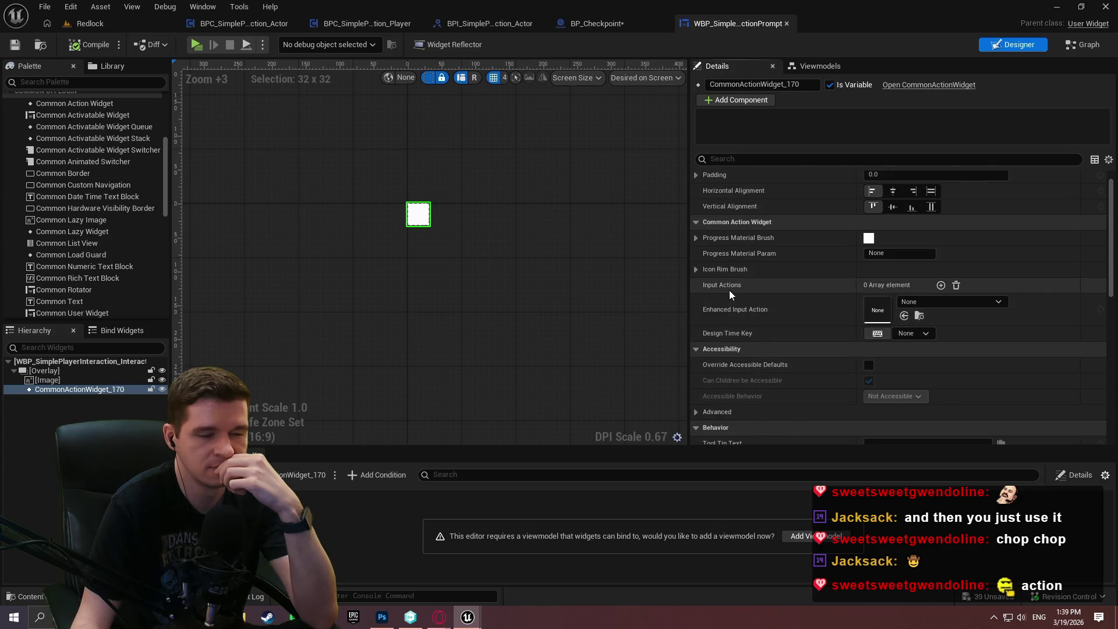
click(941, 285)
click(872, 320)
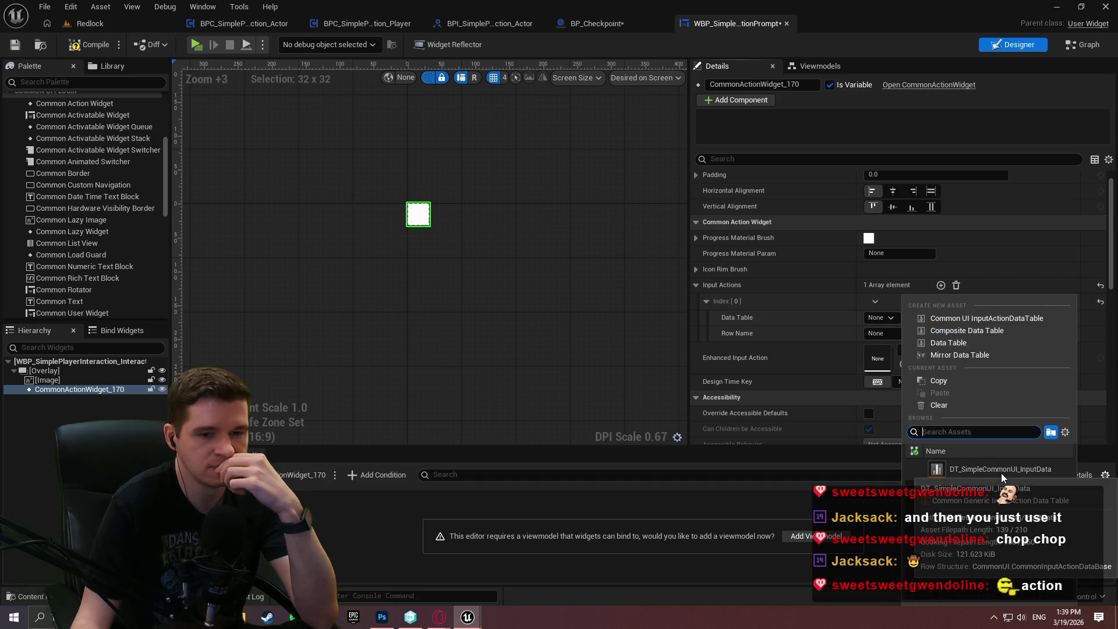
click(1001, 472)
click(904, 335)
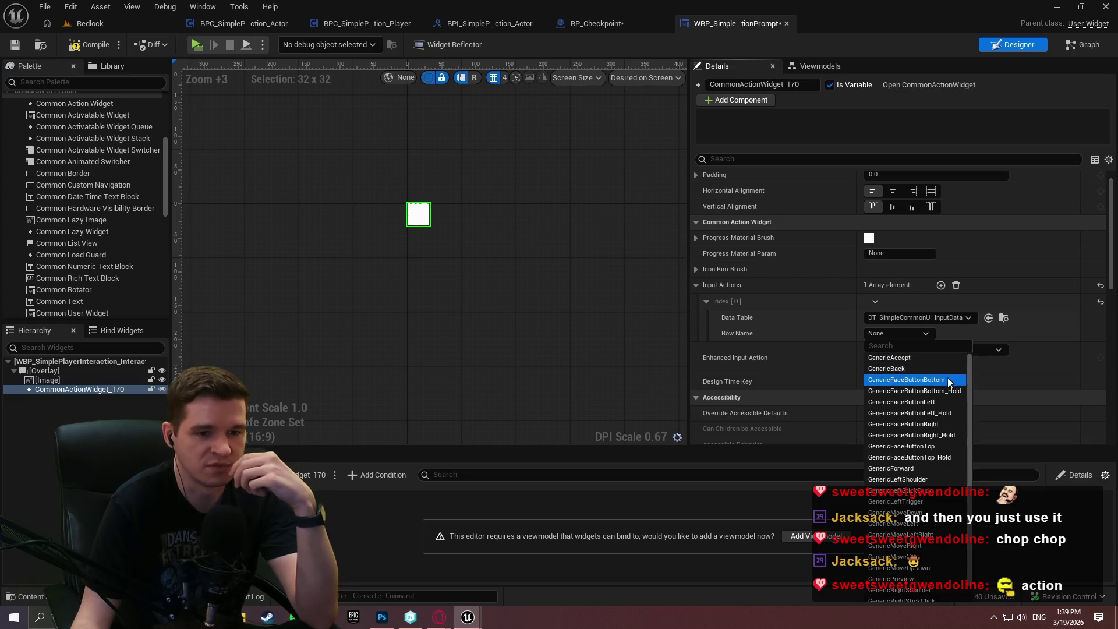
click(943, 405)
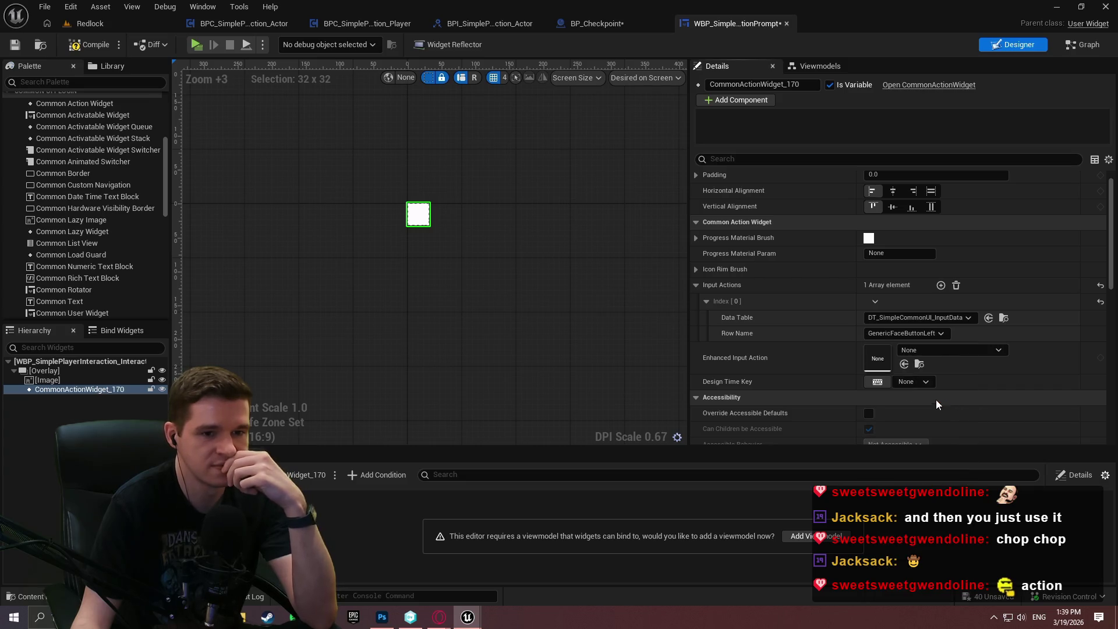
click(15, 45)
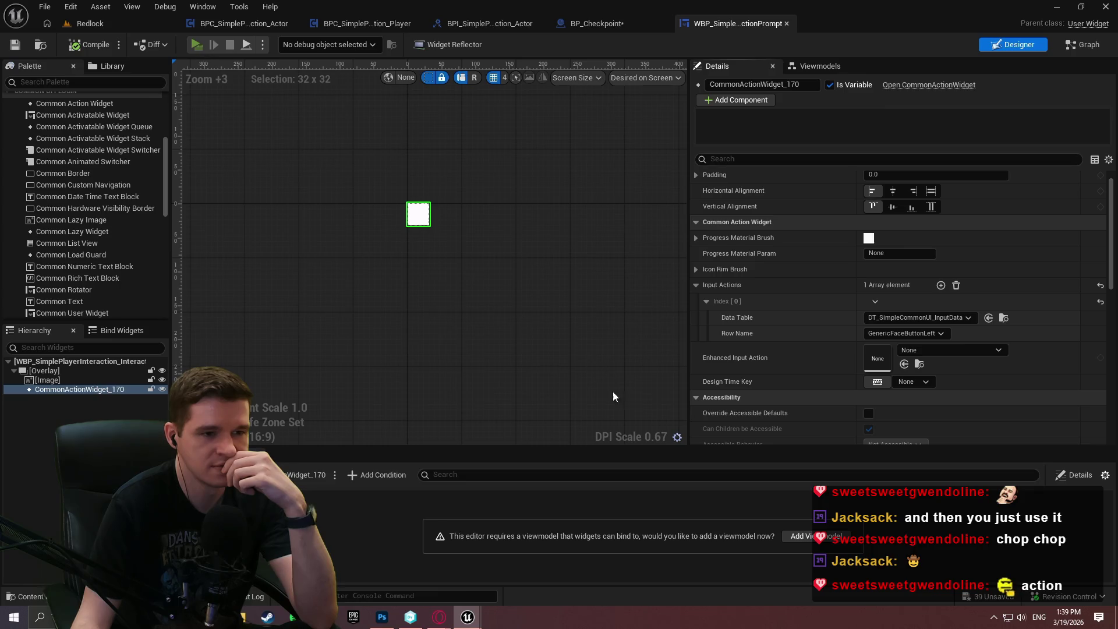
key(Return)
key(w)
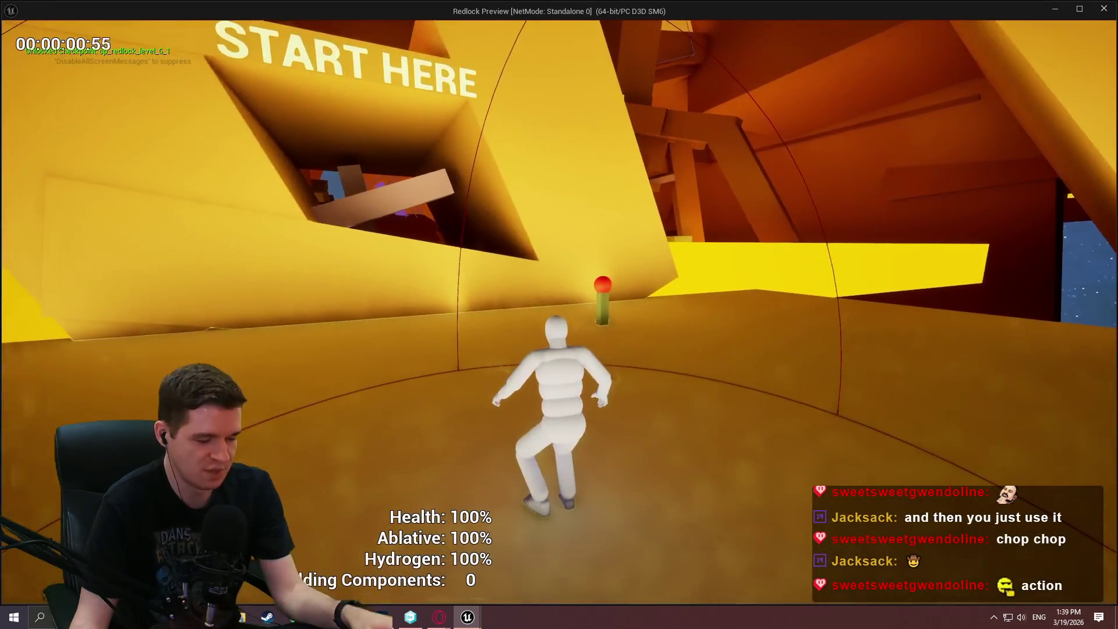
key(w)
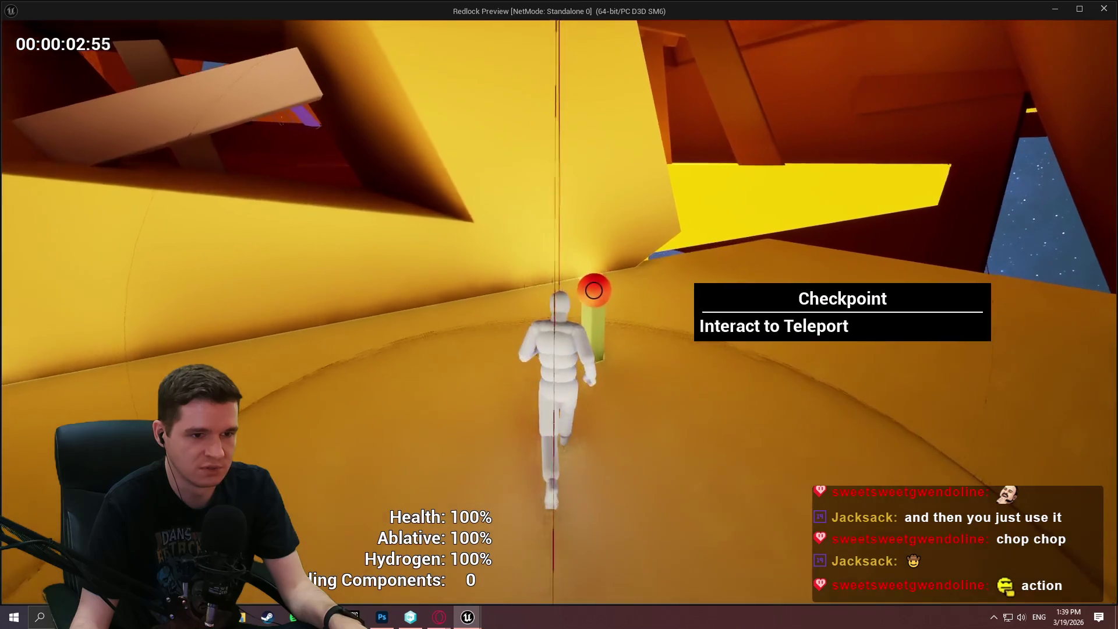
key(e)
key(w)
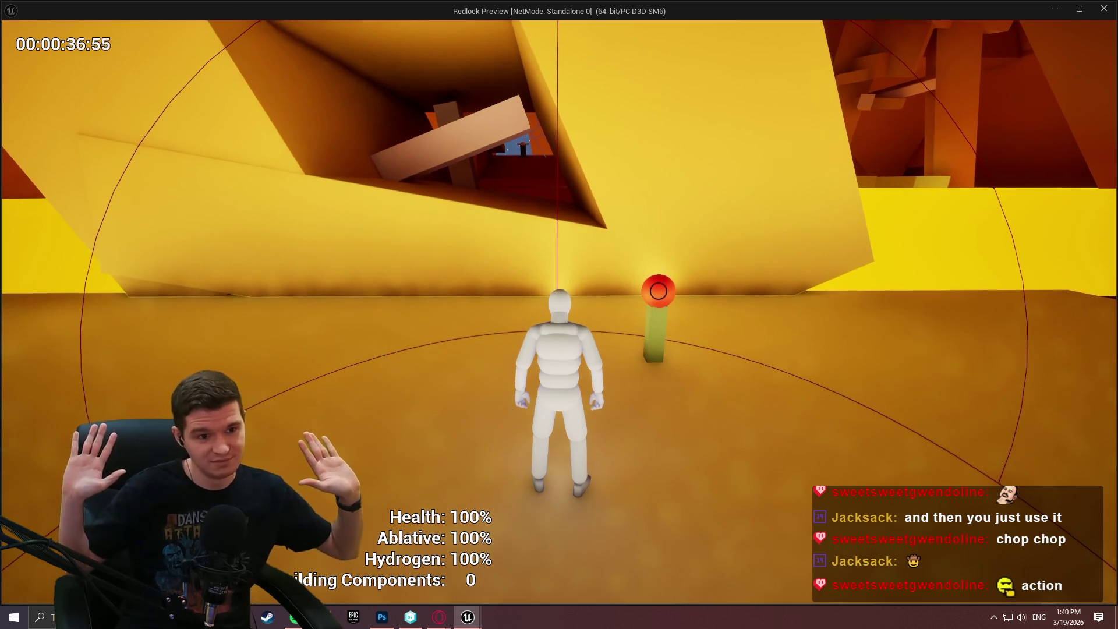
key(Escape)
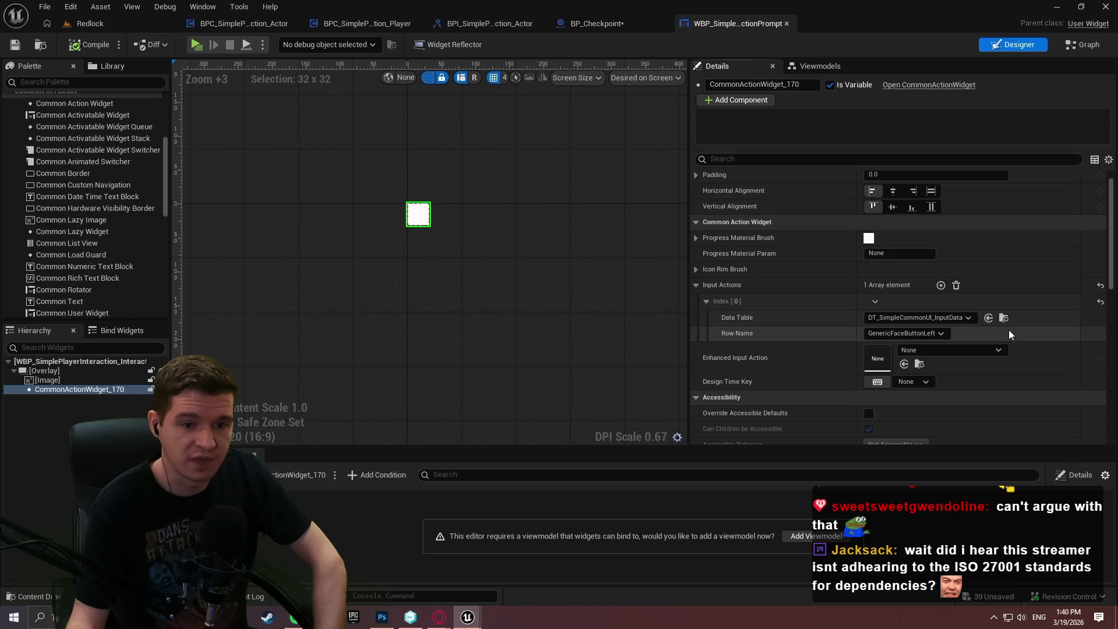
Review the Row Name and Data Table choices unchanged, then return to the Redlock level editor.
click(941, 337)
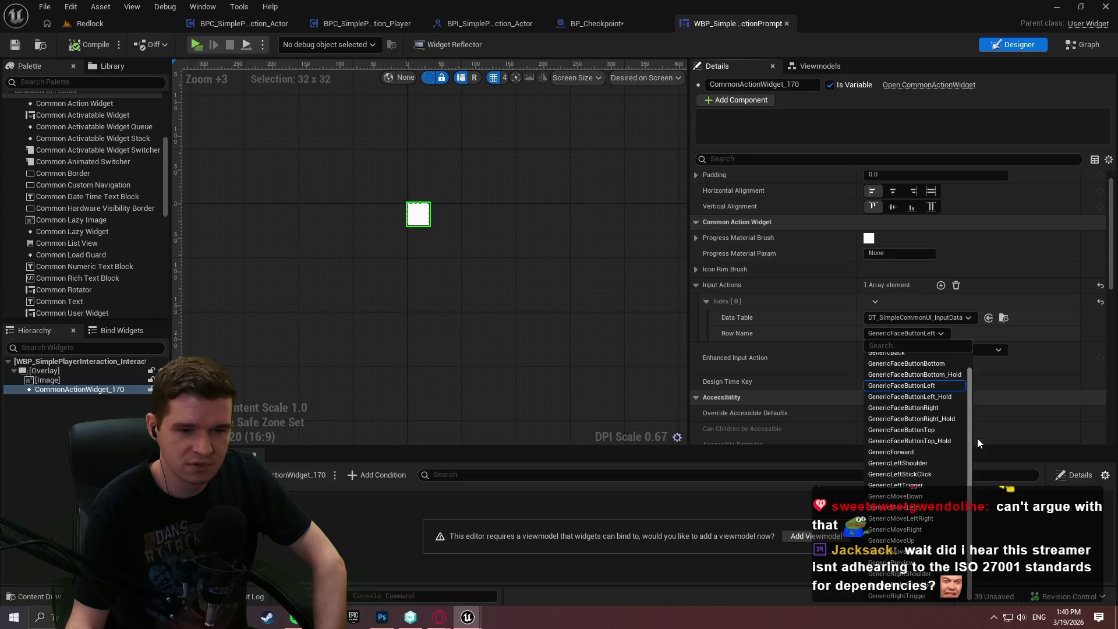
click(1029, 331)
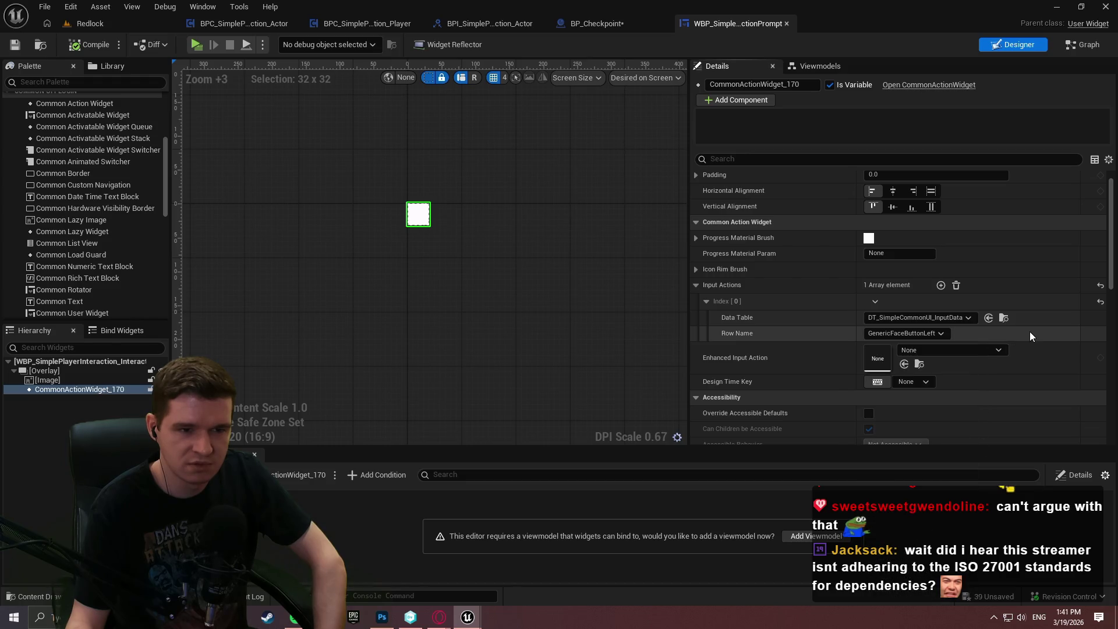
click(955, 318)
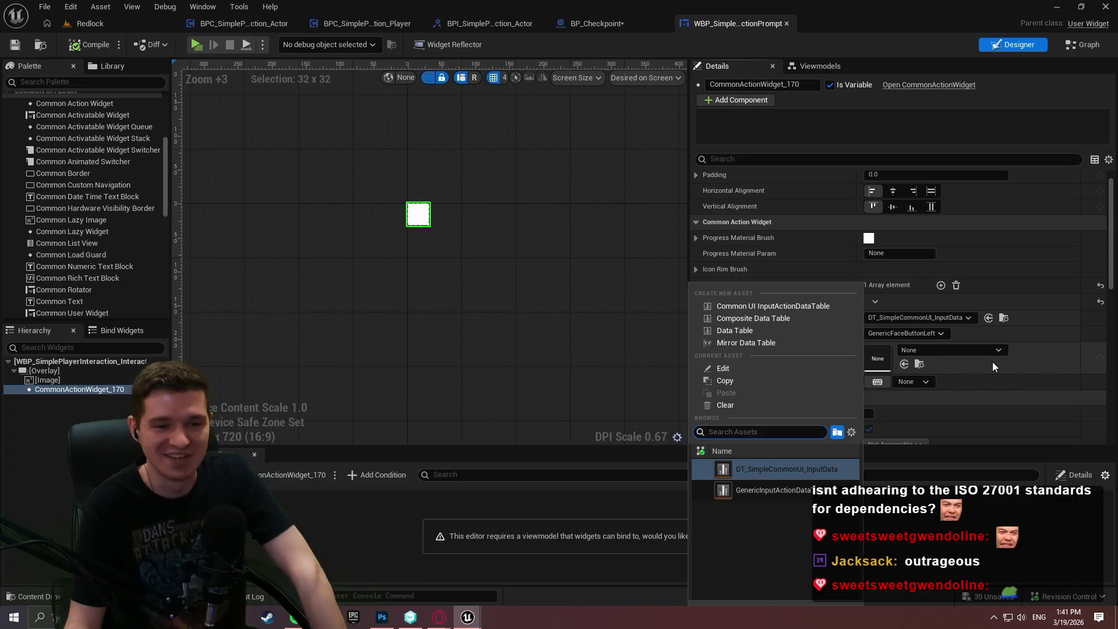
click(1014, 360)
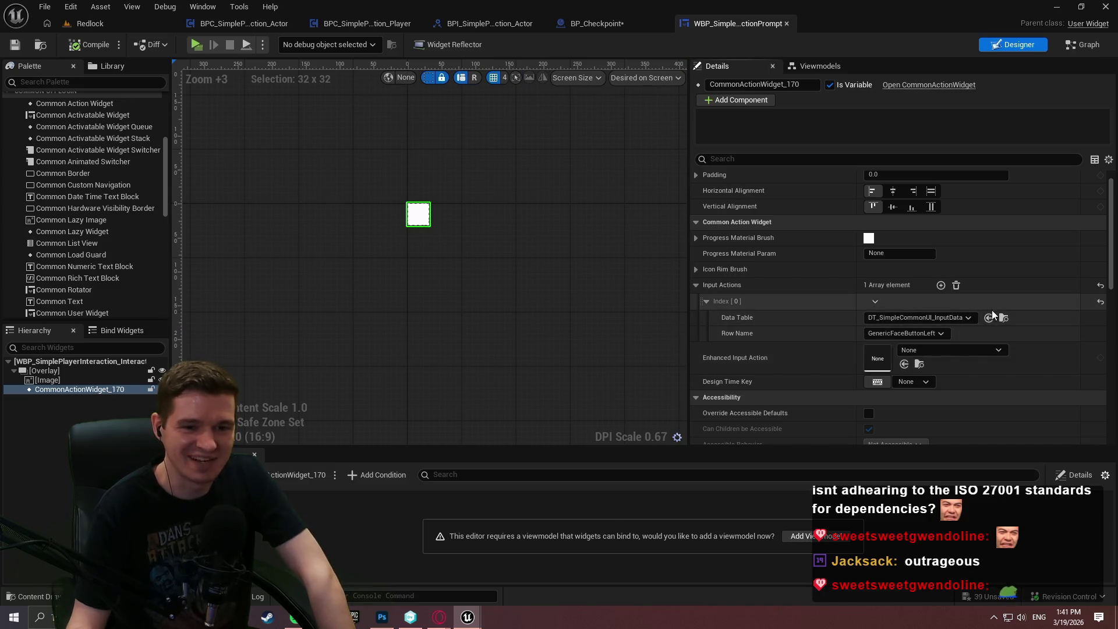
click(129, 22)
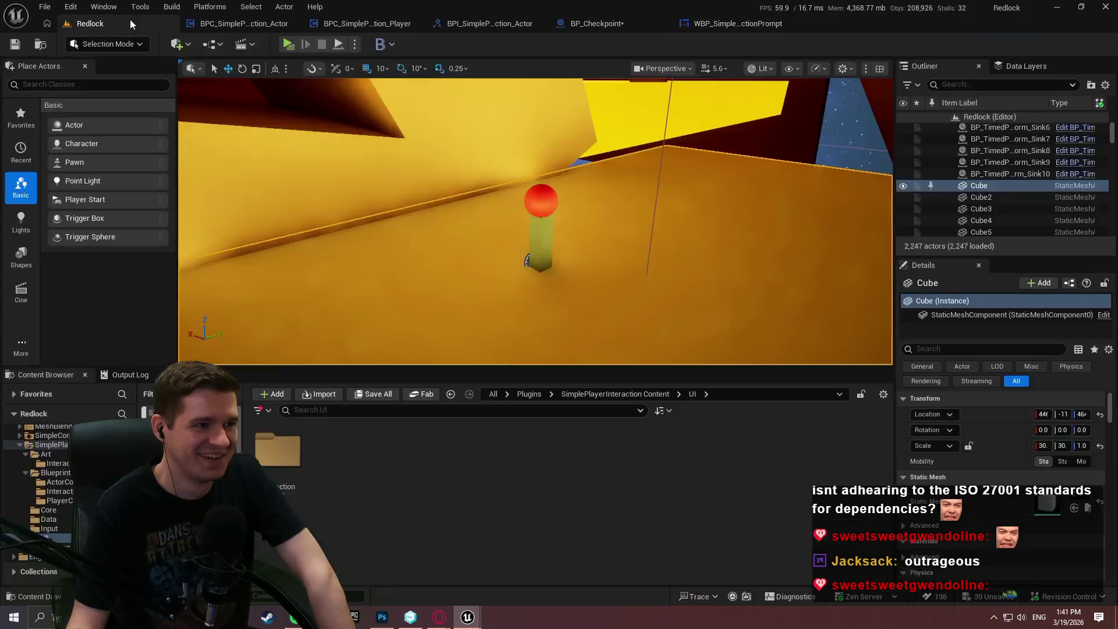
Browse the Plugins and Input folders, settling at SimplePlayerInteraction Content with the new-asset menu up.
click(619, 395)
double_click(540, 503)
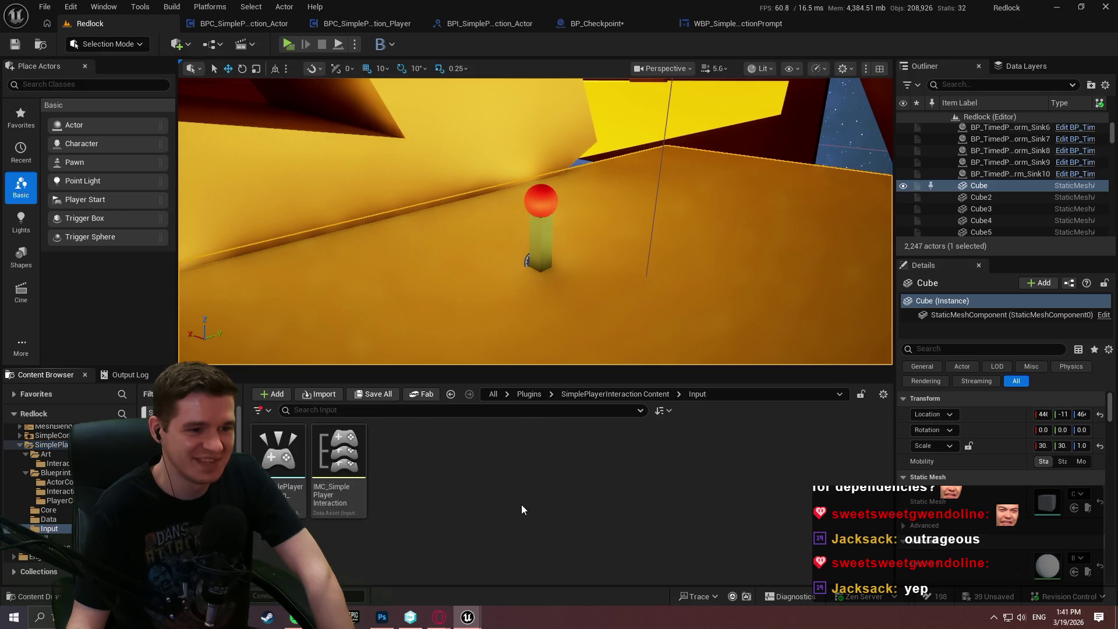
click(532, 394)
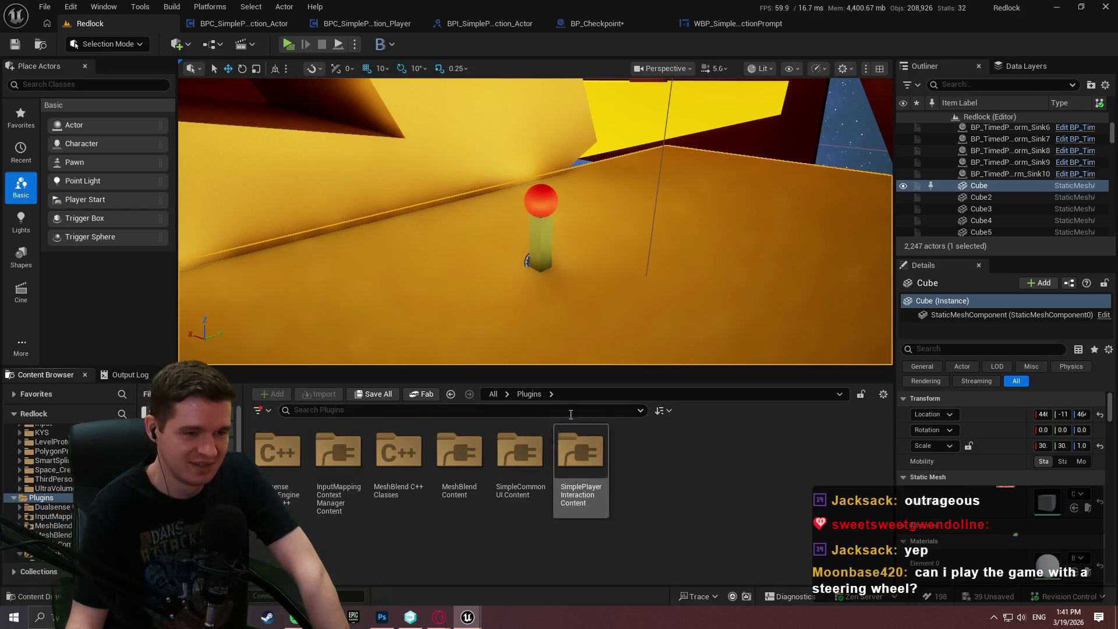
double_click(579, 466)
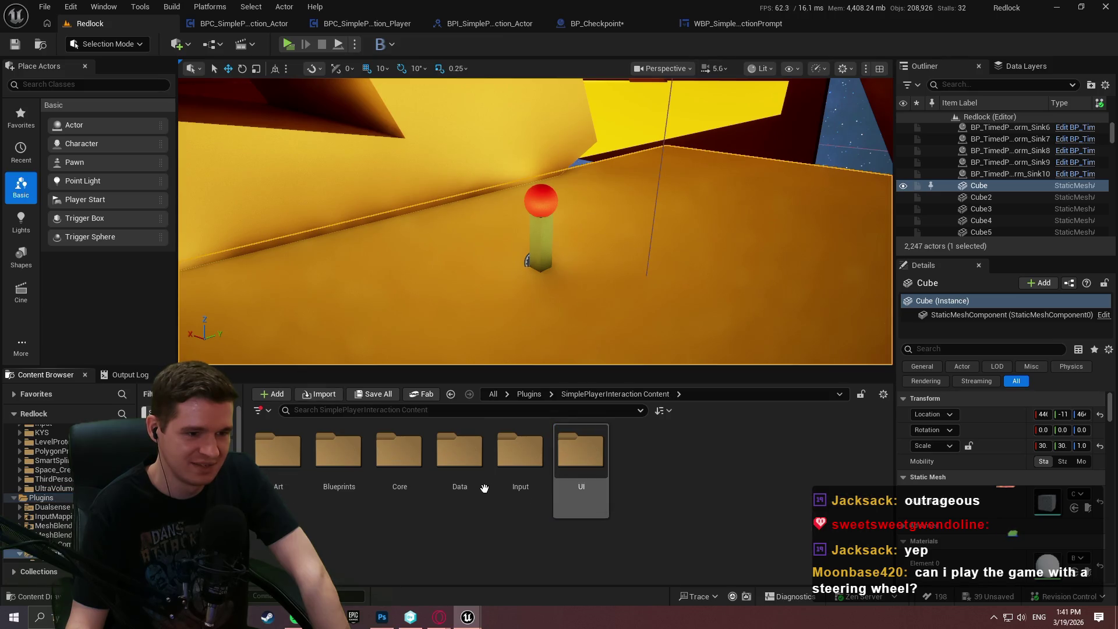
double_click(520, 457)
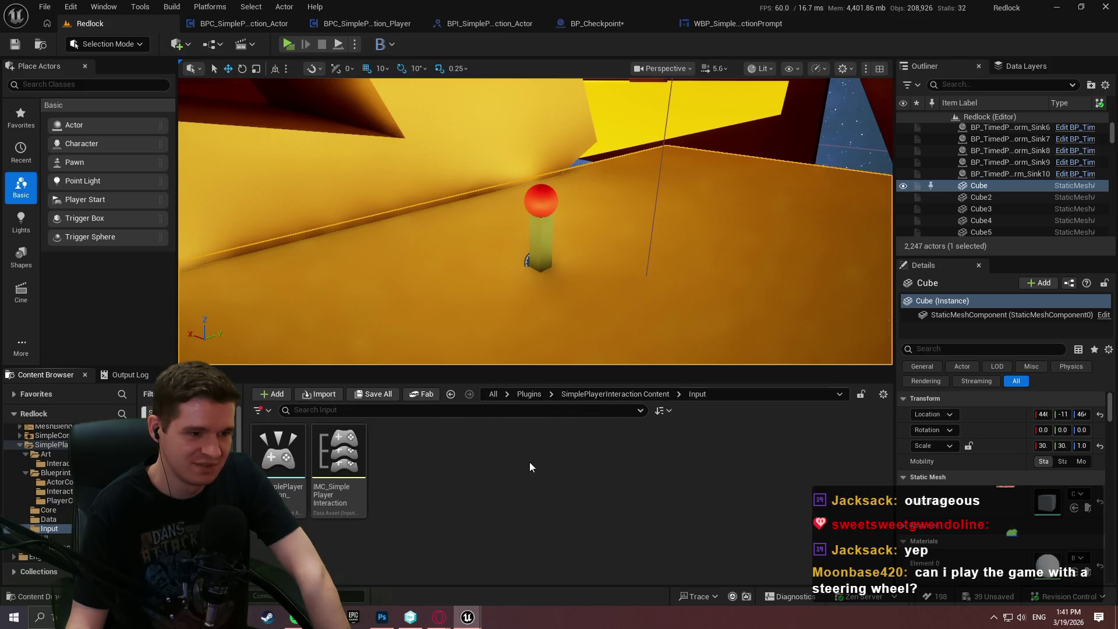
click(613, 393)
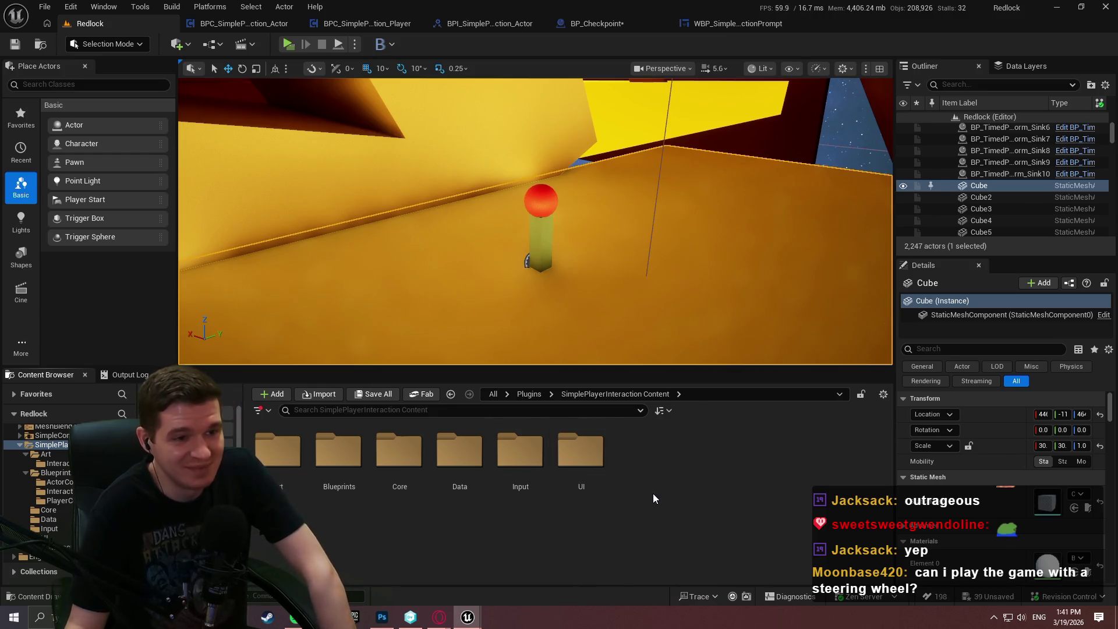
double_click(519, 452)
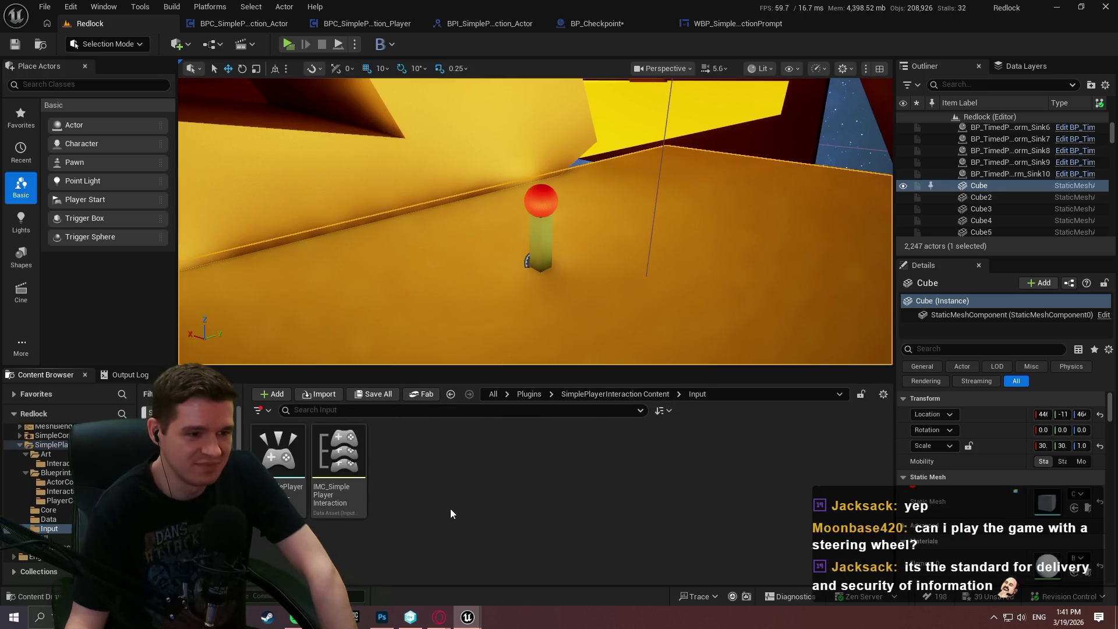
click(593, 398)
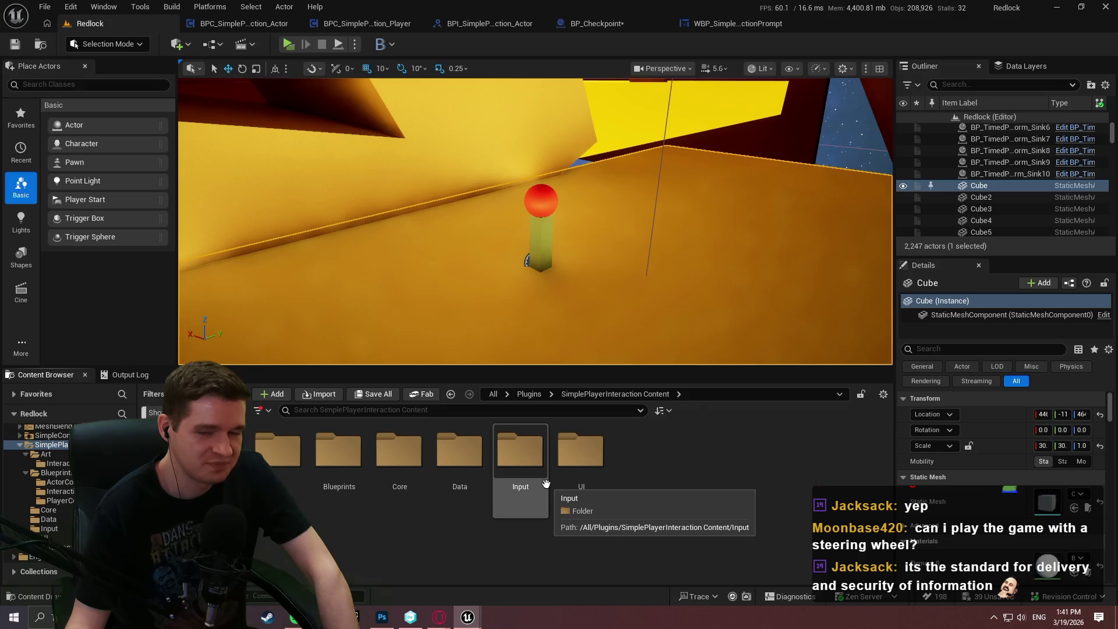
right_click(706, 466)
mouse_move(736, 491)
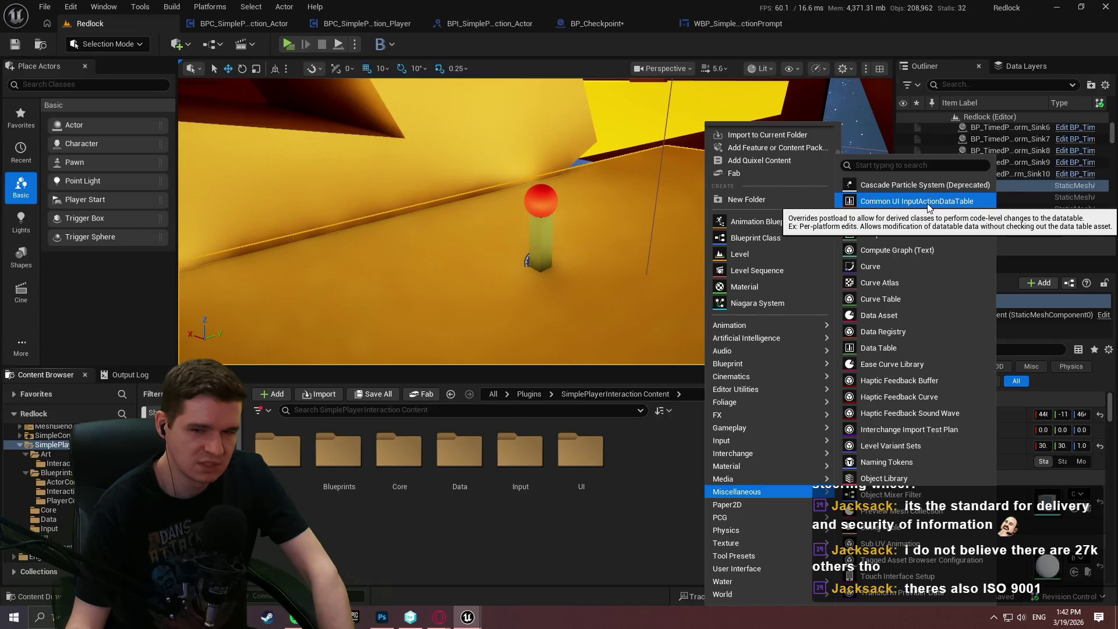
Add a Miscellaneous > Common UI InputActionDataTable, rename it DT_SimplePlayerInteractionInput, and open it.
click(928, 202)
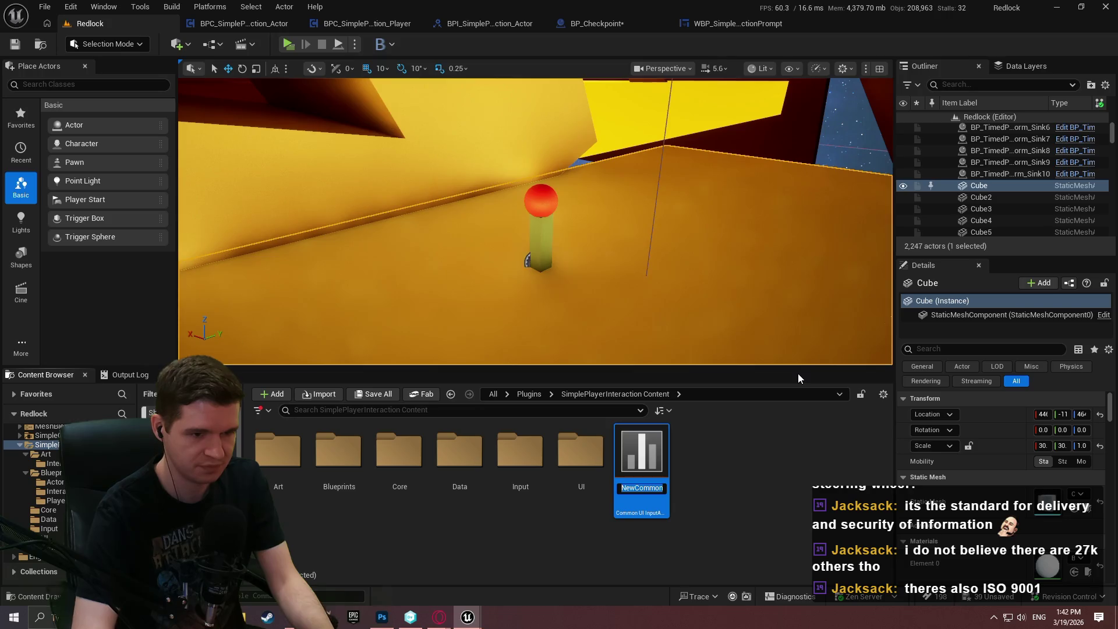
key(Return)
click(645, 495)
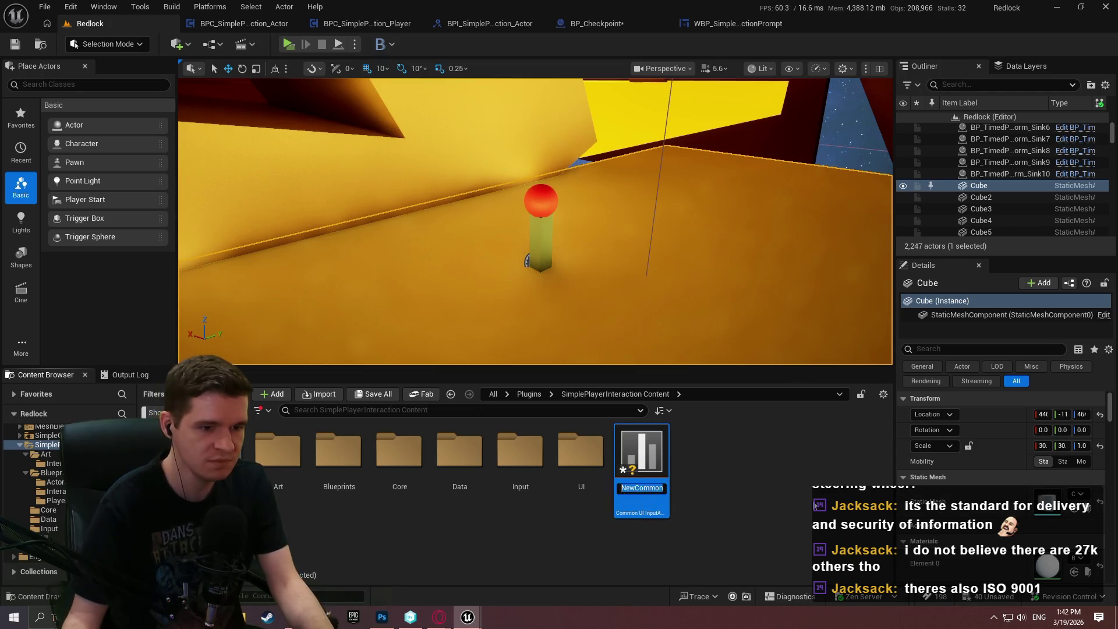
text(DT_S)
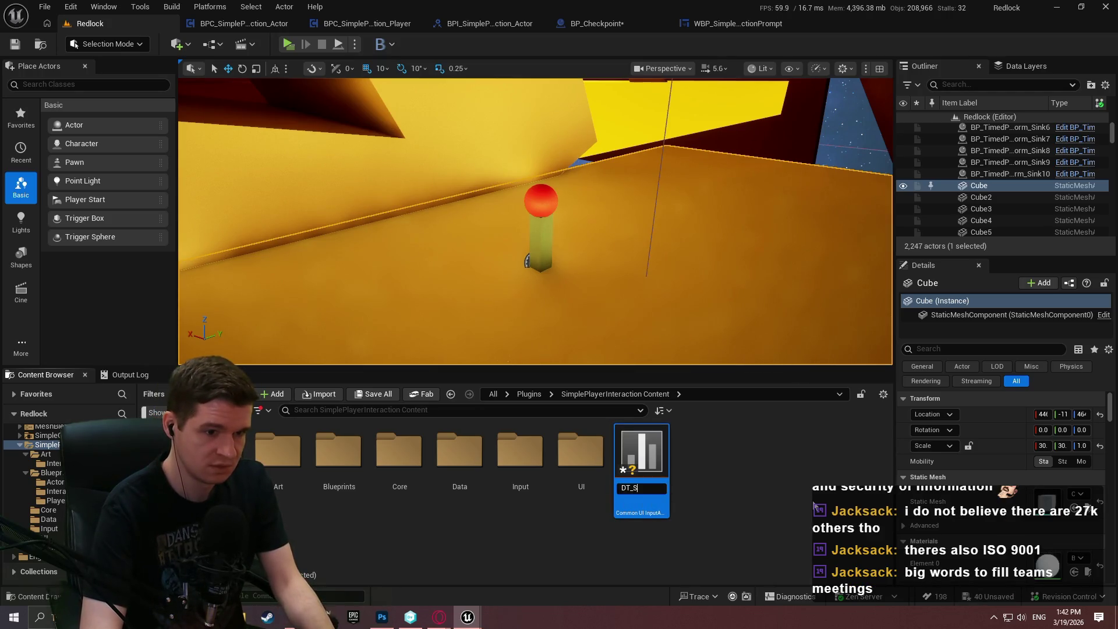
text(implePlayerInteractionIn)
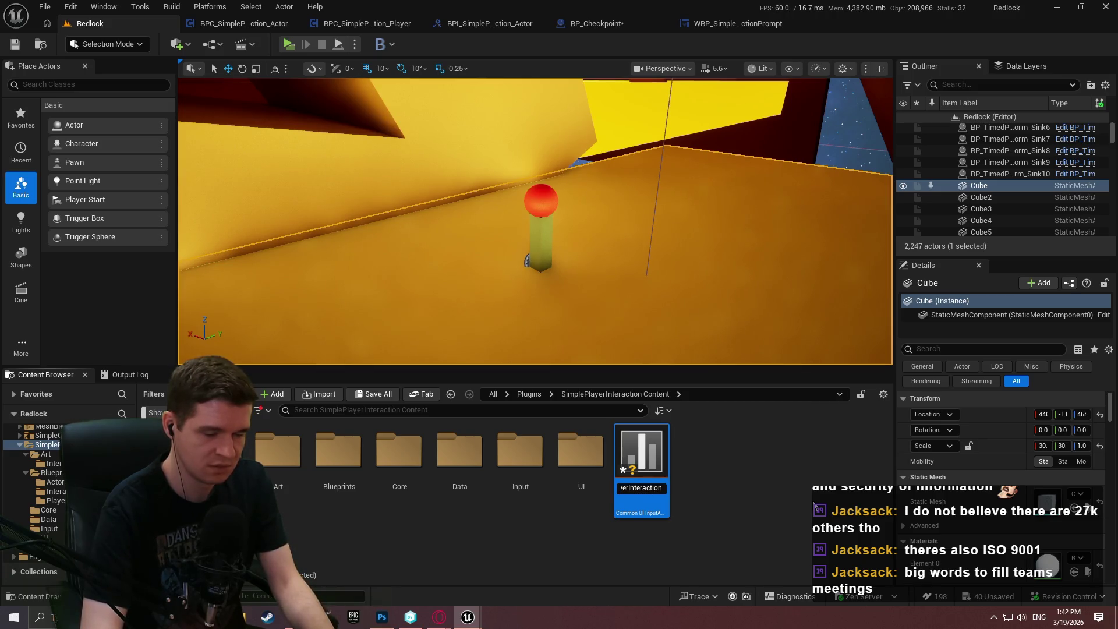
text(put)
key(Return)
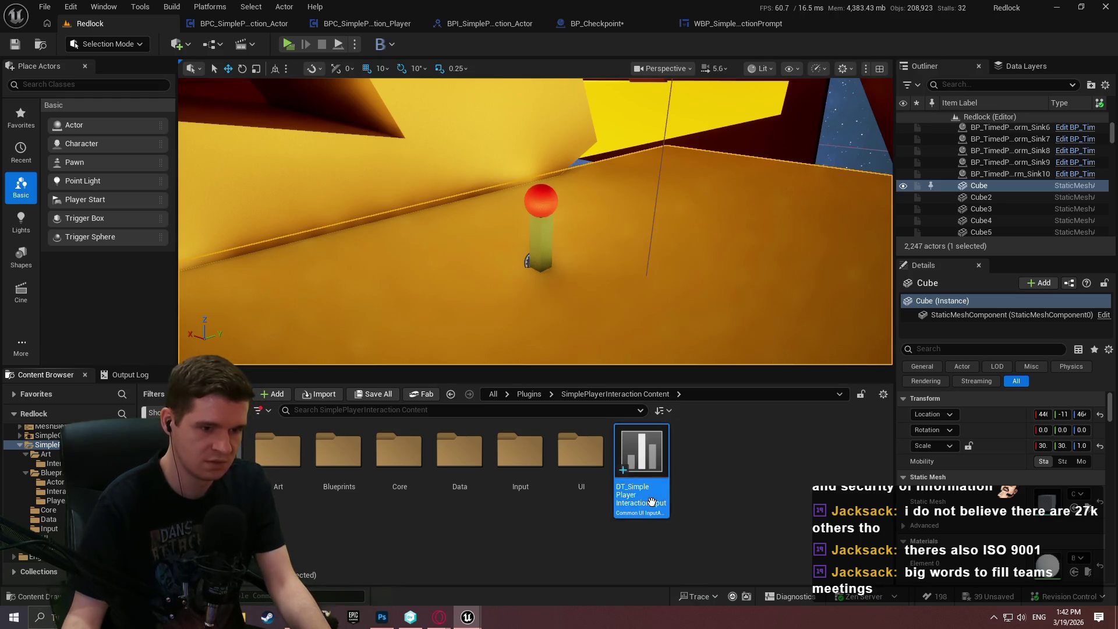
double_click(651, 501)
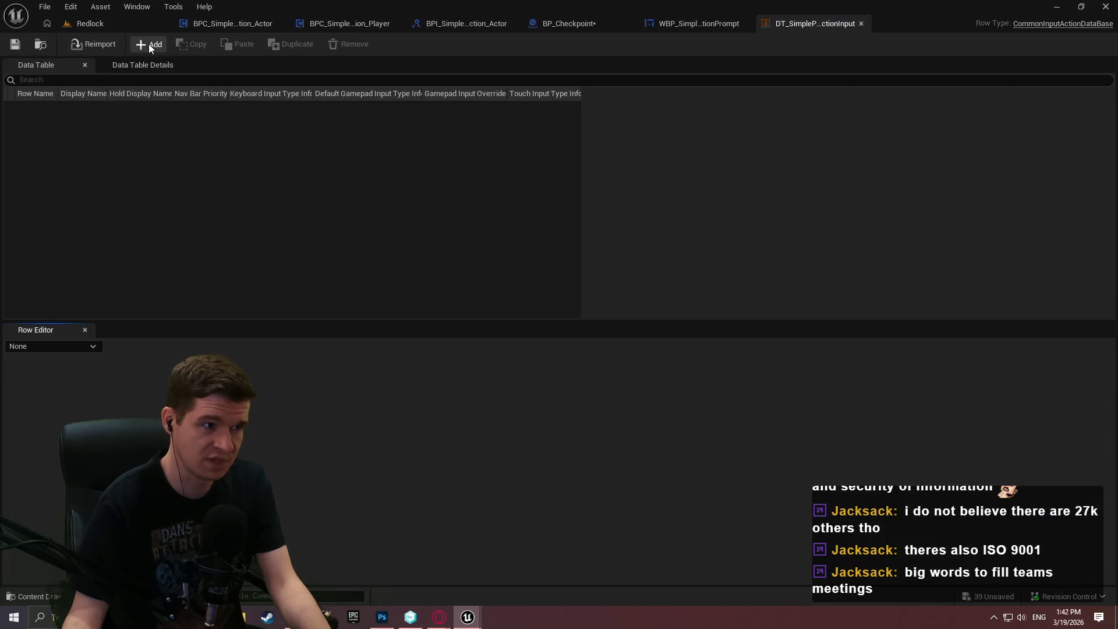
Add a new row to the data table and give it a new row name.
click(148, 46)
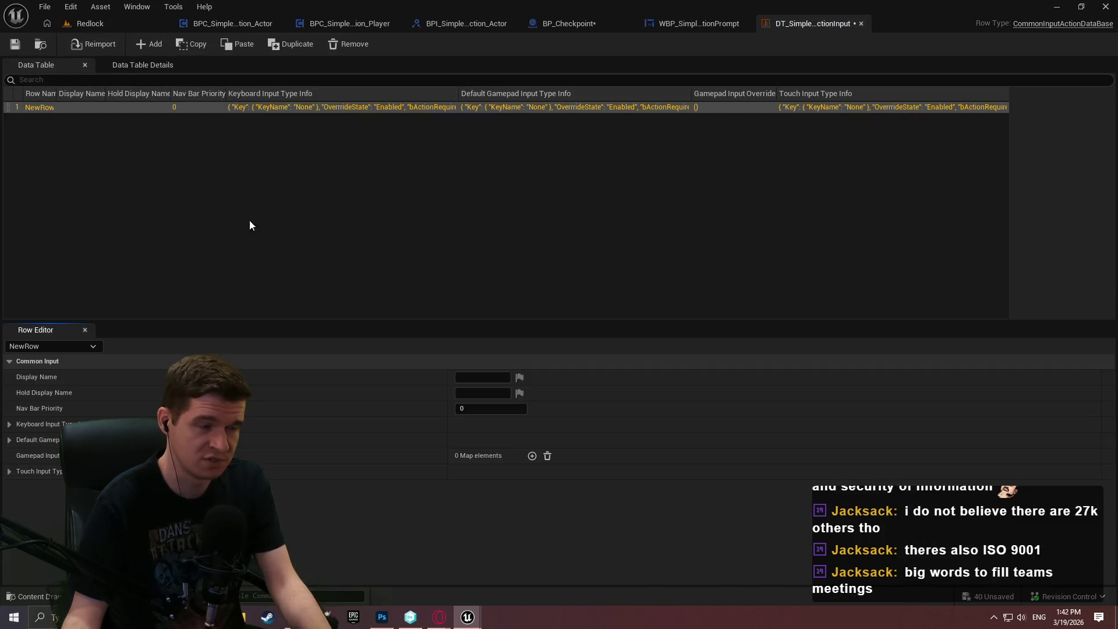
double_click(40, 106)
text(Sim)
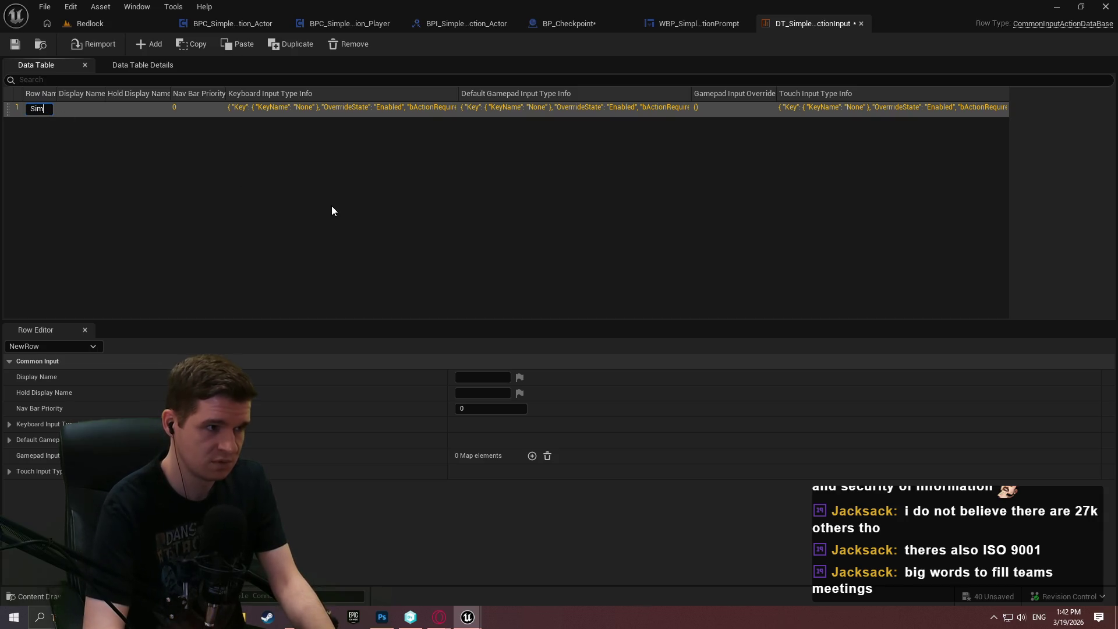
text(ayer)
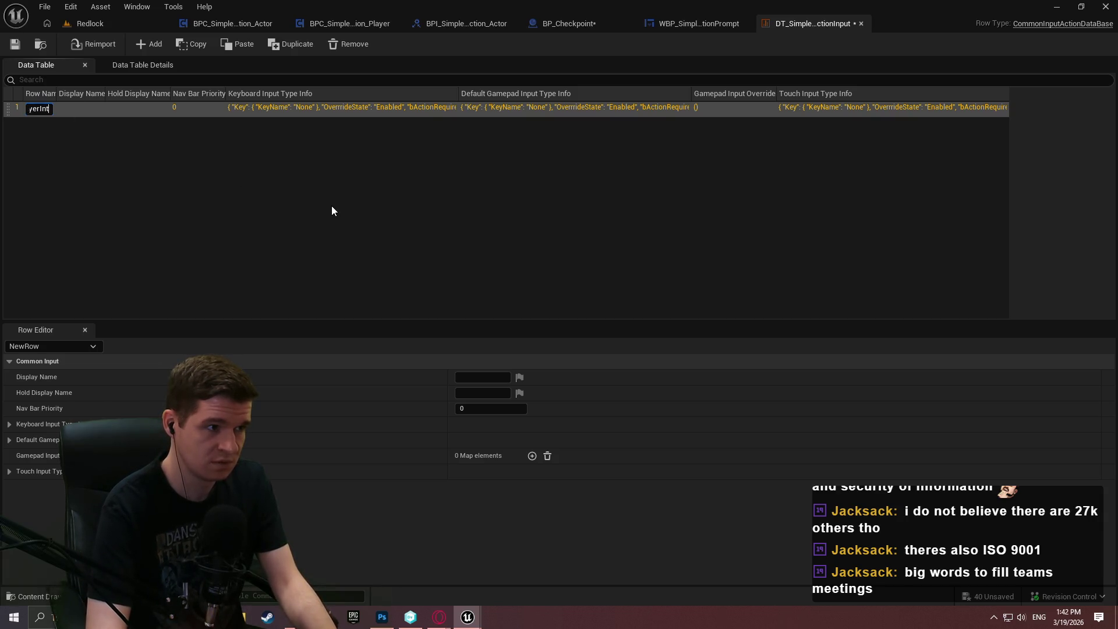
text(tionnteract)
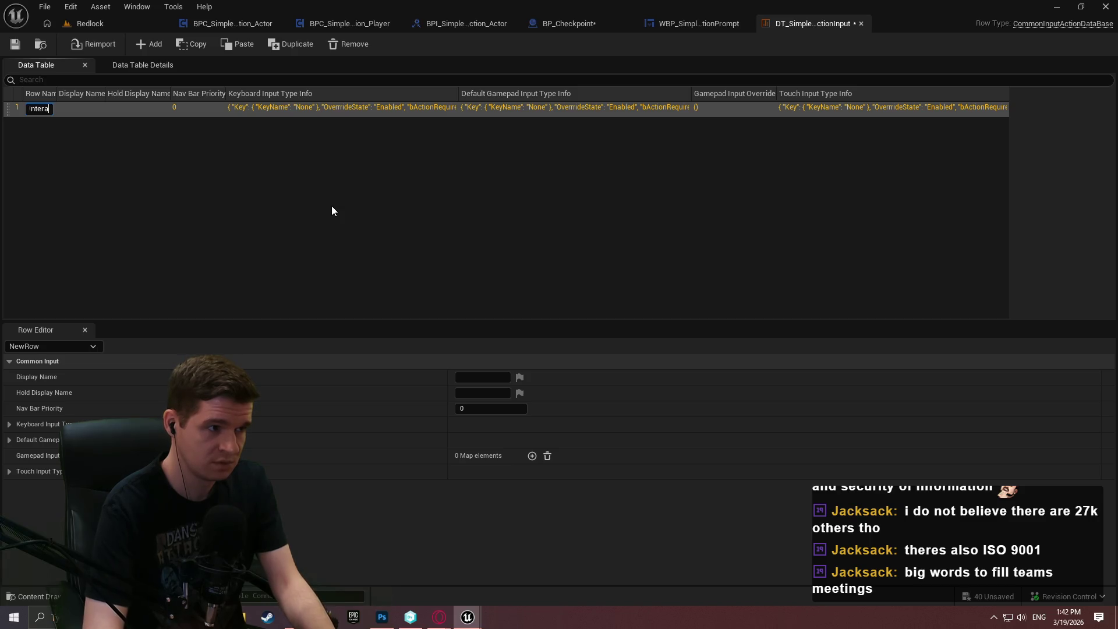
key(Return)
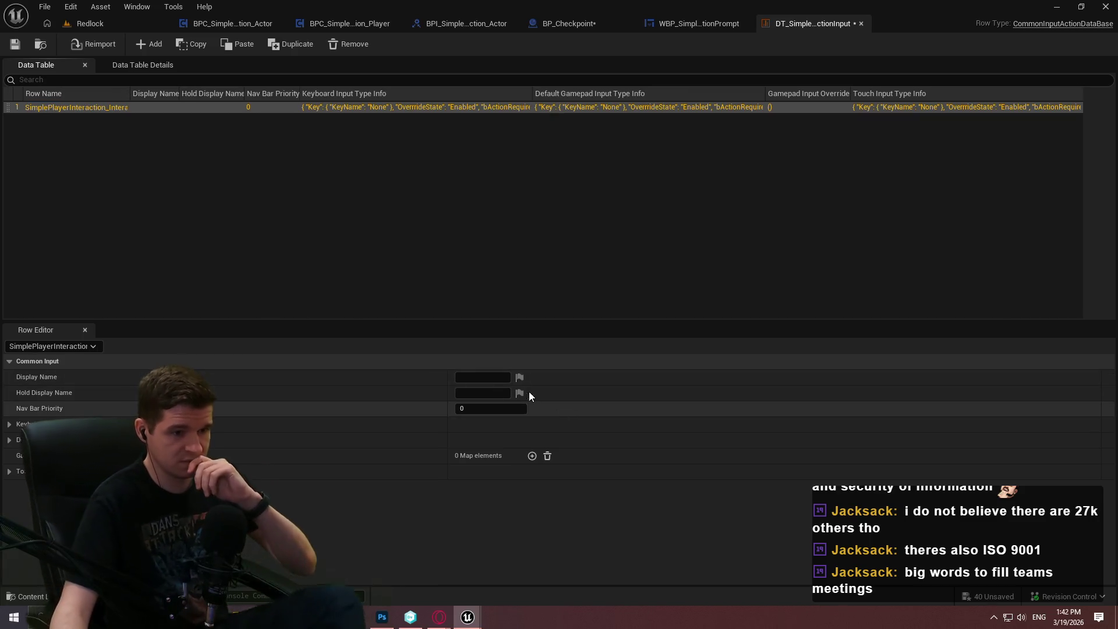
Set the row's Display Name to Interact.
click(473, 376)
text(Interact)
key(Return)
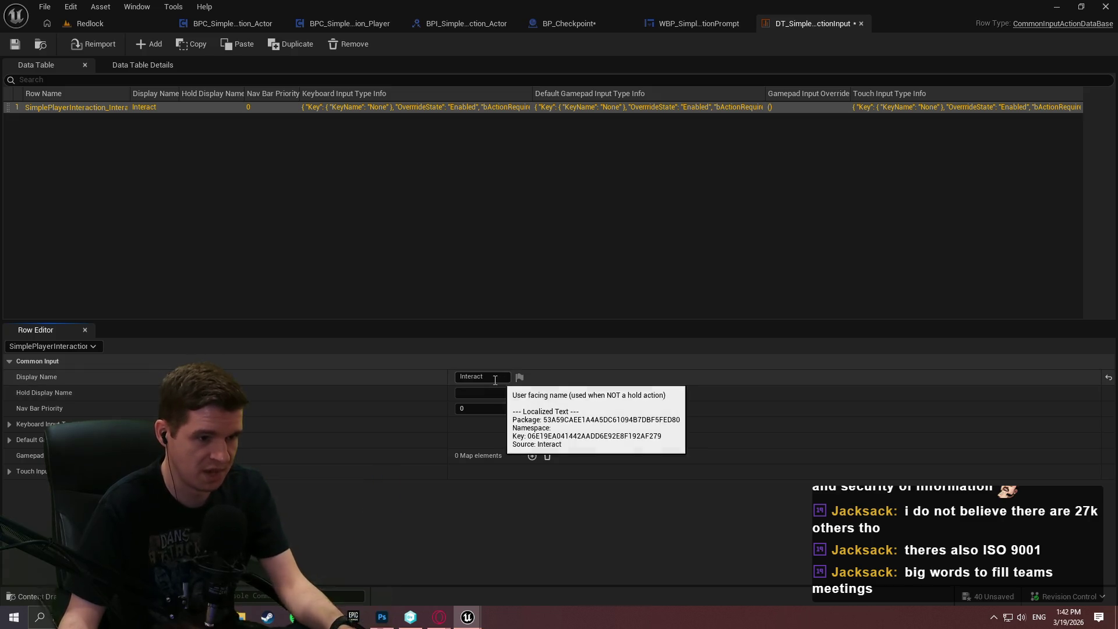
click(474, 376)
key(Return)
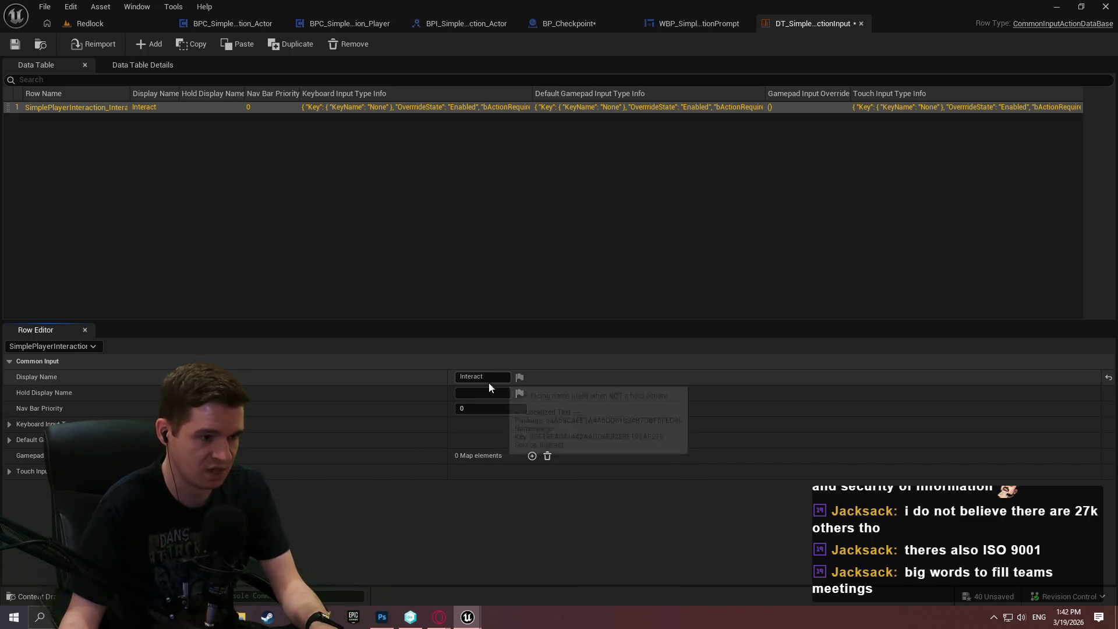
Expand the row's default gamepad and keyboard input type settings.
click(9, 440)
click(9, 425)
scroll(131, 395, down, 2)
scroll(238, 421, up, 2)
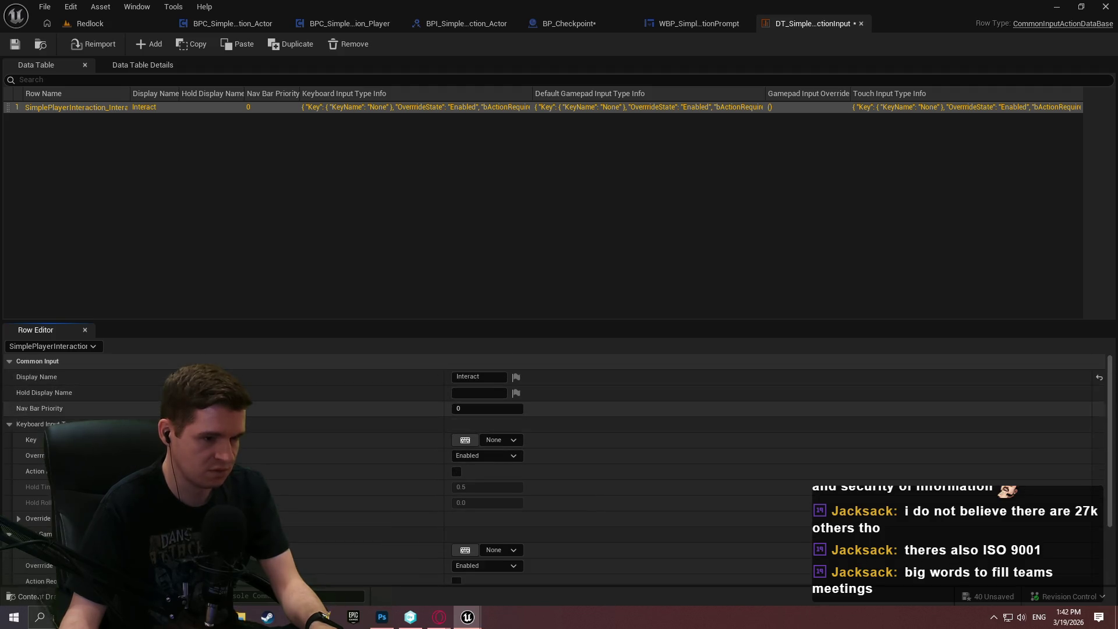
click(11, 425)
click(9, 424)
click(9, 425)
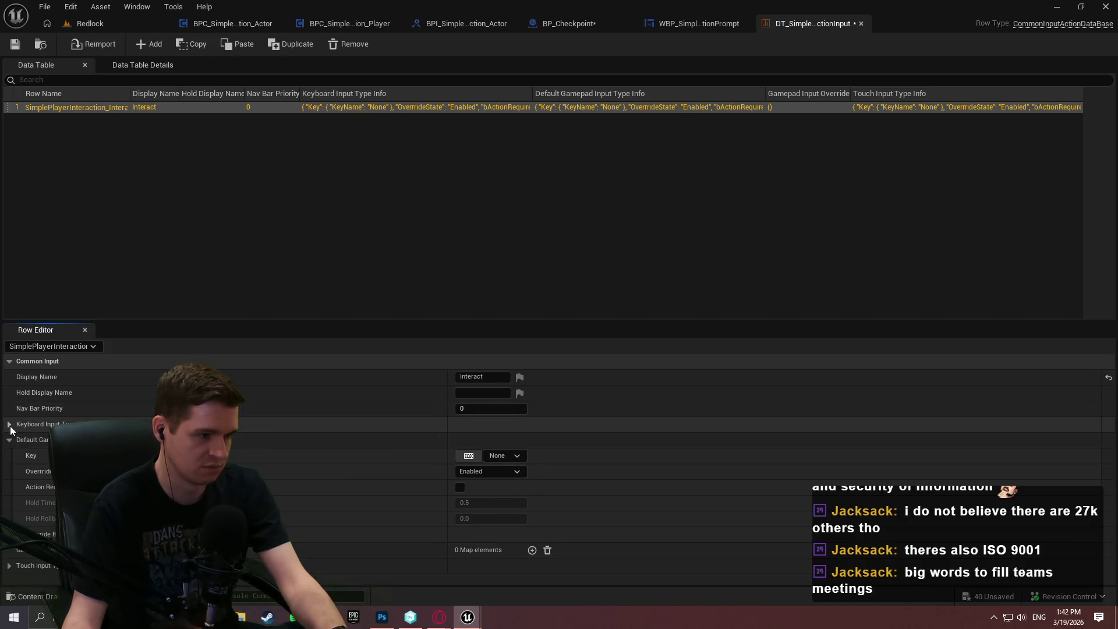
click(10, 425)
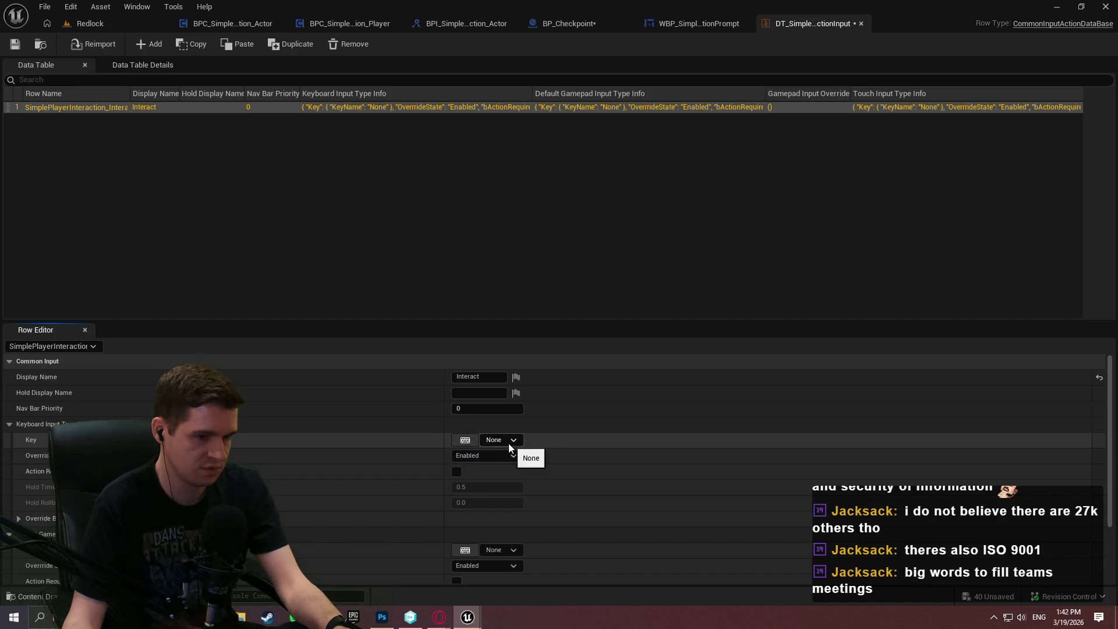
Keep the keyboard override state Enabled and bind the keyboard key to E.
click(466, 456)
click(467, 456)
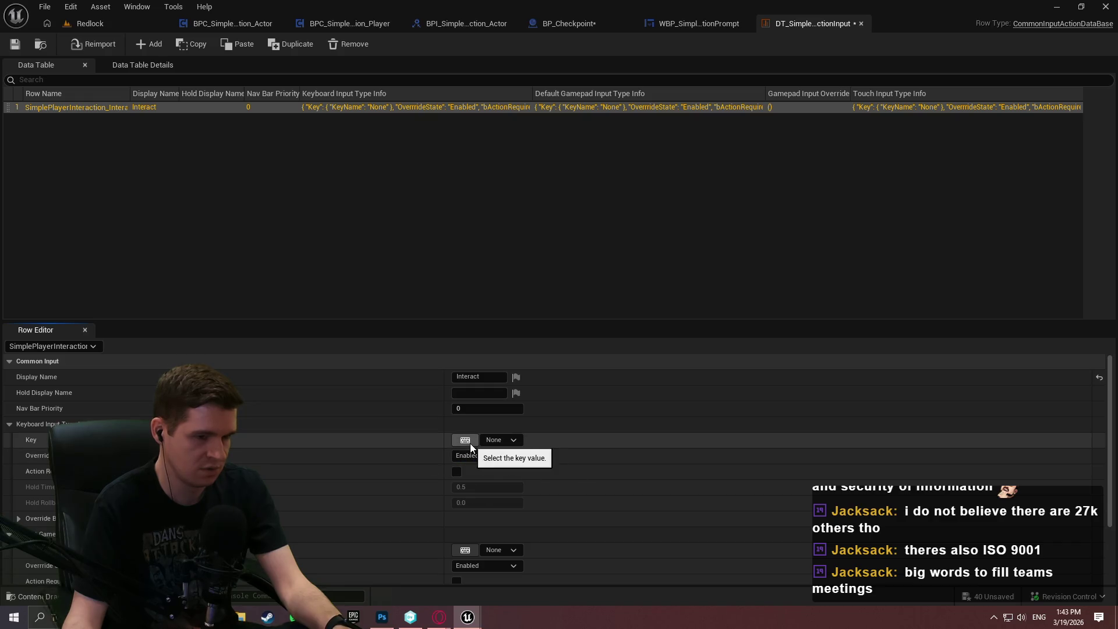
click(470, 443)
key(e)
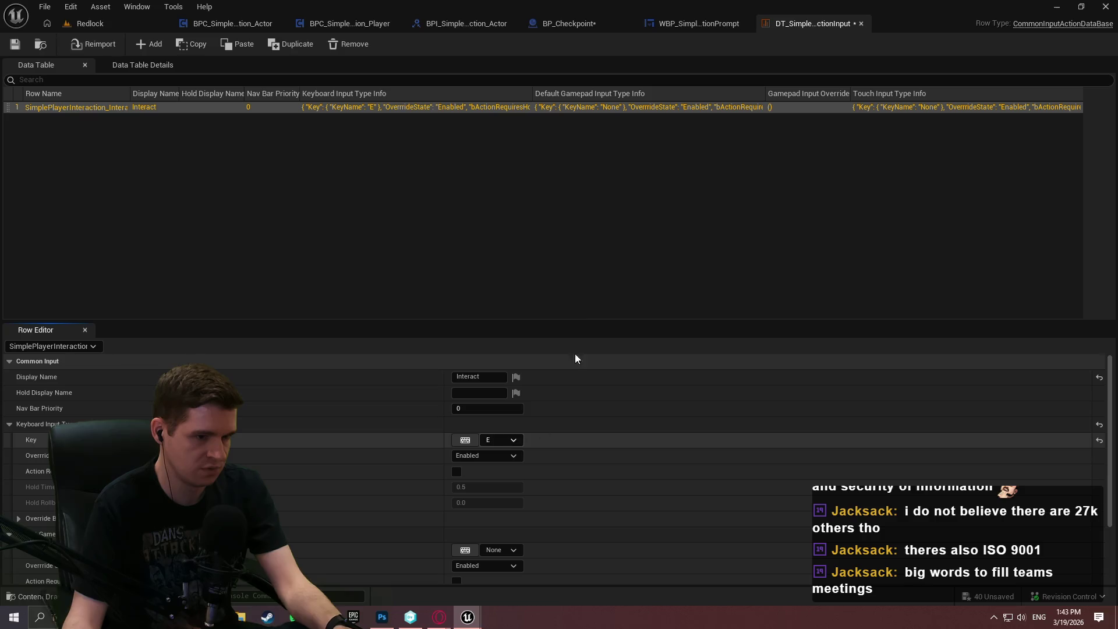
drag(576, 238, 574, 165)
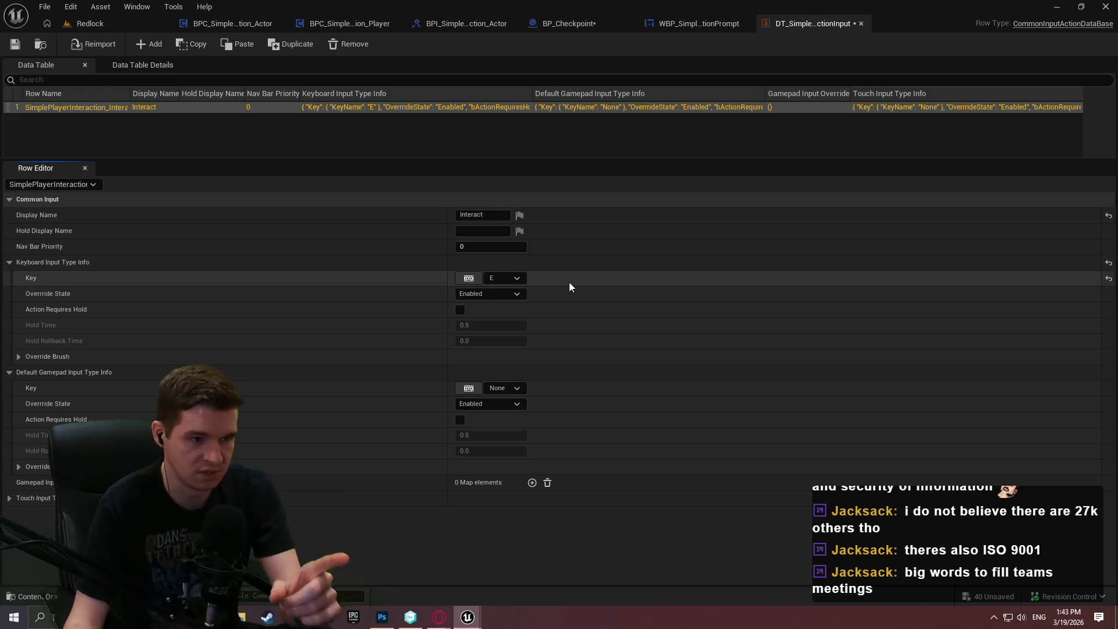
click(712, 21)
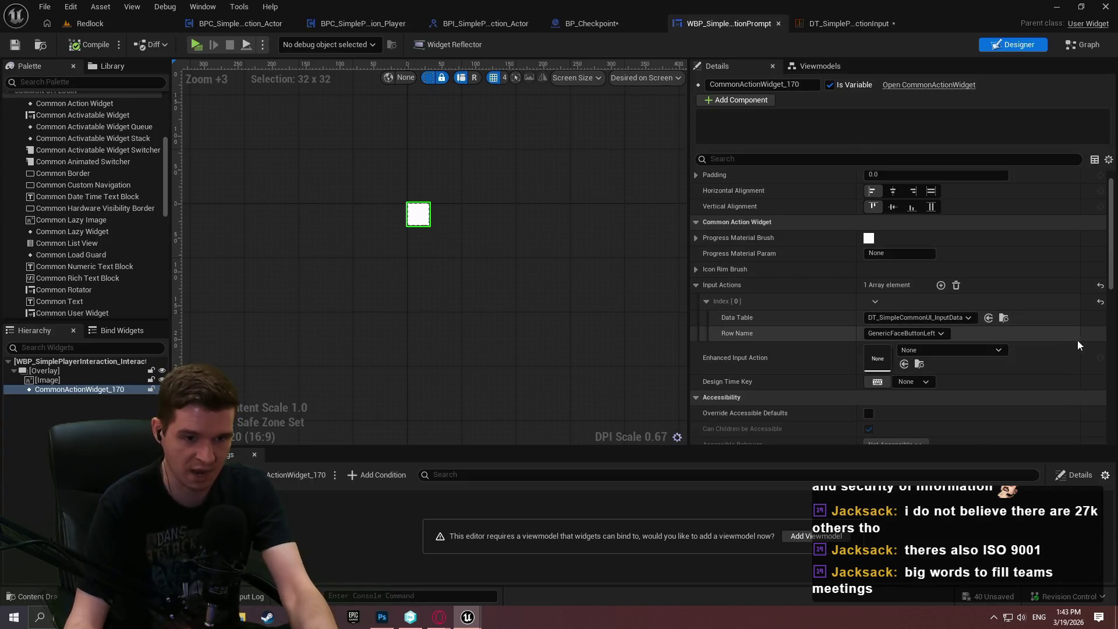
click(986, 351)
click(1027, 358)
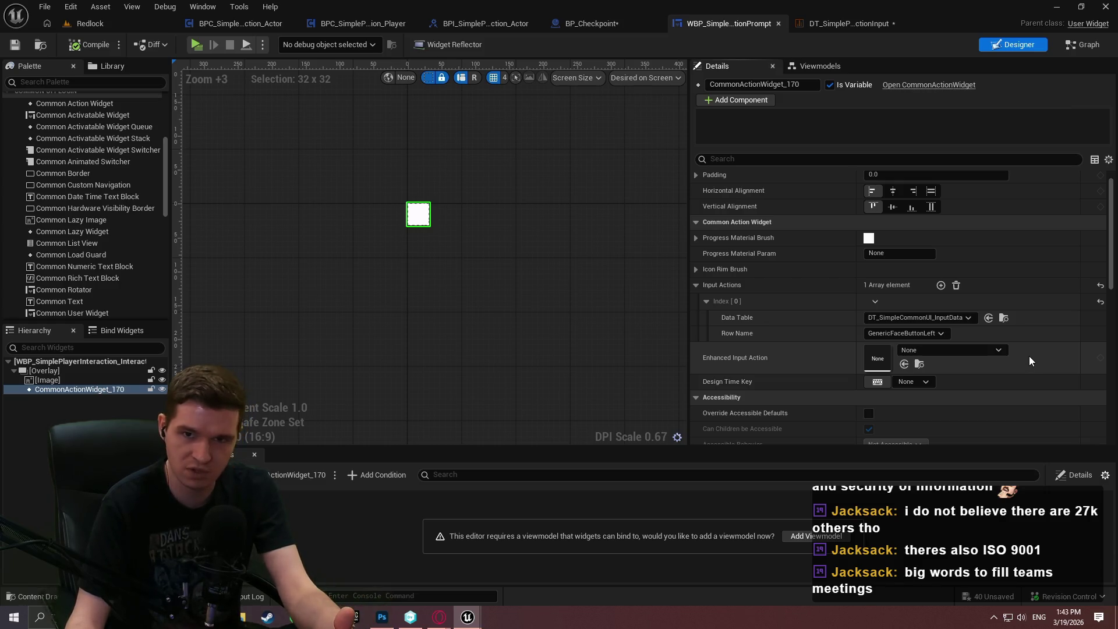
click(979, 350)
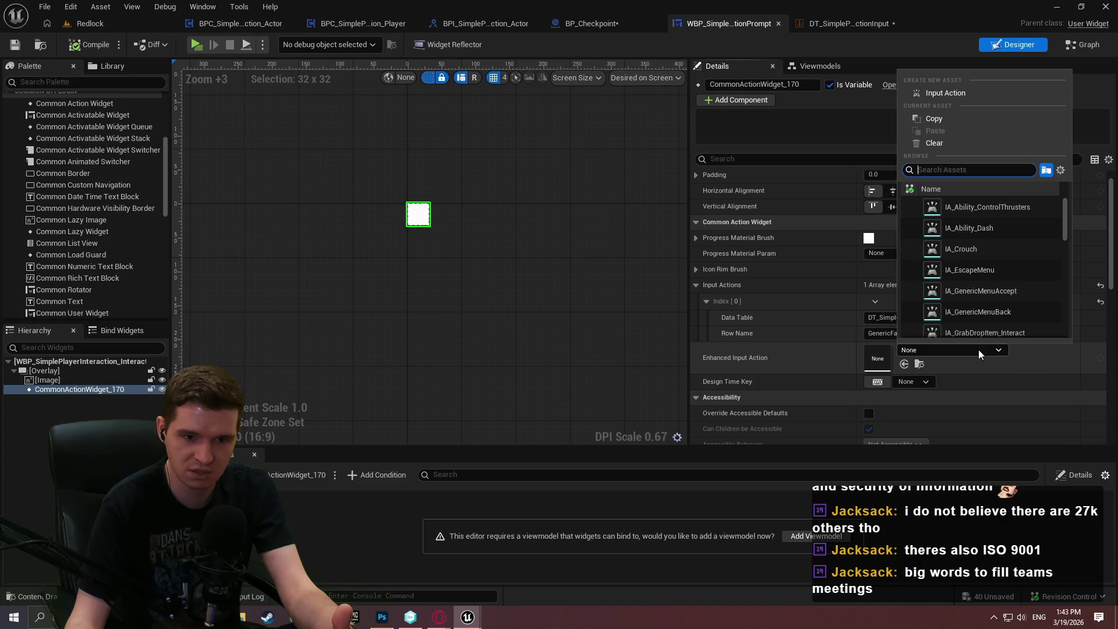
mouse_move(1067, 212)
mouse_down()
mouse_move(1067, 242)
mouse_move(1072, 193)
mouse_up()
scroll(1071, 222, down, 5)
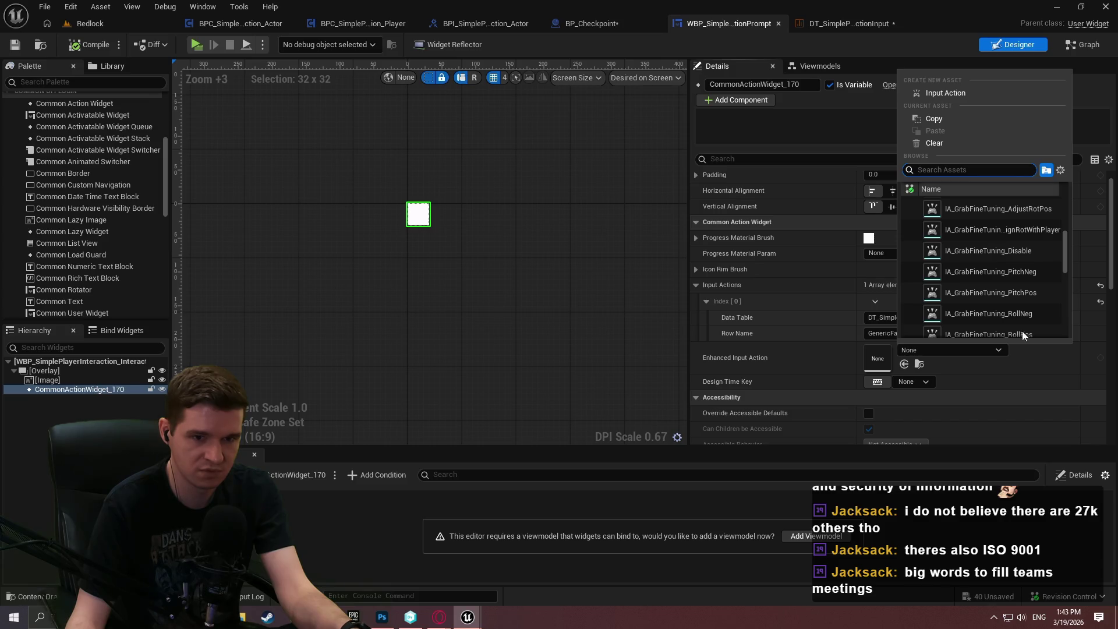
click(1027, 355)
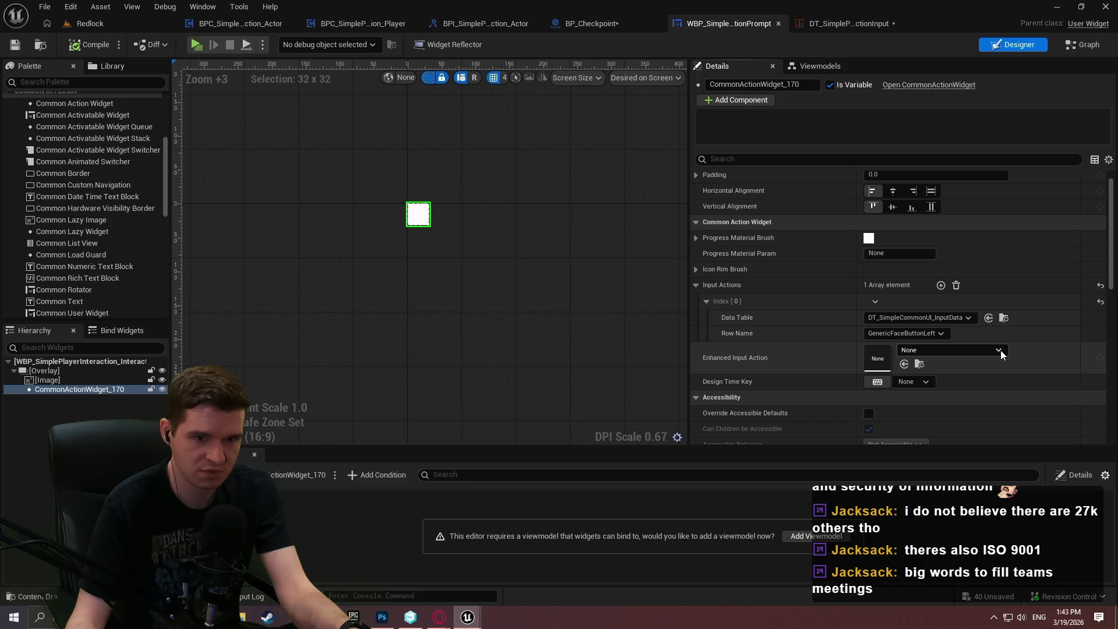
click(696, 270)
click(697, 270)
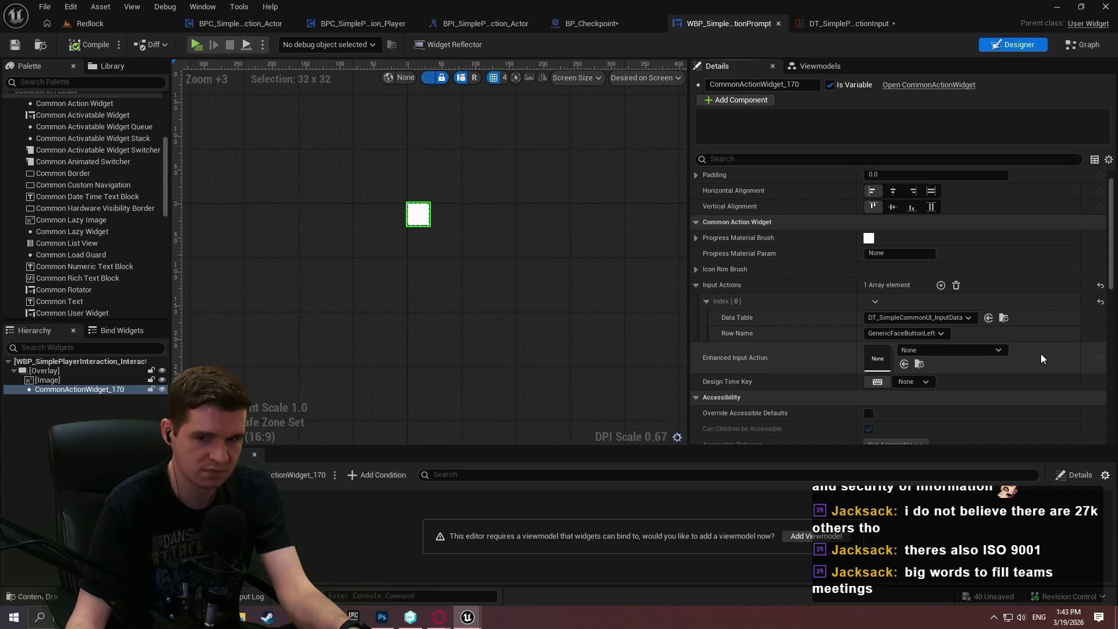
click(831, 26)
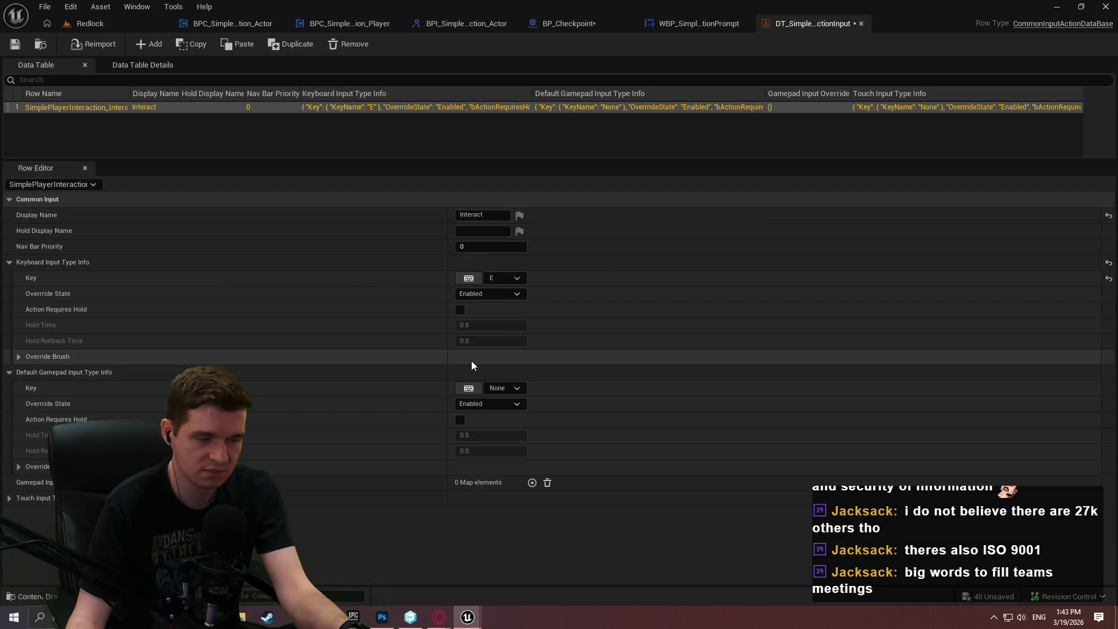
Set the Interact row's keyboard override brush image to Mouse1_T.
click(18, 358)
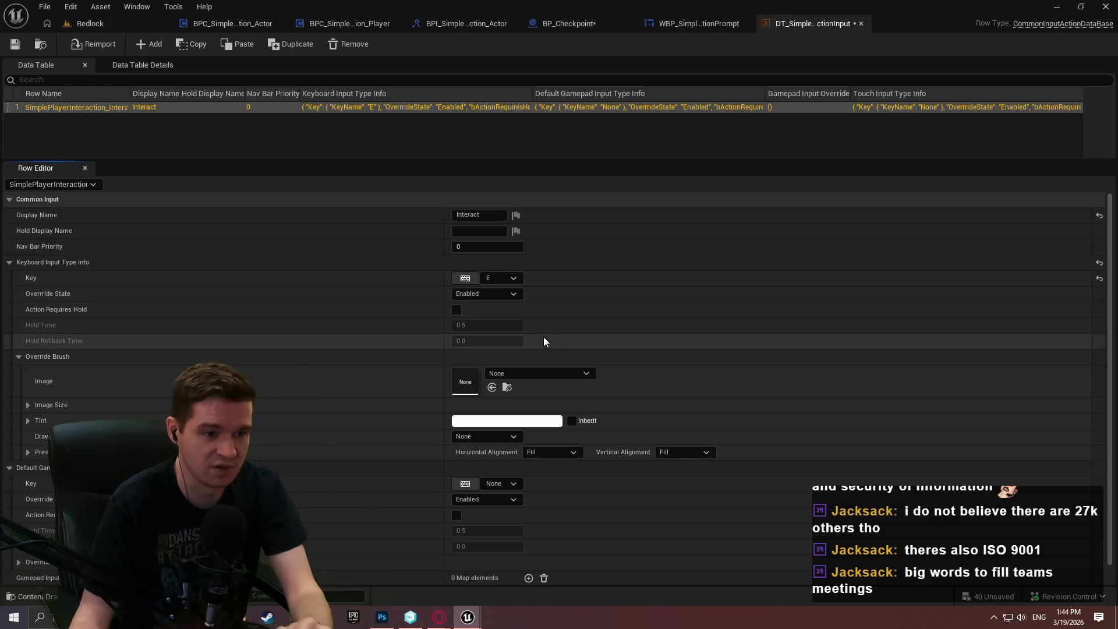
click(534, 374)
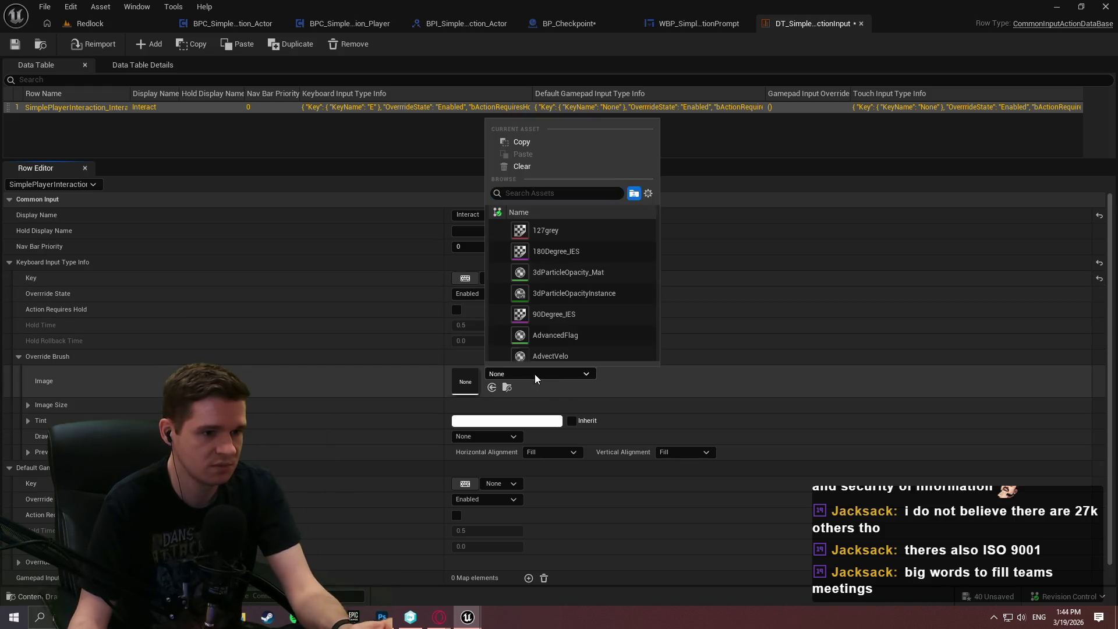
text(keybo)
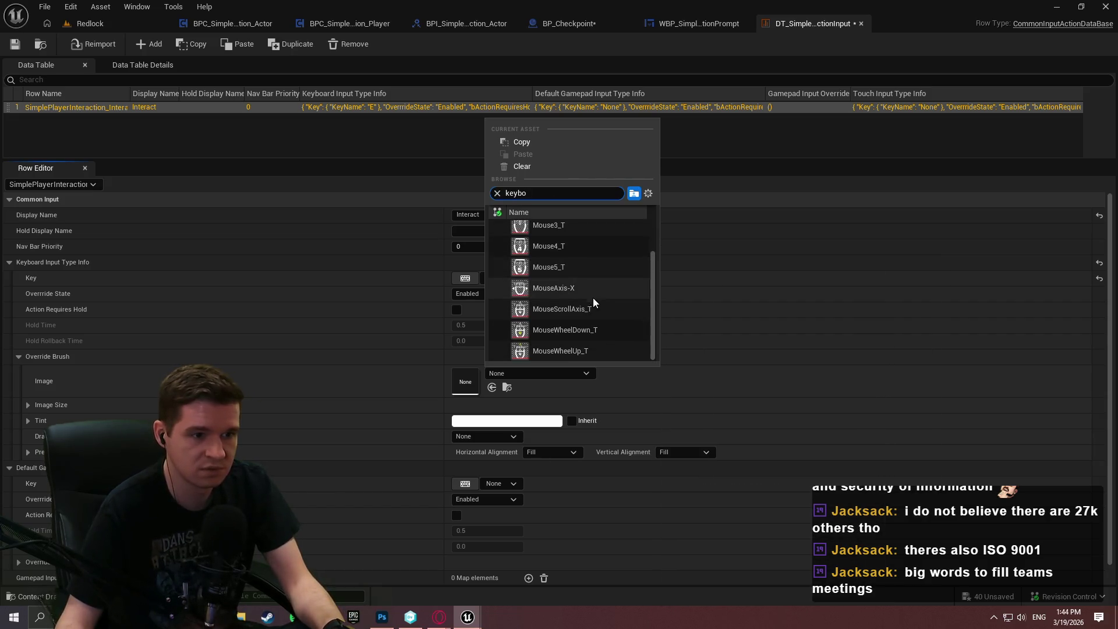
scroll(628, 330, up, 1)
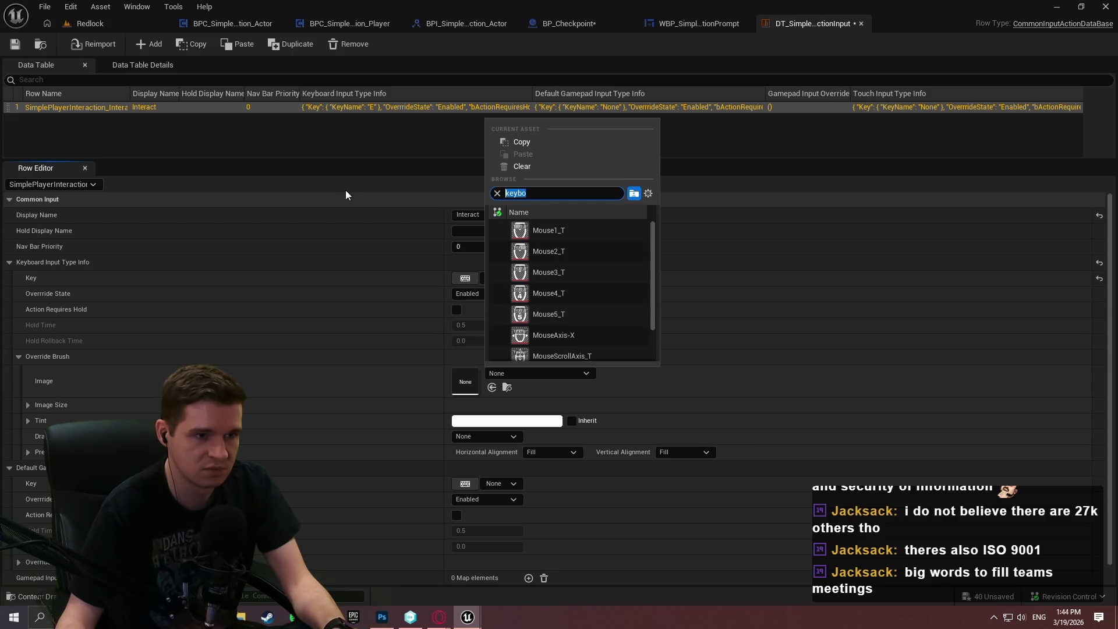
click(752, 338)
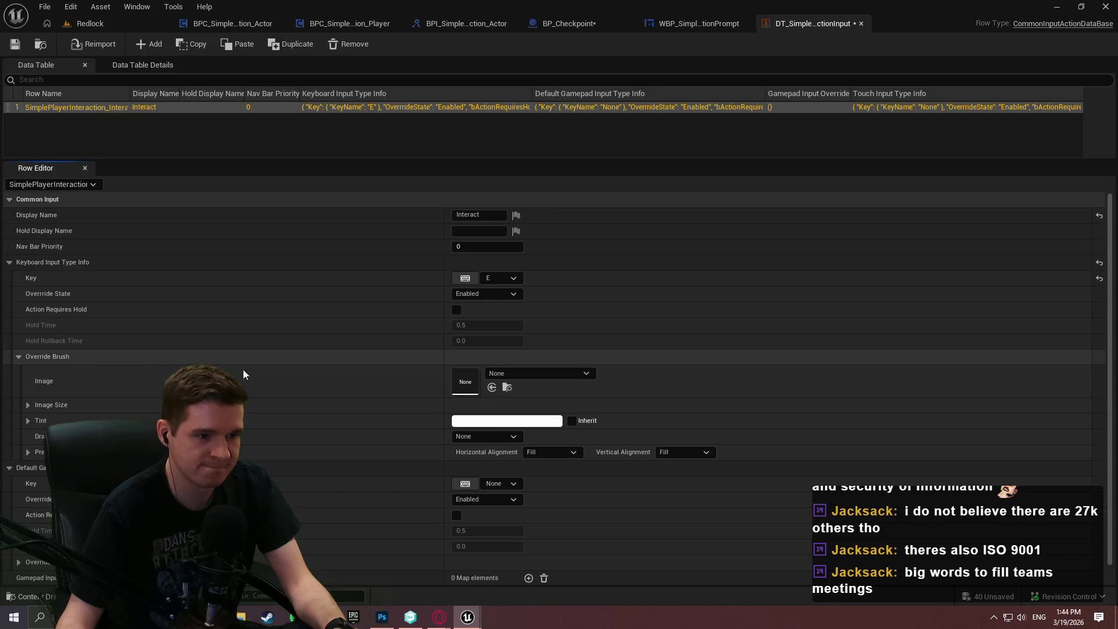
click(497, 373)
text(ke)
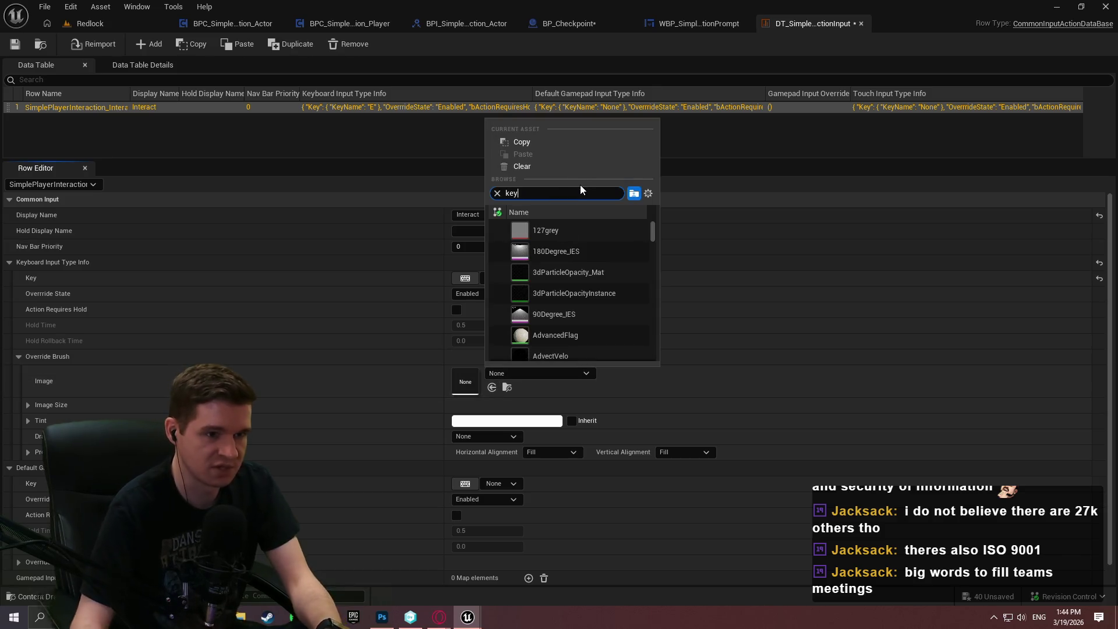
text(y)
scroll(583, 326, down, 3)
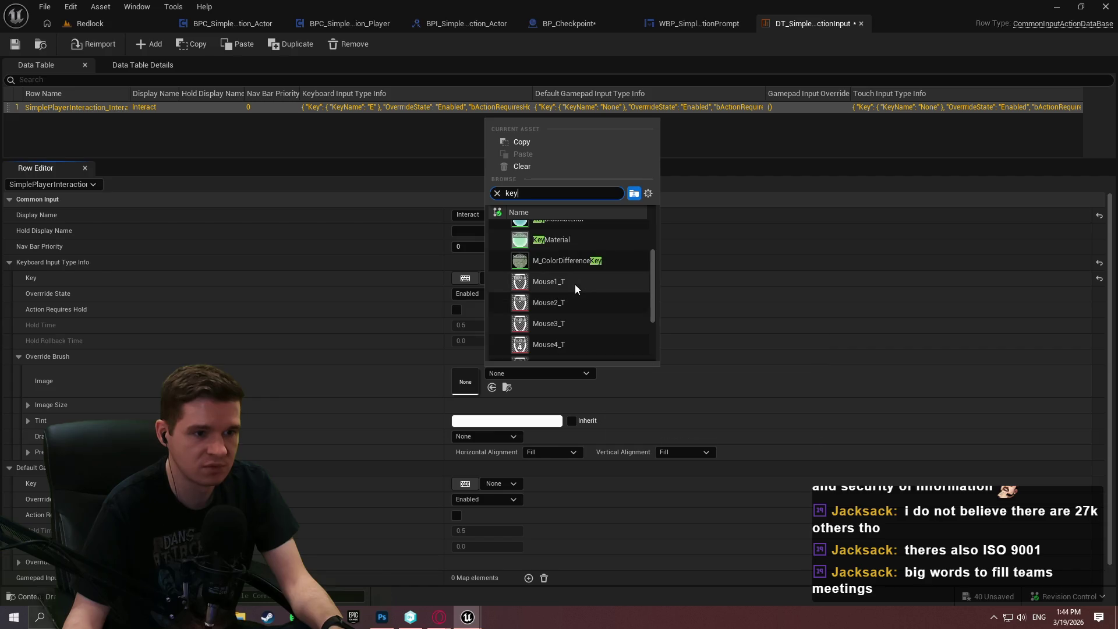
click(575, 284)
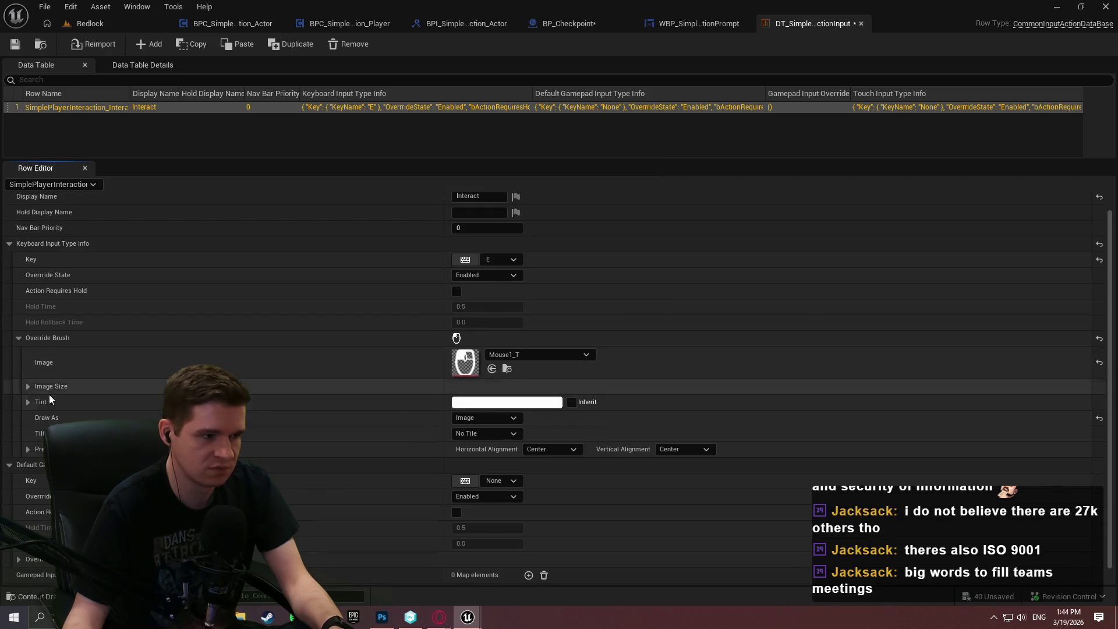
Set the override image size to 32, add a gamepad override entry, and return to Redlock.
click(27, 386)
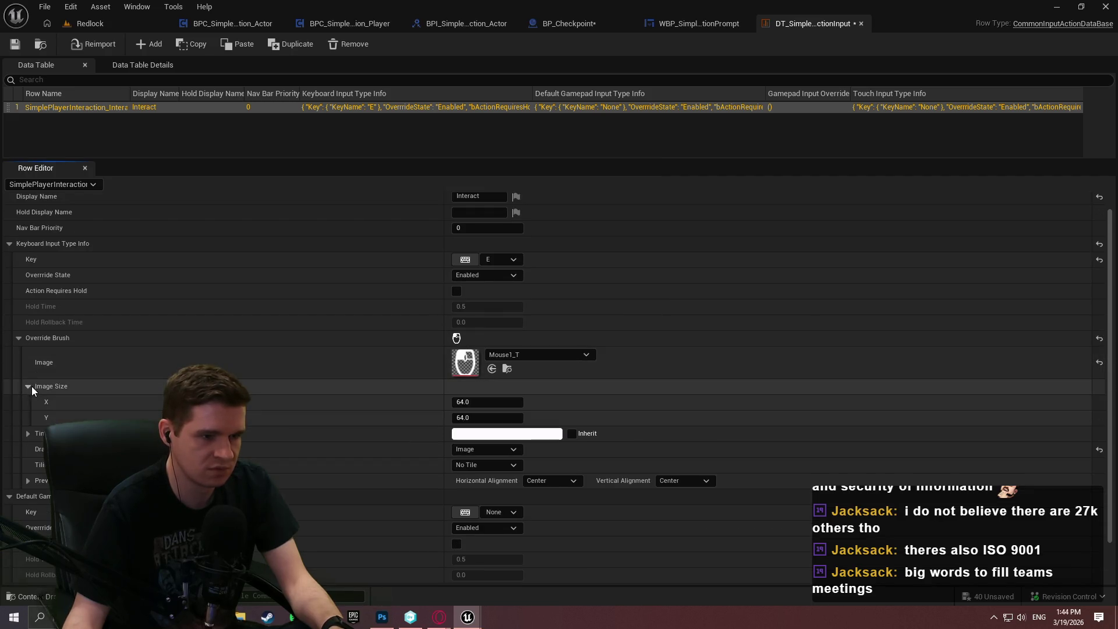
click(475, 402)
text(32)
key(Return)
scroll(578, 416, down, 3)
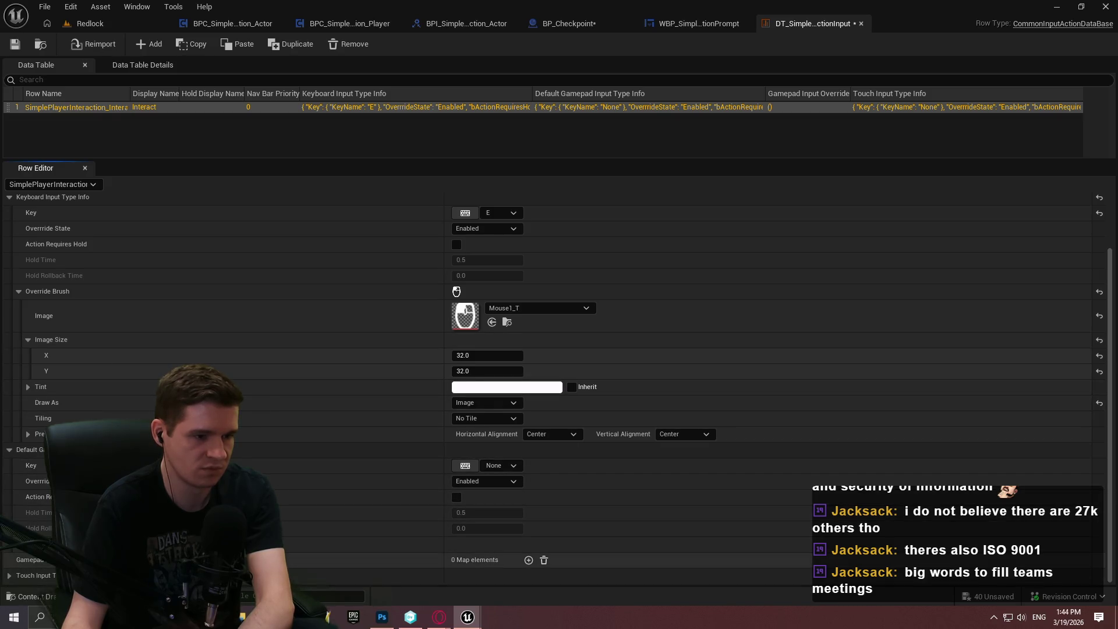
click(528, 560)
scroll(244, 465, down, 4)
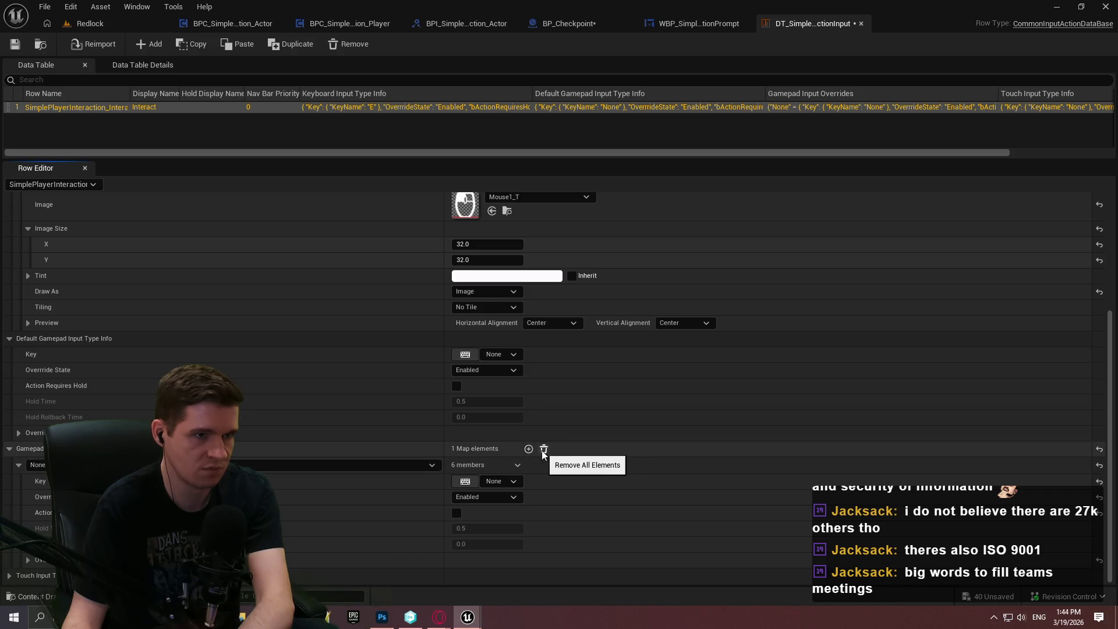
click(113, 20)
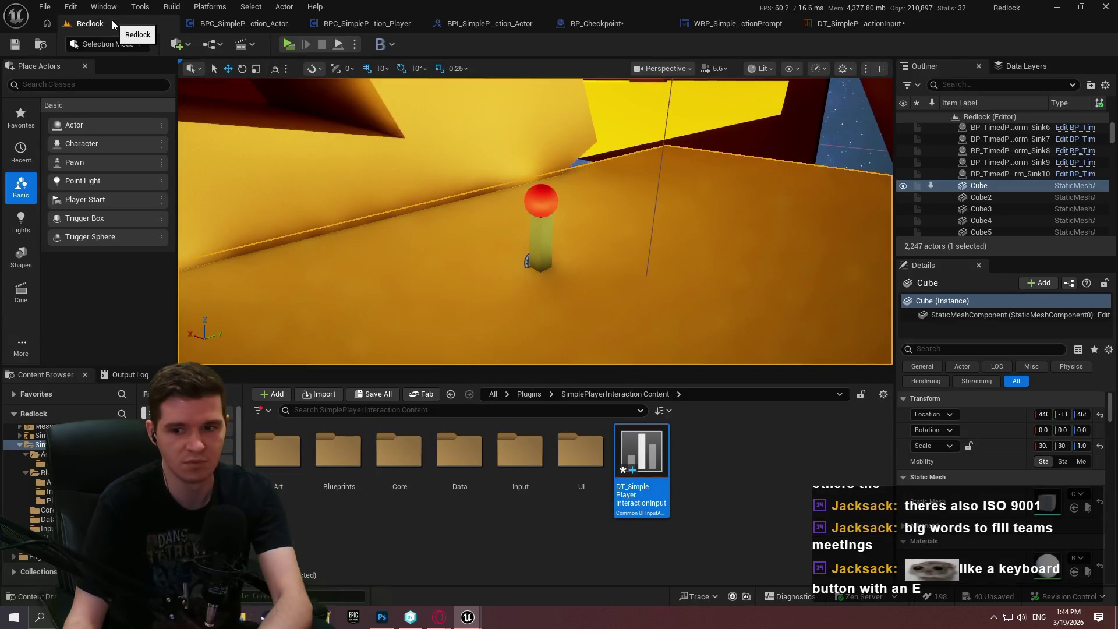
Set the interaction prompt's Input Actions Data Table to DT_SimplePlayerInteractionInput.
click(729, 23)
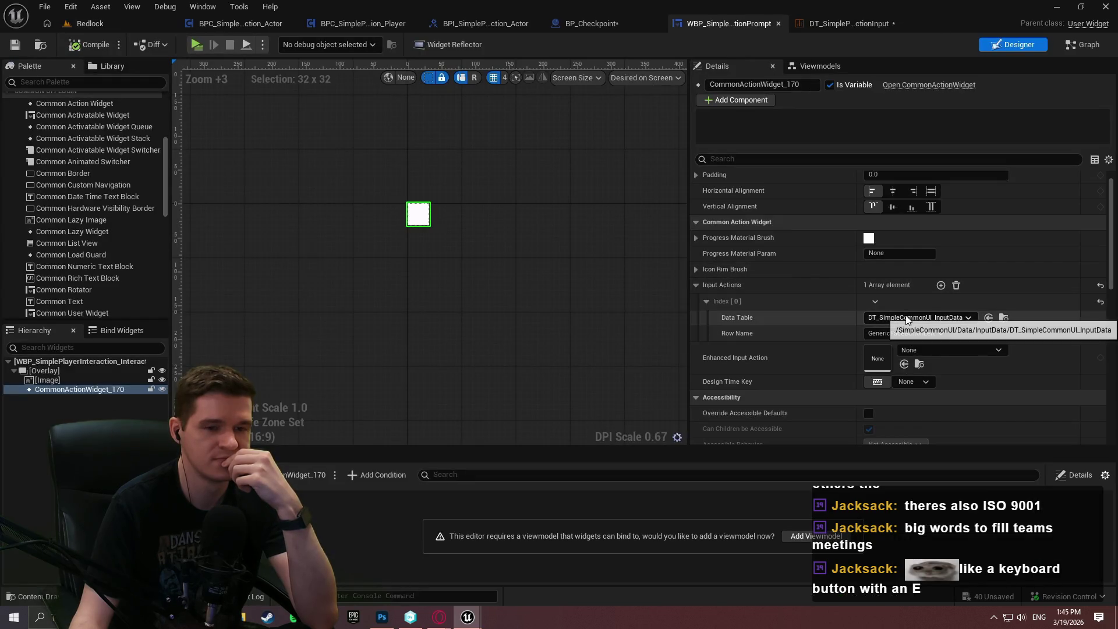
click(906, 316)
click(790, 492)
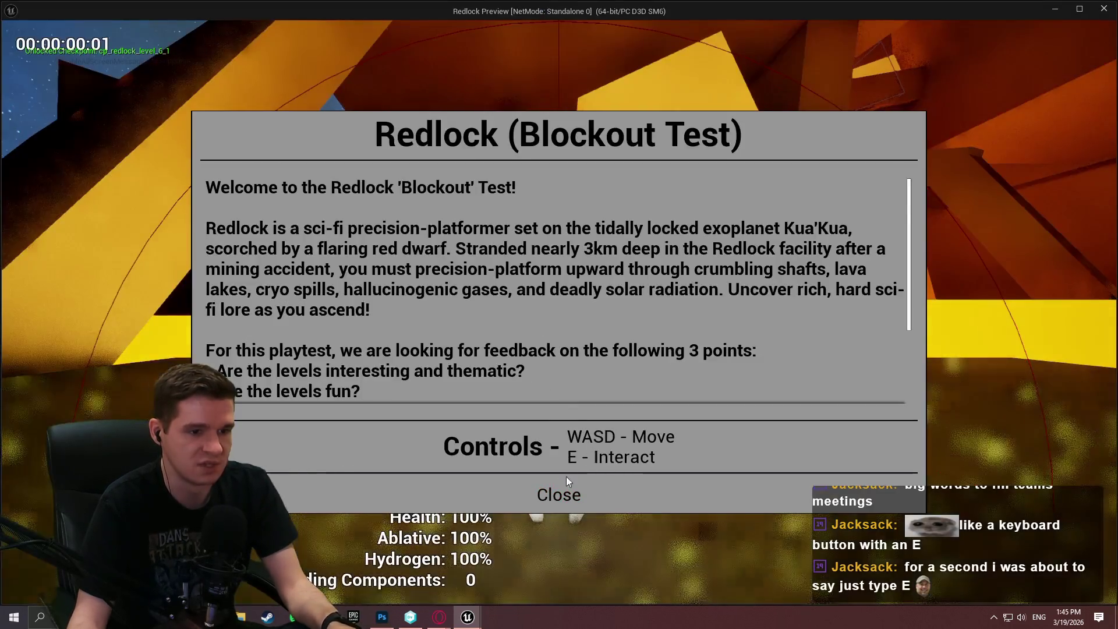
Play-test in standalone, pressing E at the checkpoint pillar, then exit back to the input table.
click(560, 490)
key(w)
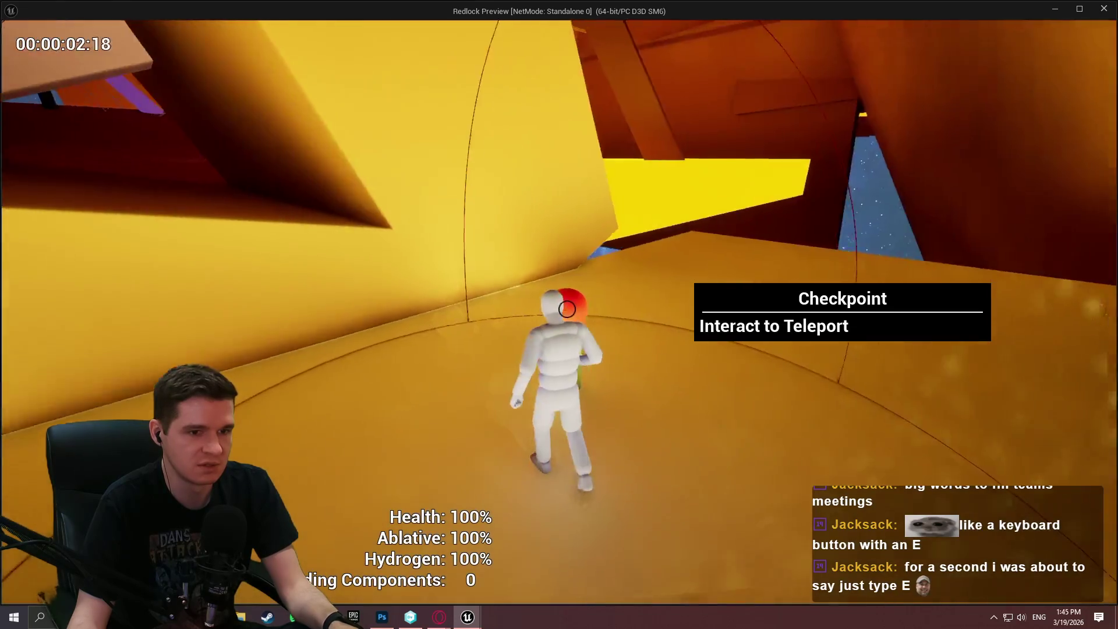
key(e)
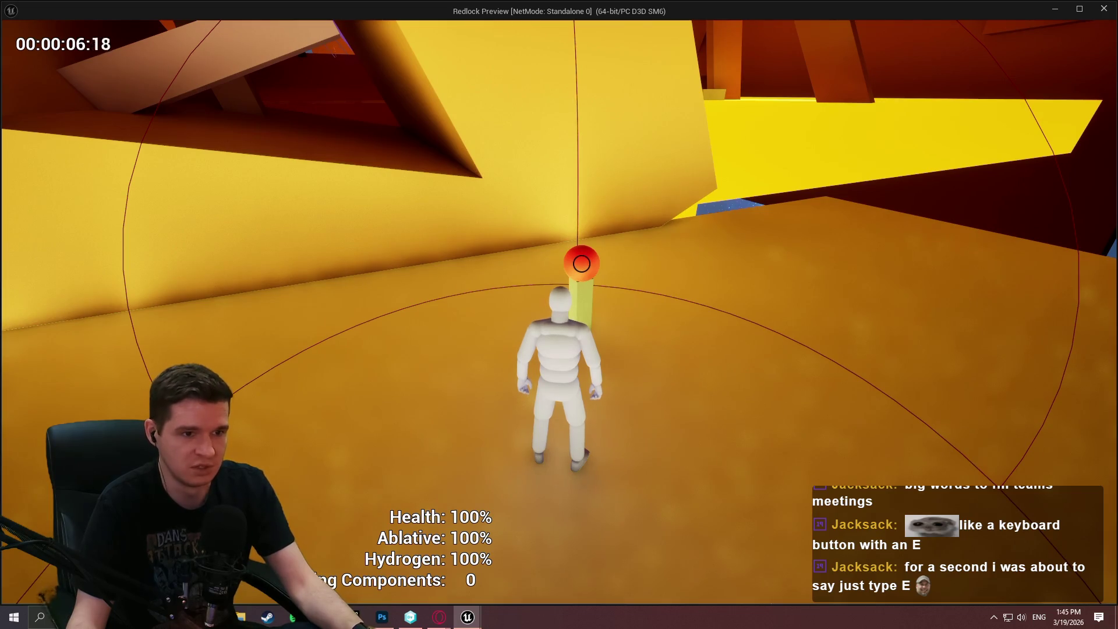
key(Escape)
click(821, 24)
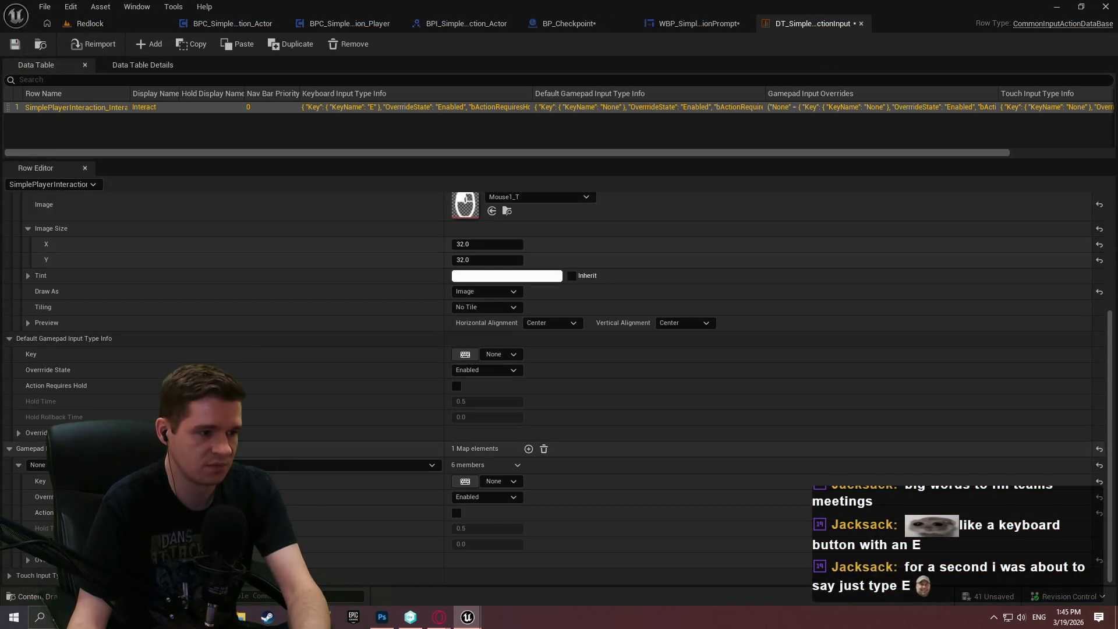
Switch the interaction prompt's data table to DT_SimpleCommonUI_InputData.
scroll(370, 379, up, 3)
scroll(341, 375, up, 2)
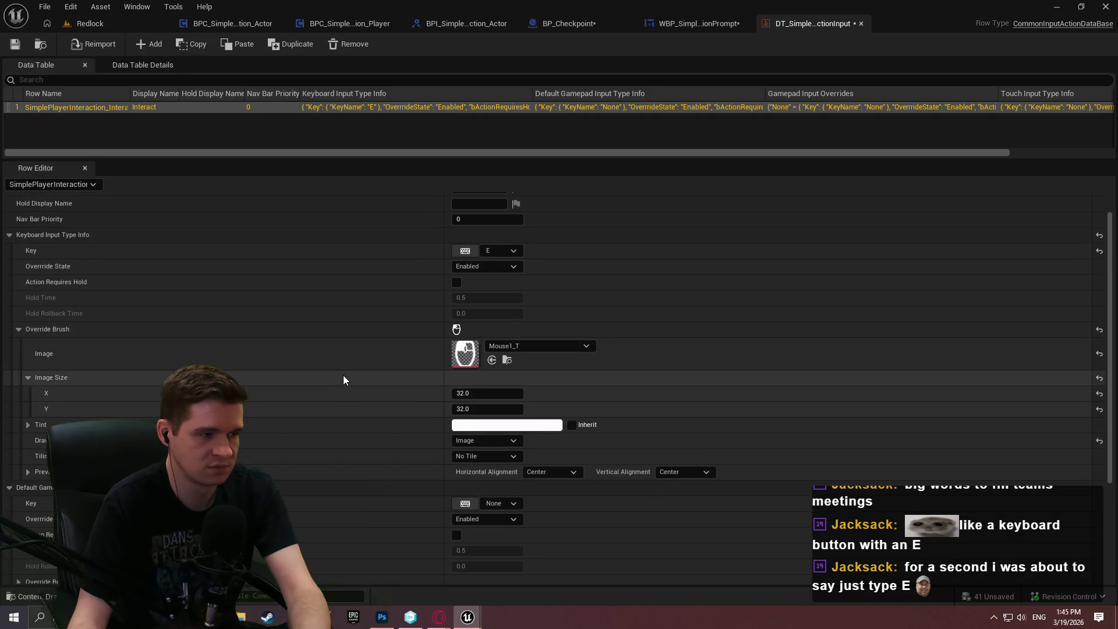
scroll(344, 382, down, 3)
scroll(343, 380, up, 1)
scroll(343, 380, down, 3)
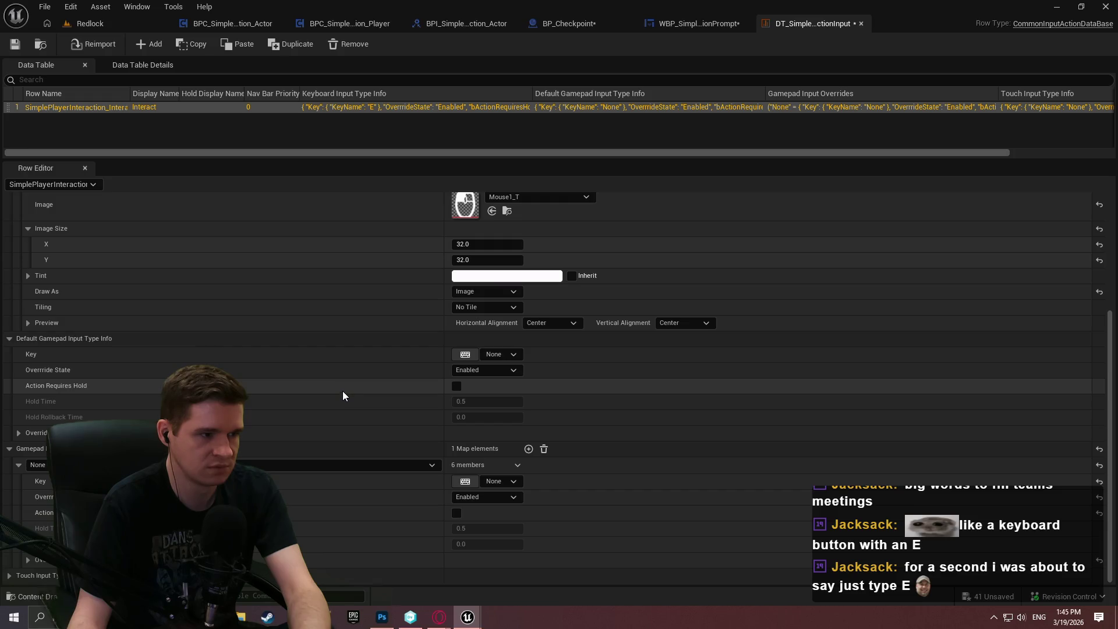
scroll(156, 411, up, 6)
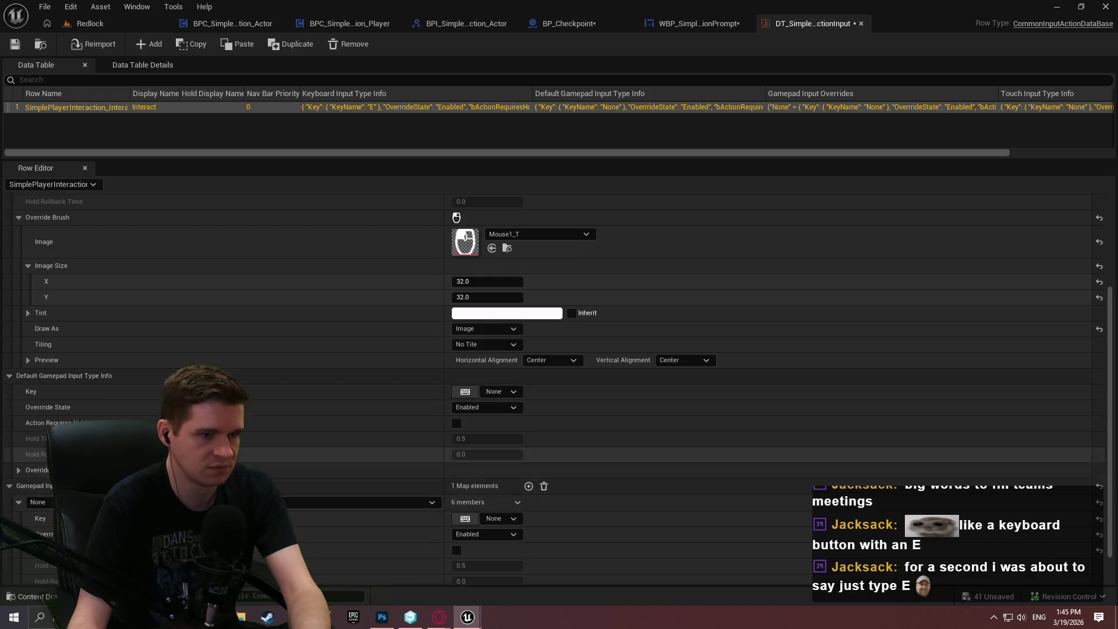
click(90, 23)
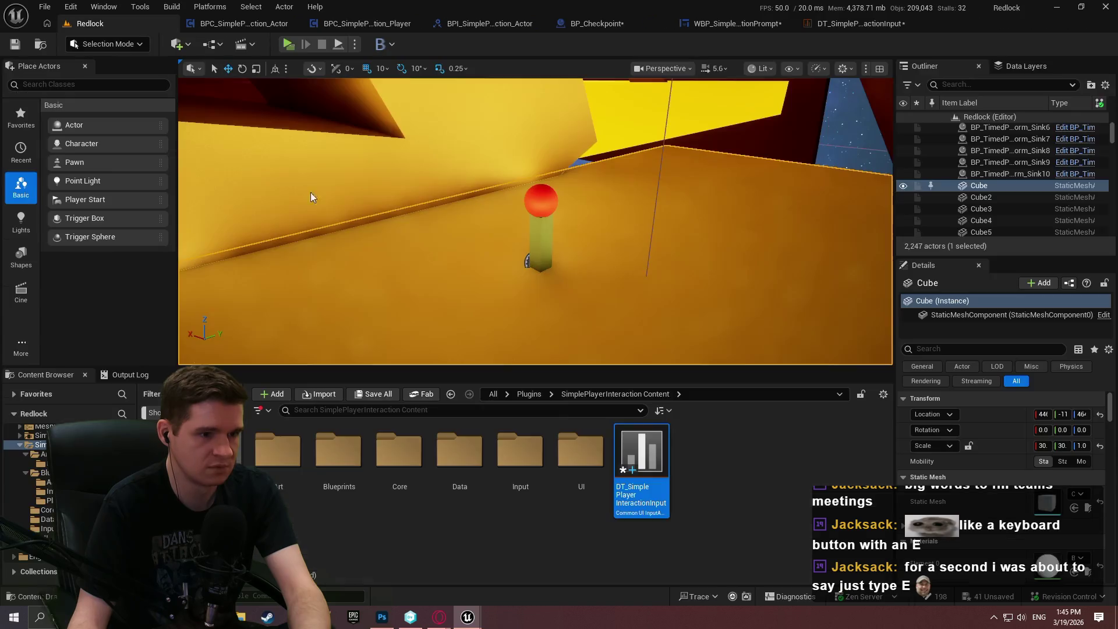
click(736, 24)
click(919, 317)
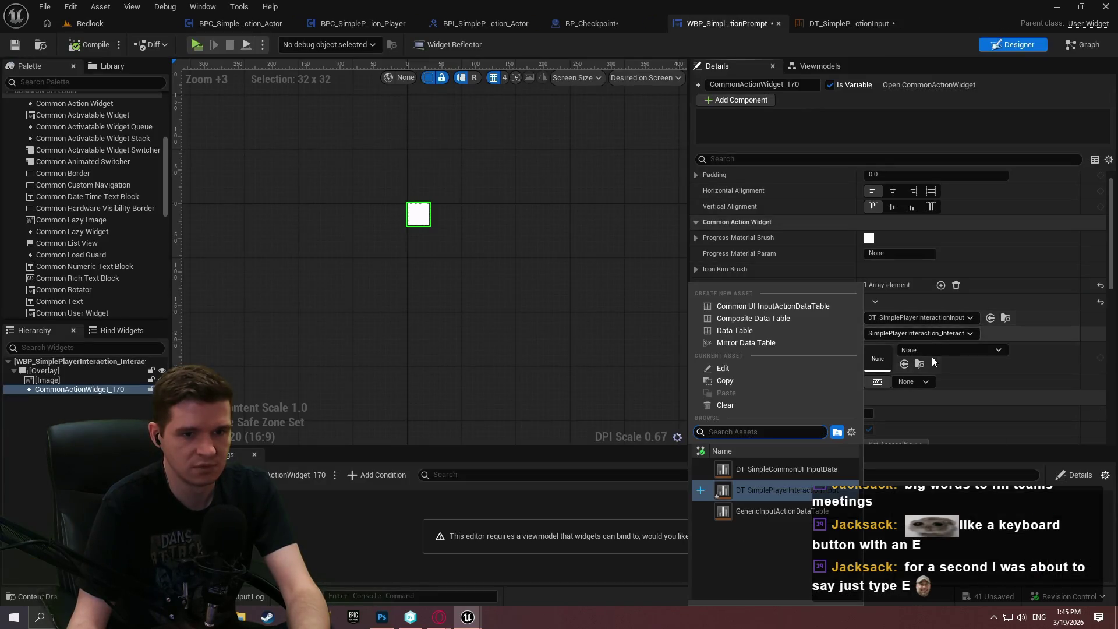
click(787, 475)
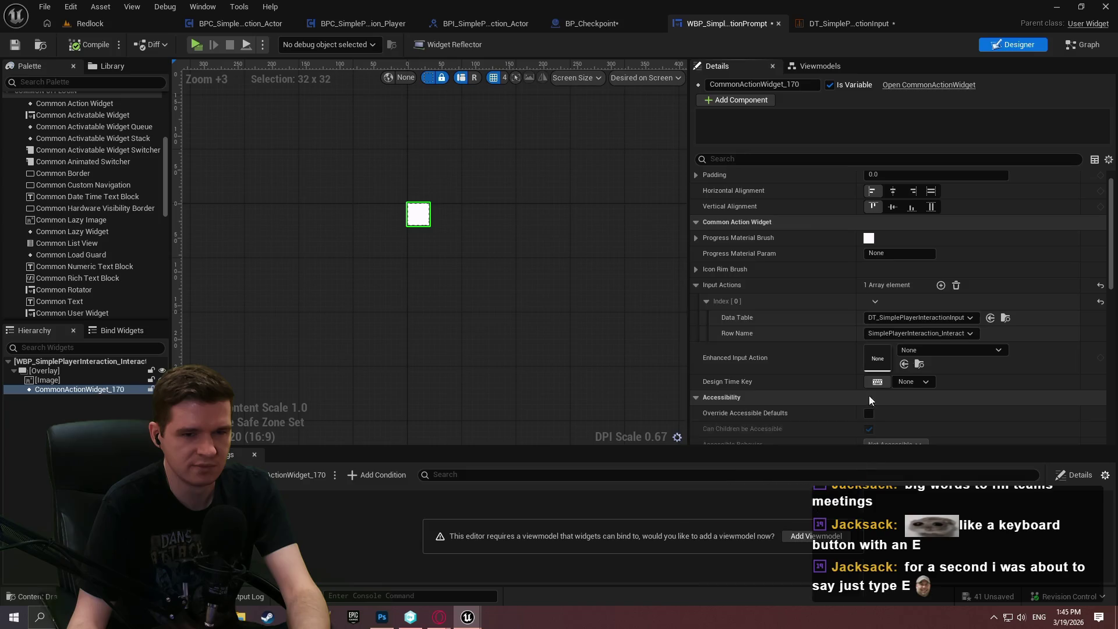
Open DT_SimpleCommonUI_InputData and the SimpleCommonUI_InputData defaults from the Content Browser.
click(1003, 317)
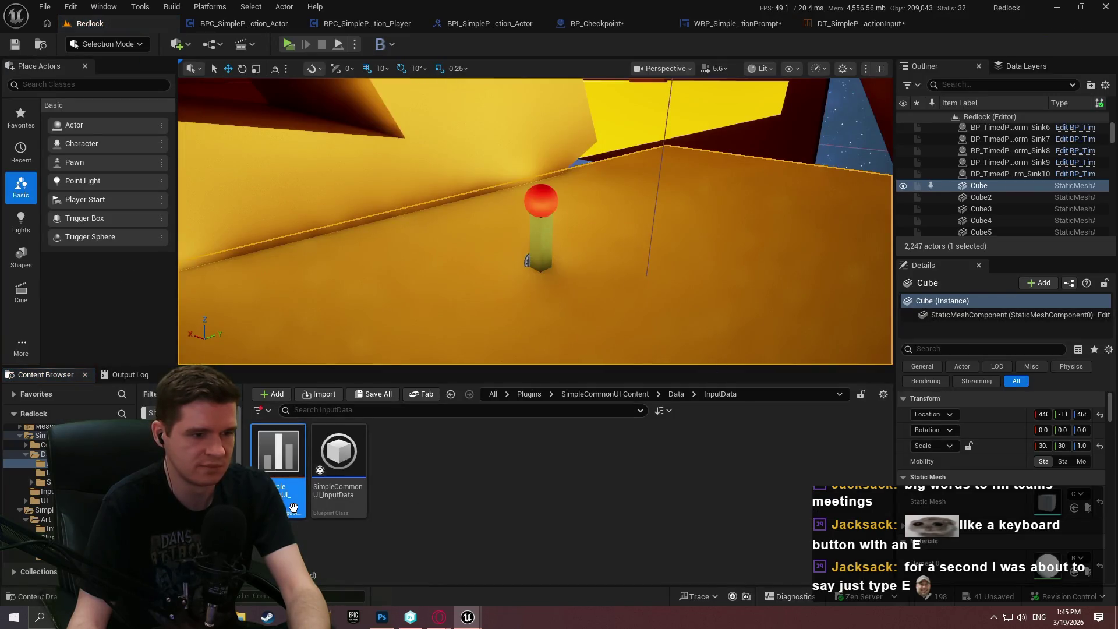
double_click(278, 466)
click(88, 23)
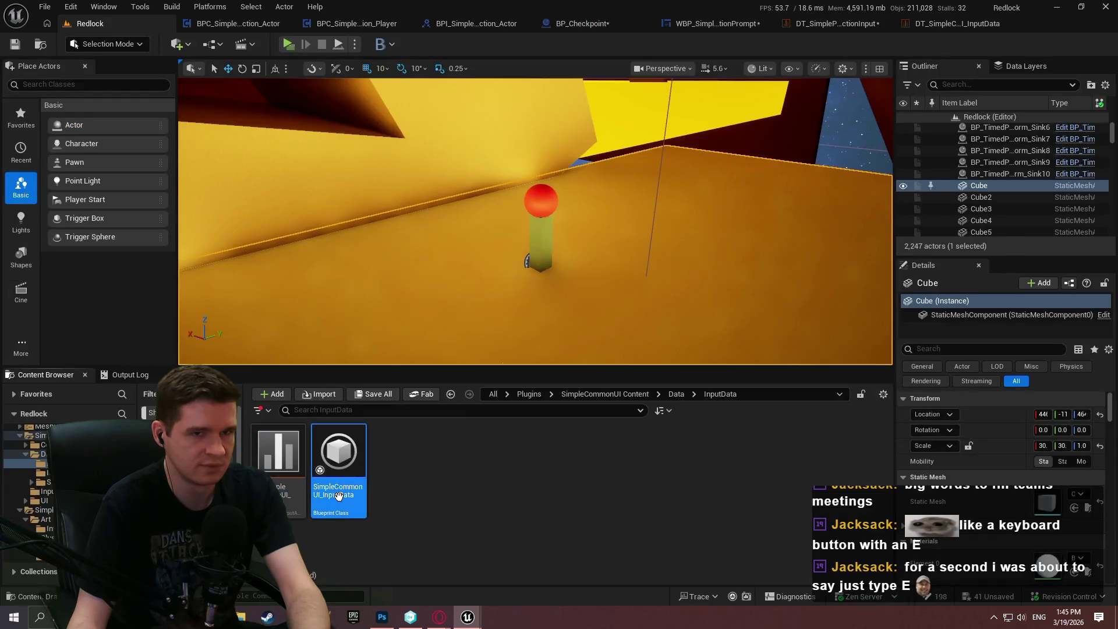
double_click(338, 466)
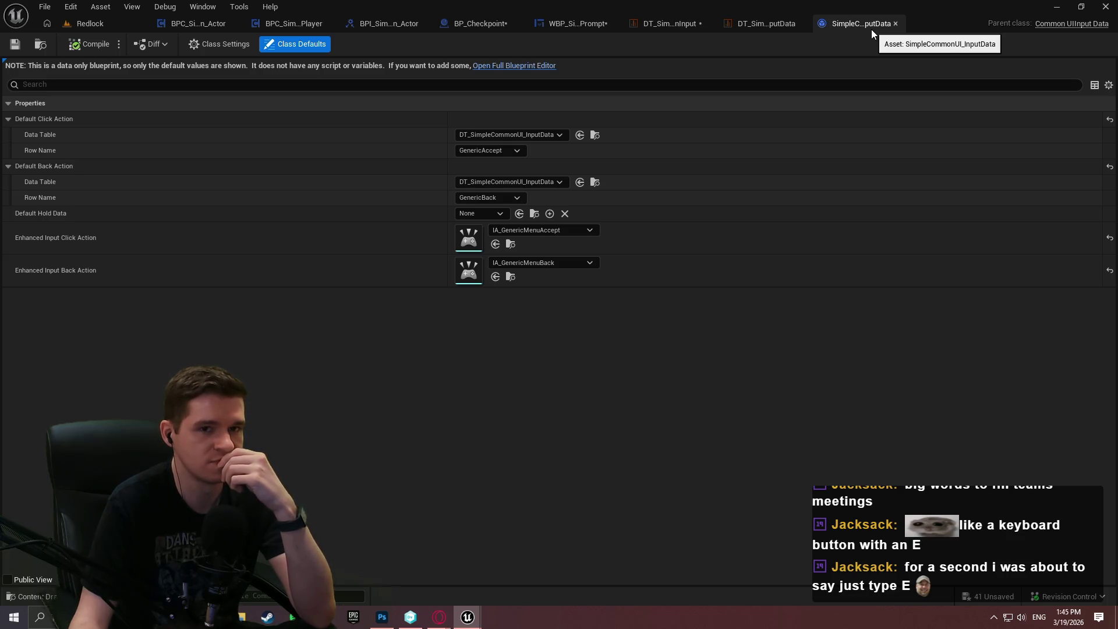
Review the GenericAccept, GenericFaceButtonBottom and GenericFaceButtonLeft rows, then close all three input data tabs.
click(895, 26)
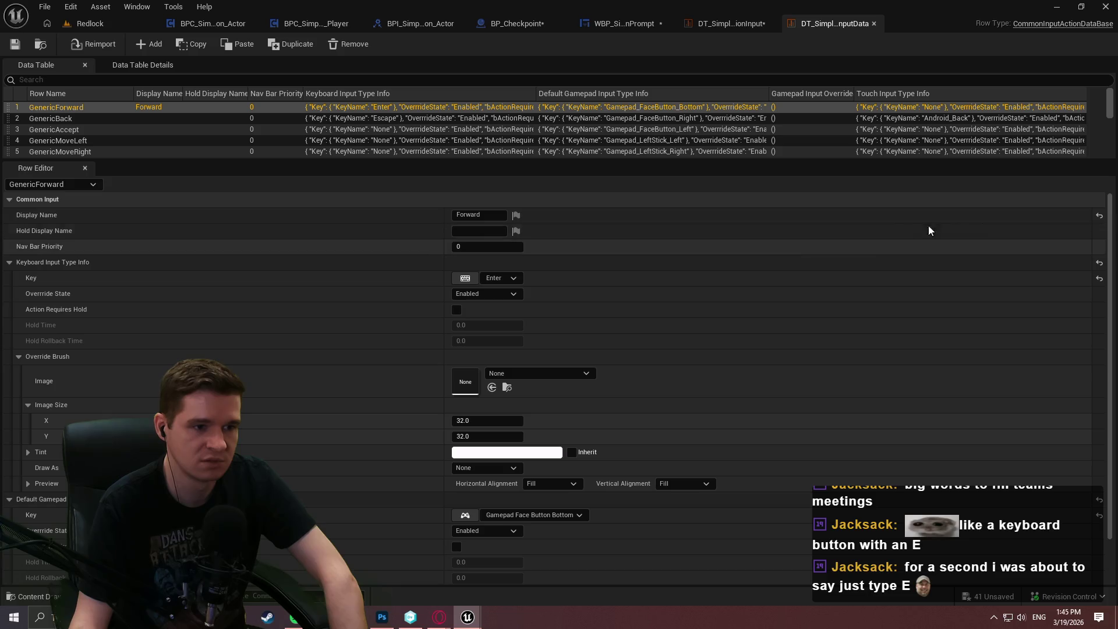
mouse_move(278, 163)
mouse_down()
mouse_move(267, 309)
mouse_move(267, 278)
mouse_up()
click(144, 130)
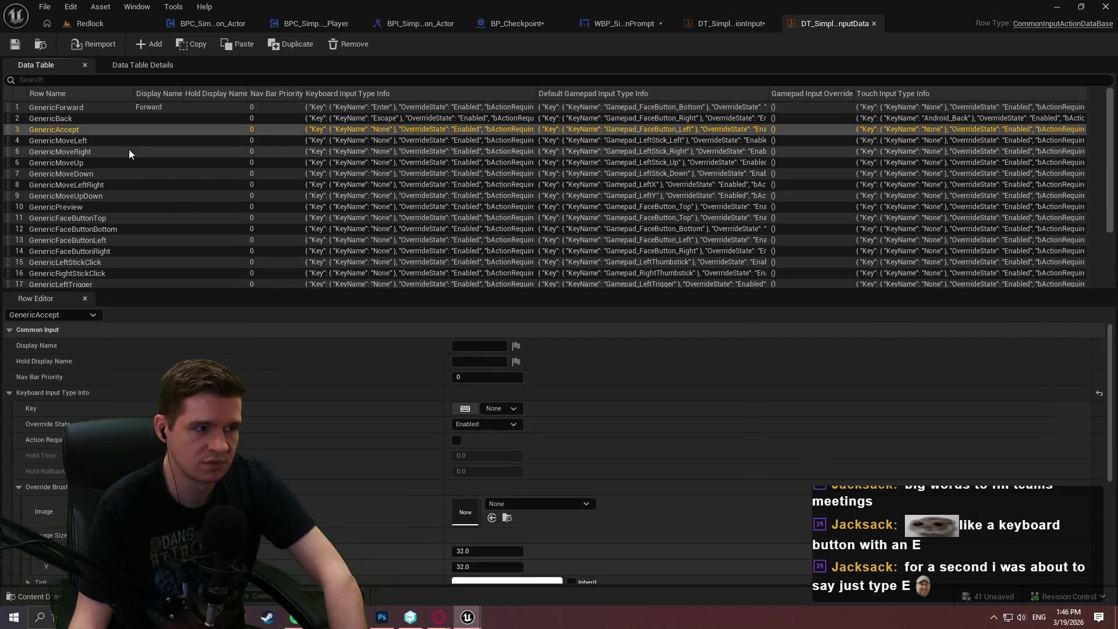
scroll(139, 192, down, 2)
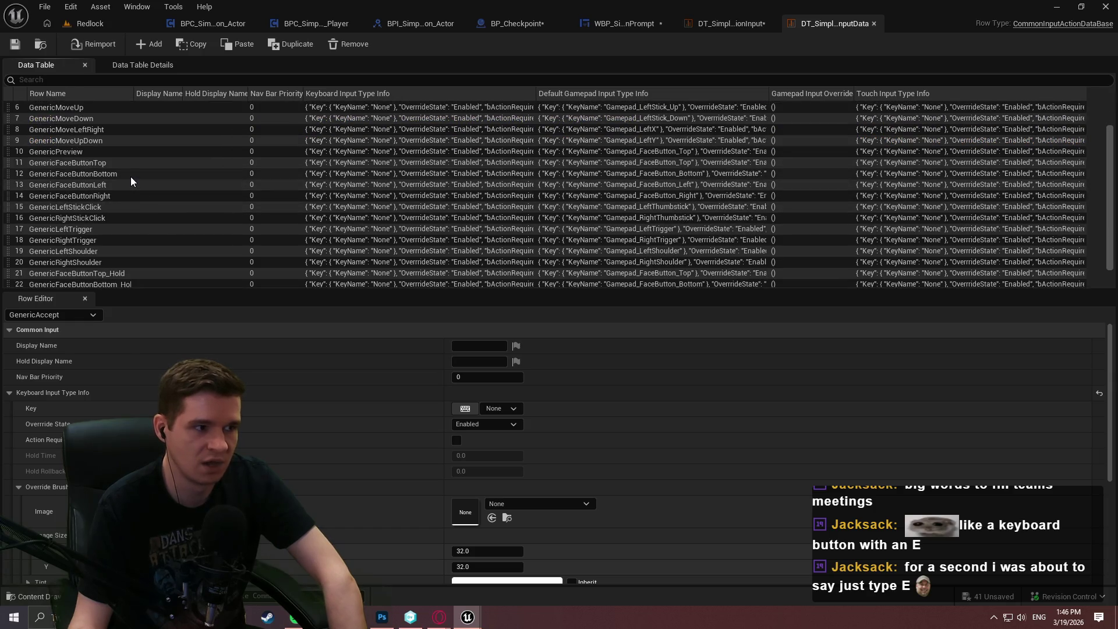
click(130, 176)
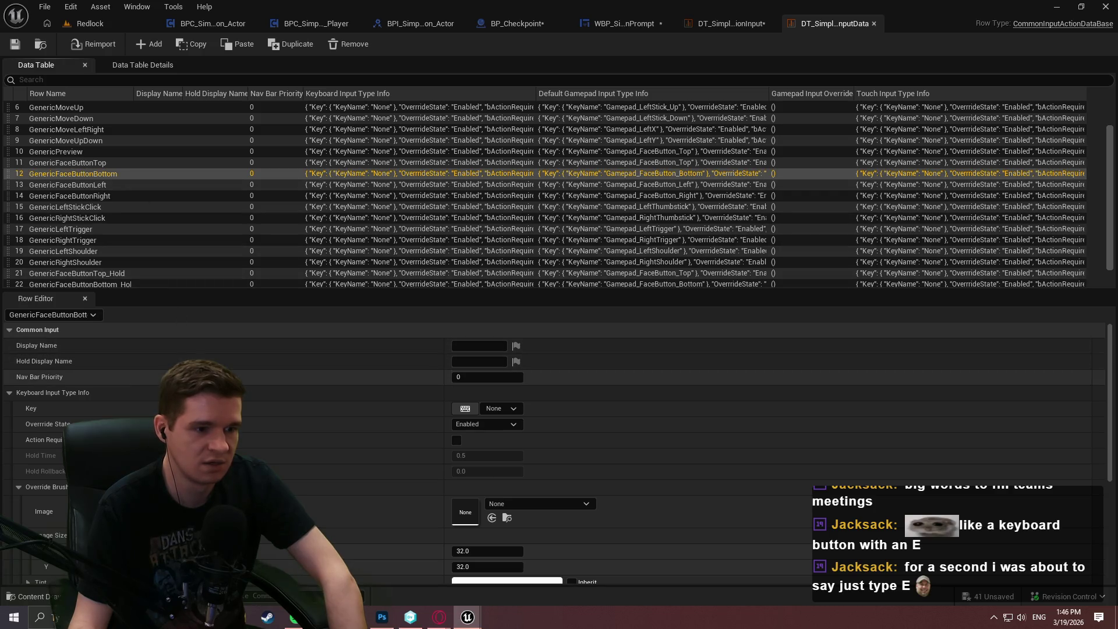
scroll(195, 358, down, 5)
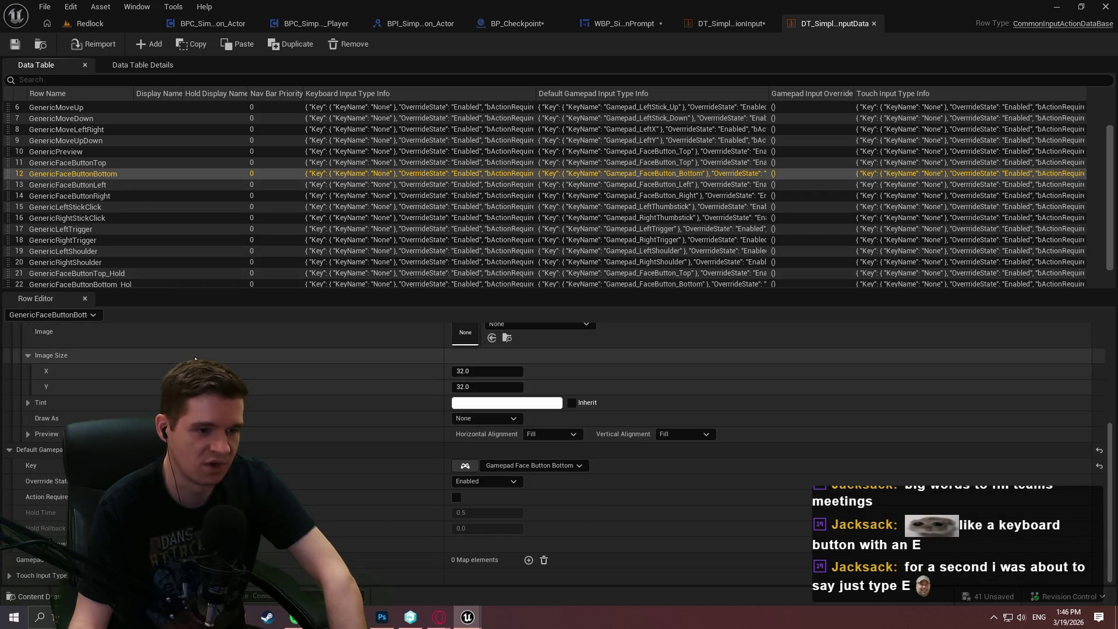
click(103, 185)
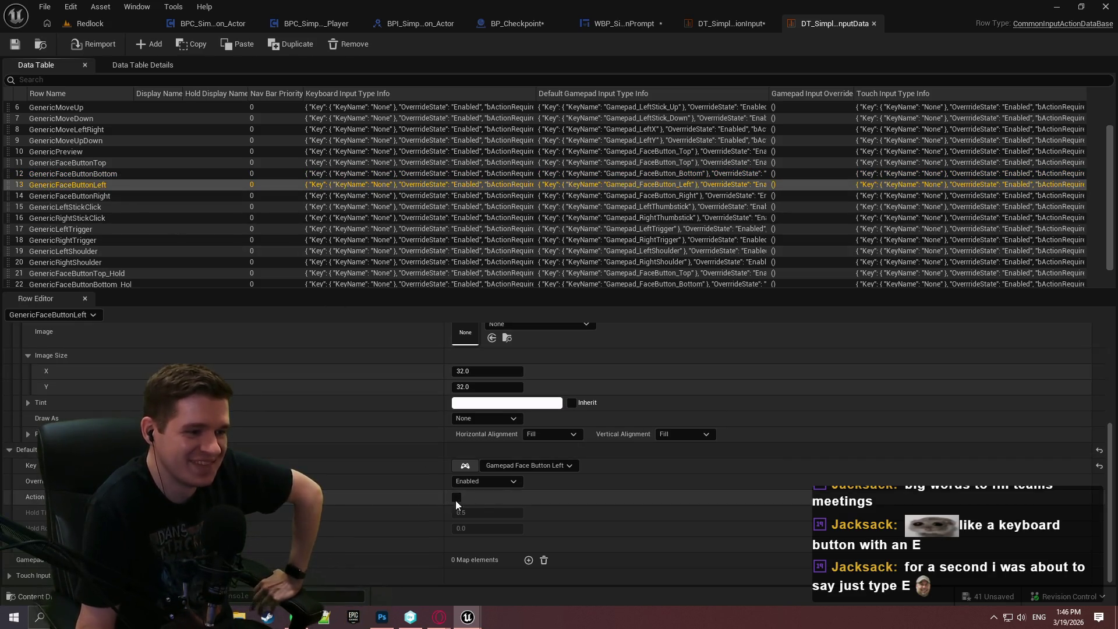
scroll(661, 473, up, 2)
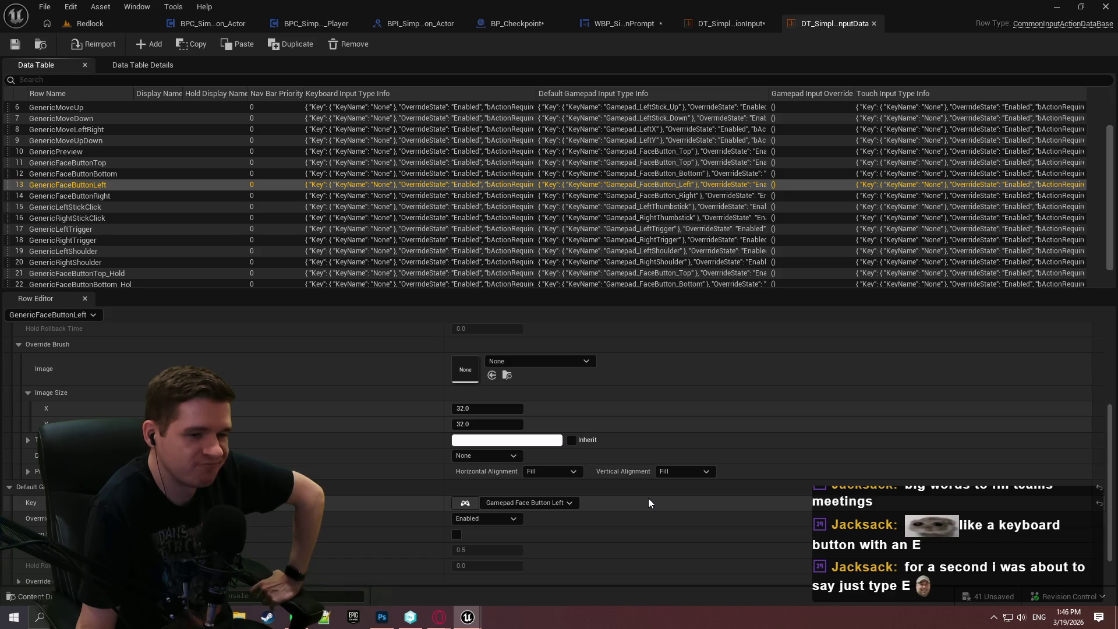
click(874, 23)
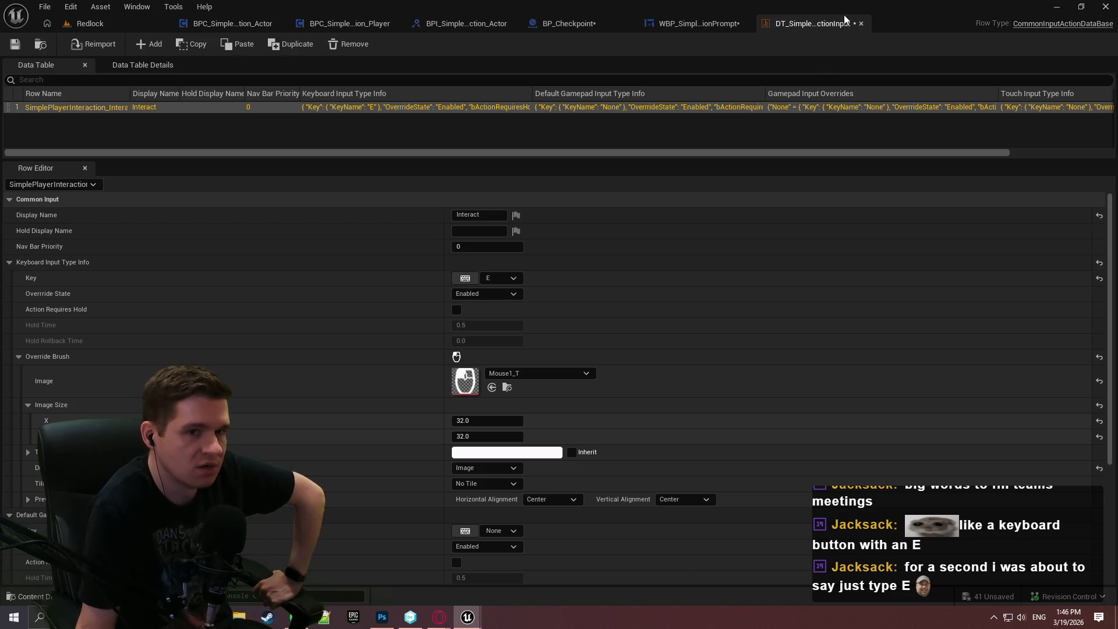
click(861, 23)
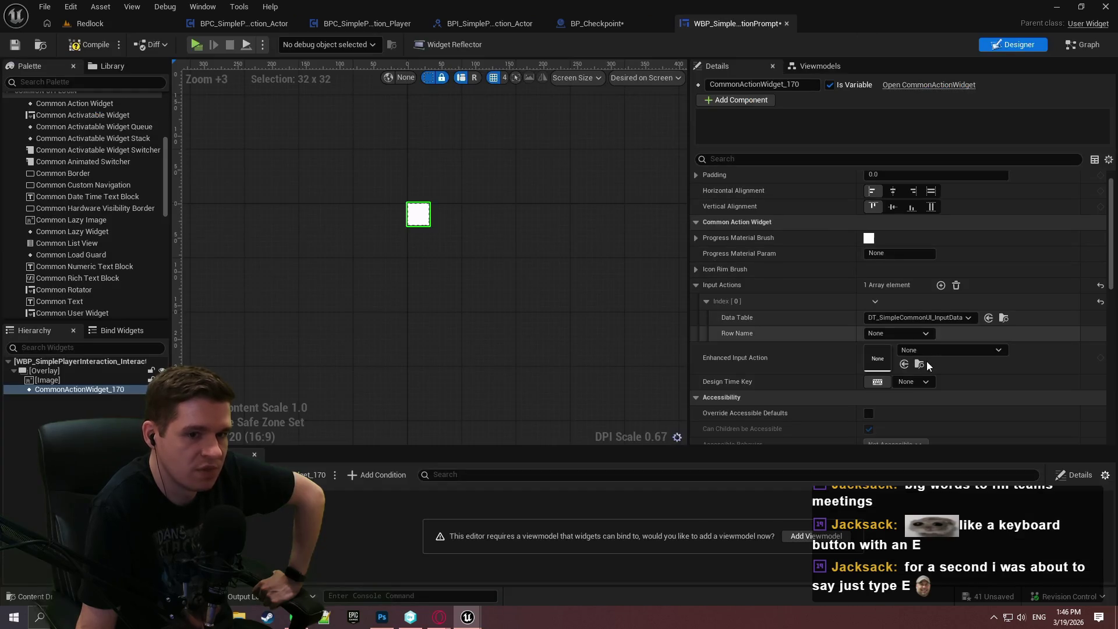
Set CommonActionWidget_170's Enhanced Input Action to IA_SimplePlayerInteraction_Interact and launch a standalone play.
click(955, 284)
click(946, 303)
scroll(998, 466, down, 5)
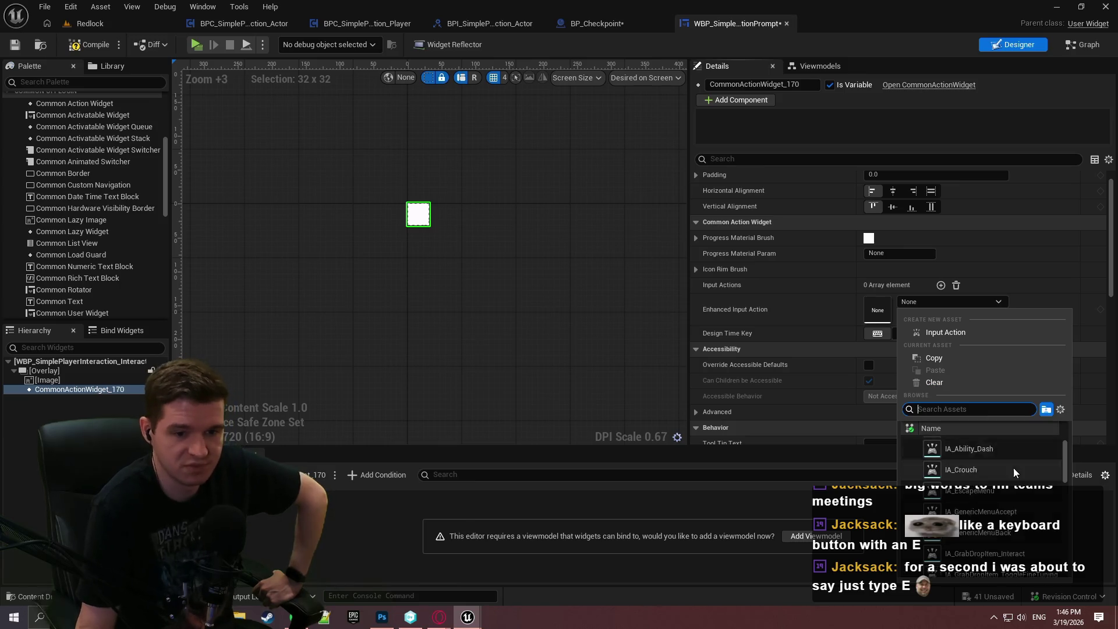
scroll(1009, 476, down, 3)
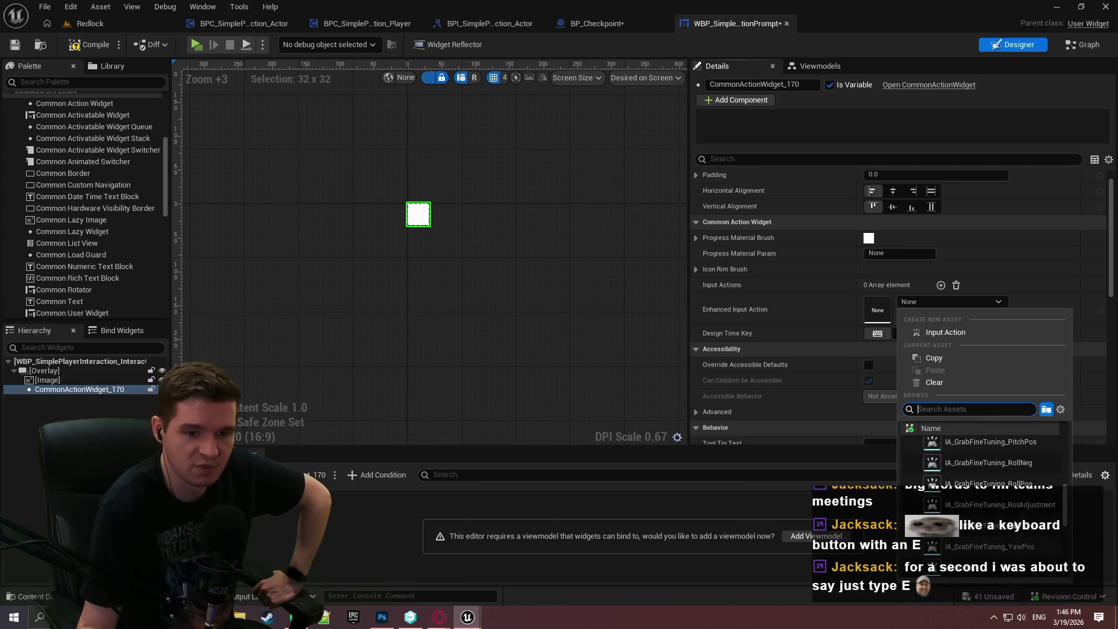
mouse_move(975, 494)
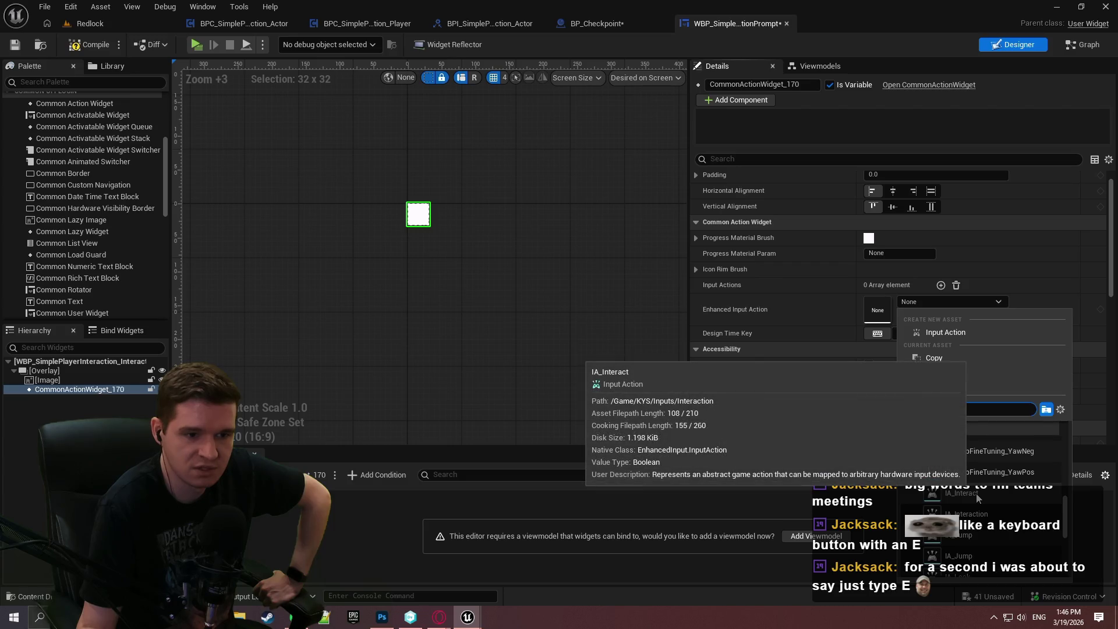
scroll(1067, 515, down, 3)
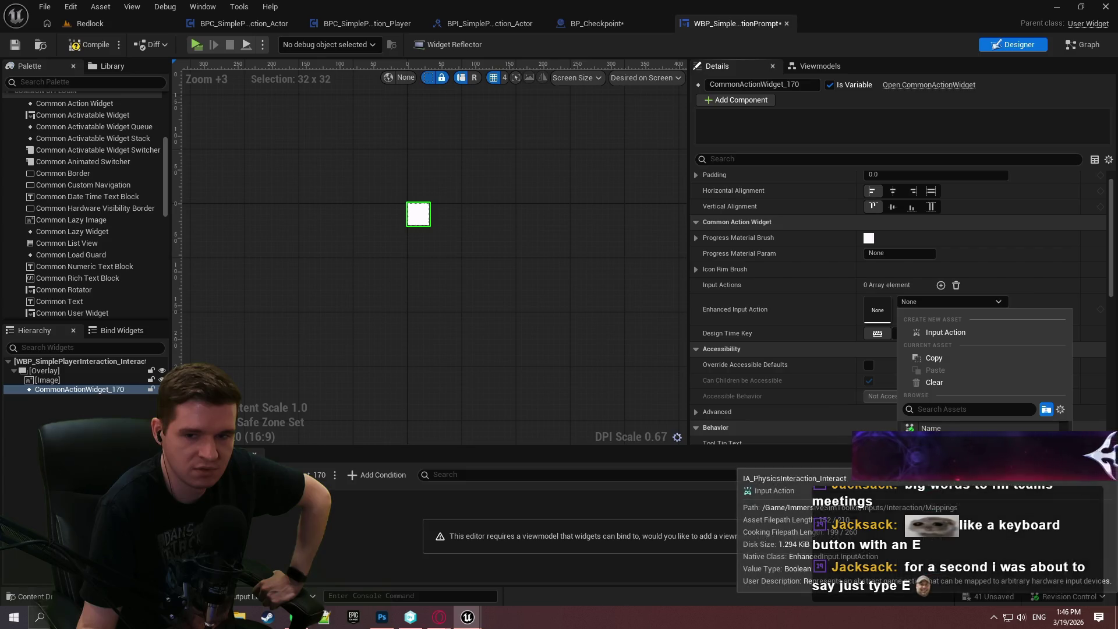
click(1024, 513)
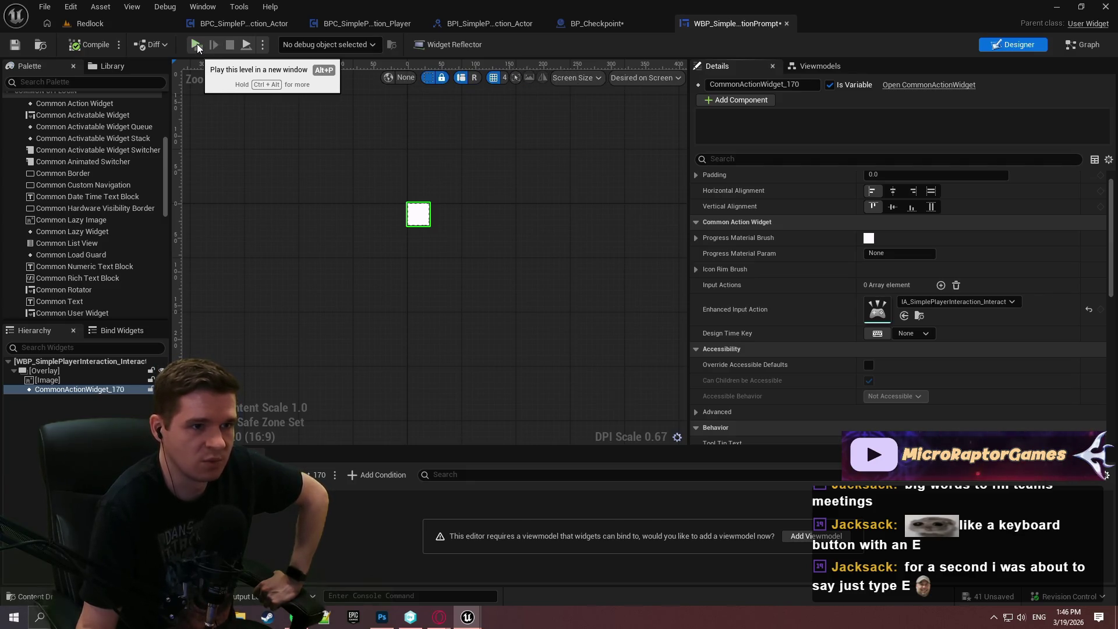
click(197, 43)
click(630, 489)
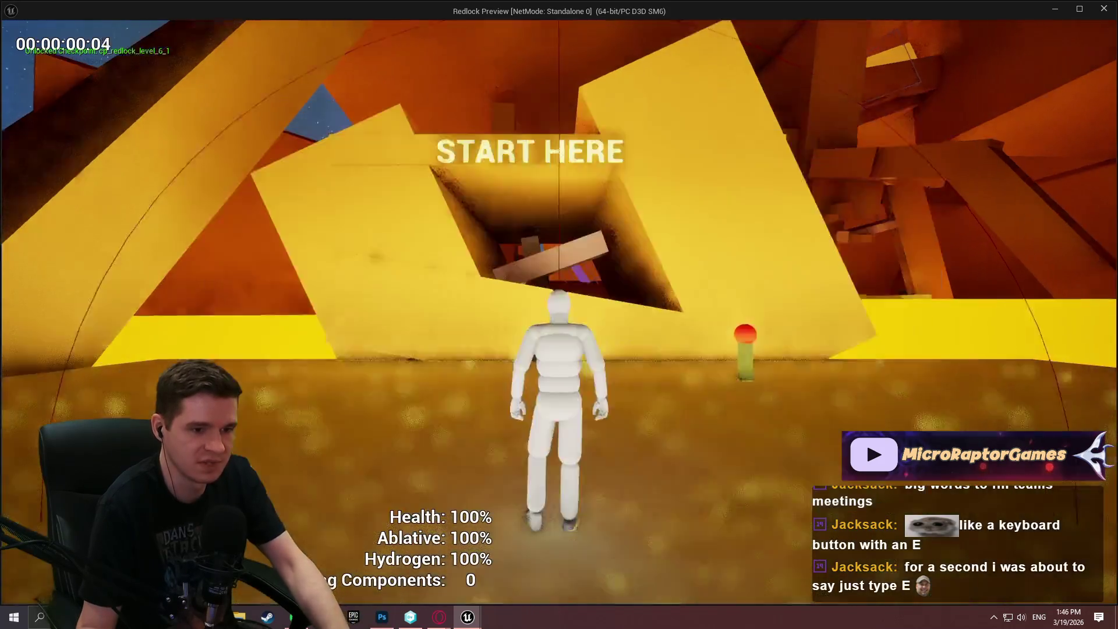
key(w)
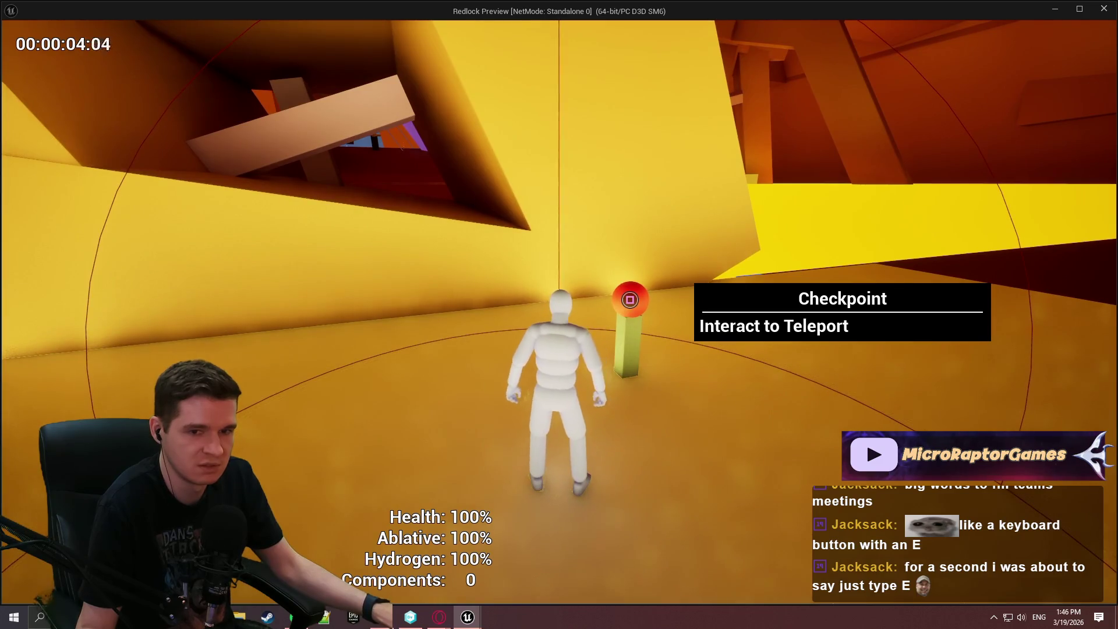
key(d)
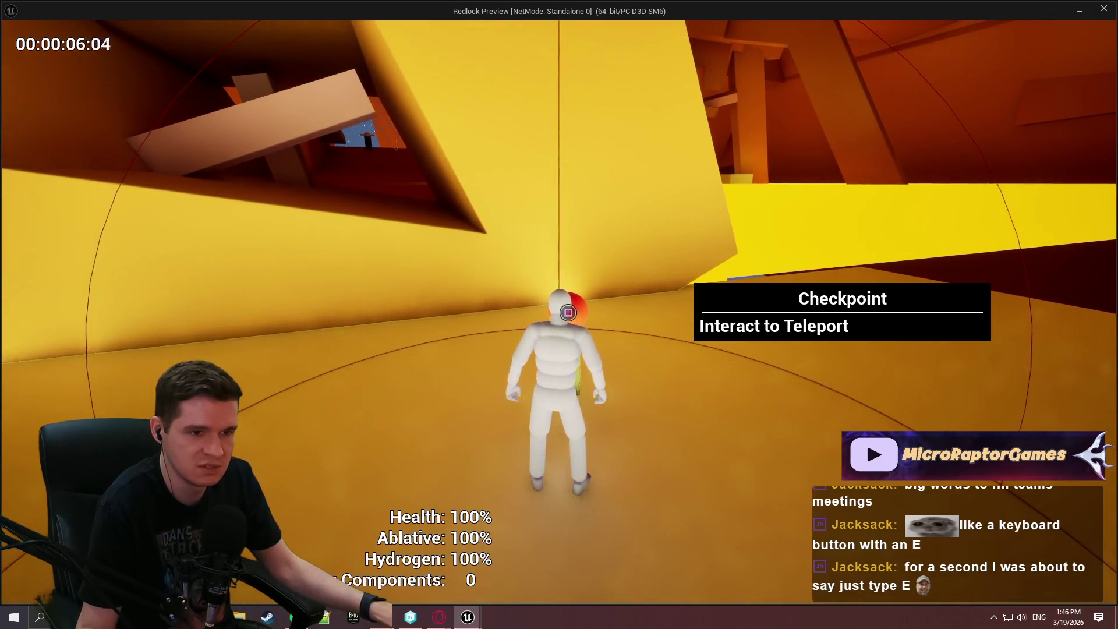
key(a)
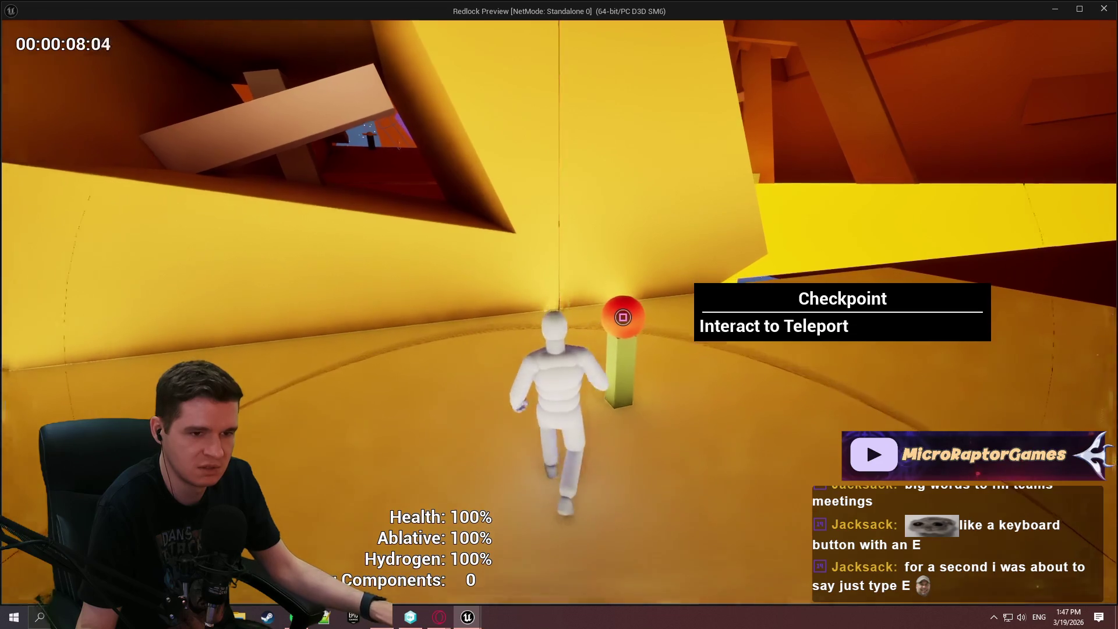
key(Escape)
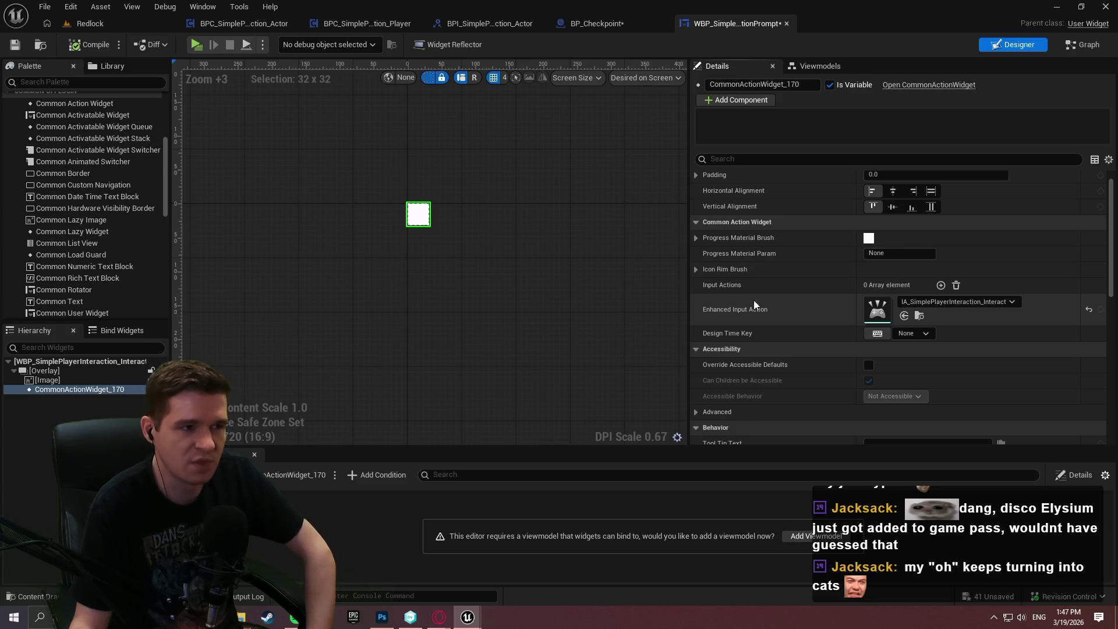
Force-delete DT_SimplePlayerInteractionInput, then open IMC_SimplePlayerInteraction from the plugin's Input folder.
click(92, 23)
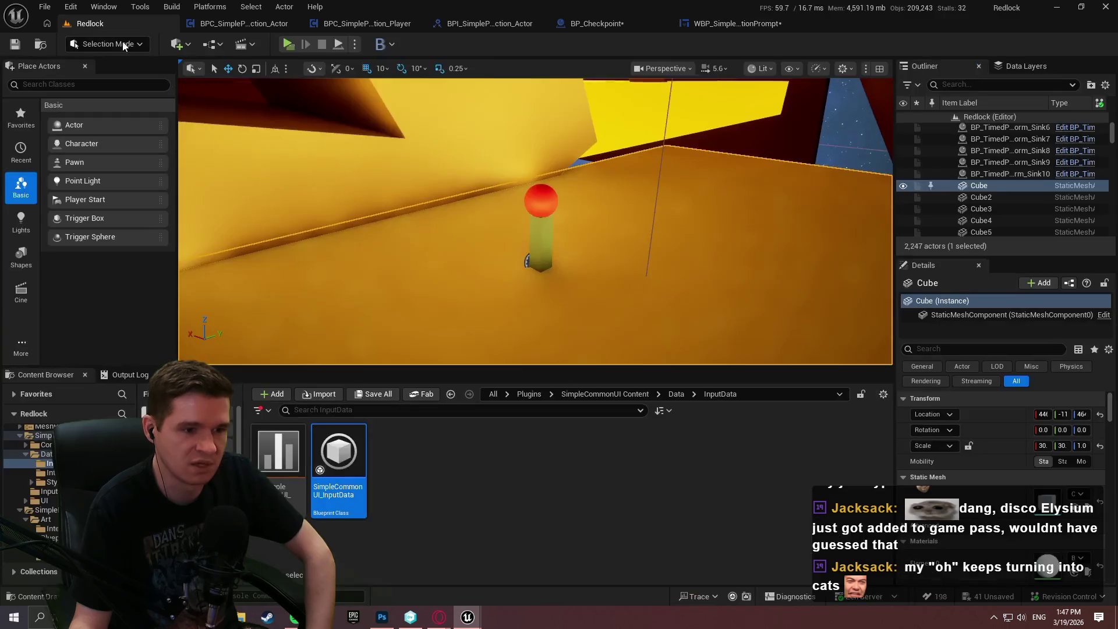
click(505, 500)
scroll(35, 483, down, 2)
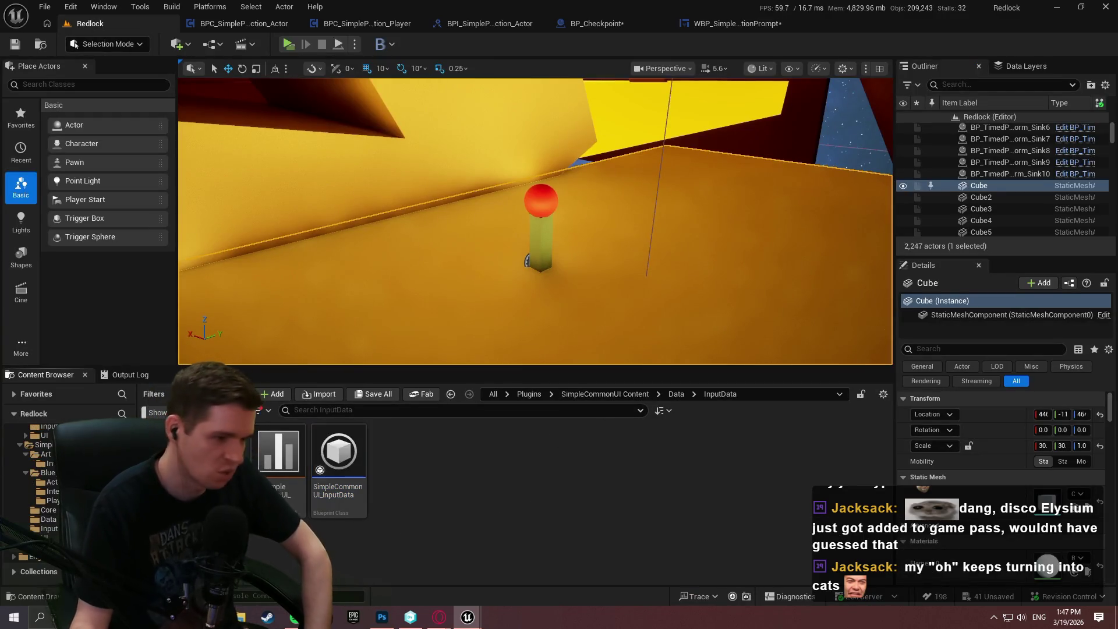
click(49, 547)
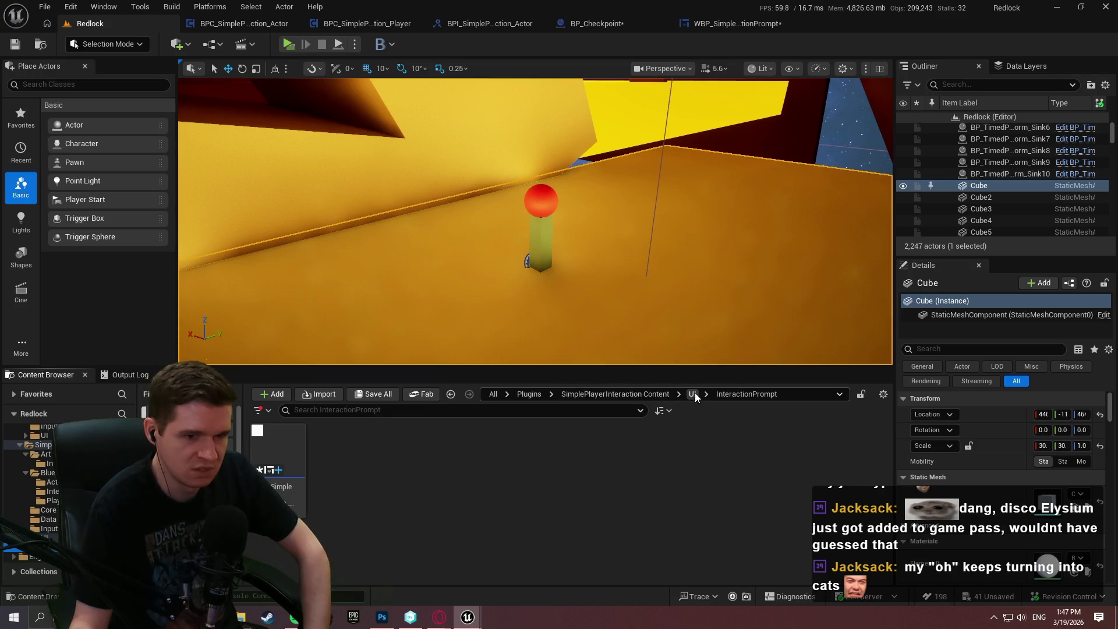
click(640, 395)
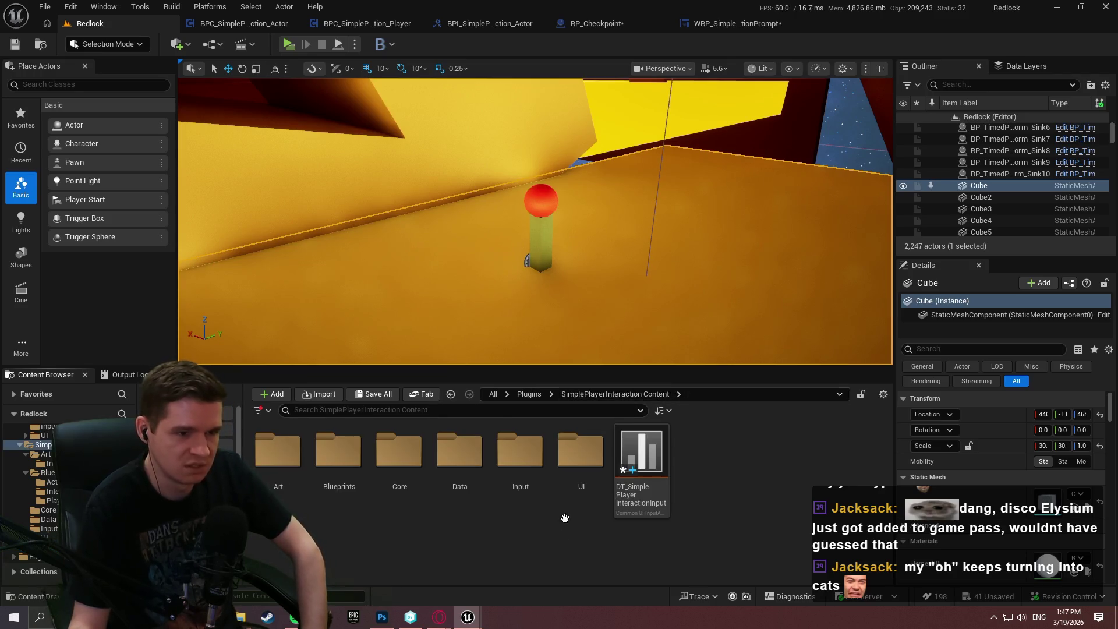
click(640, 492)
key(Delete)
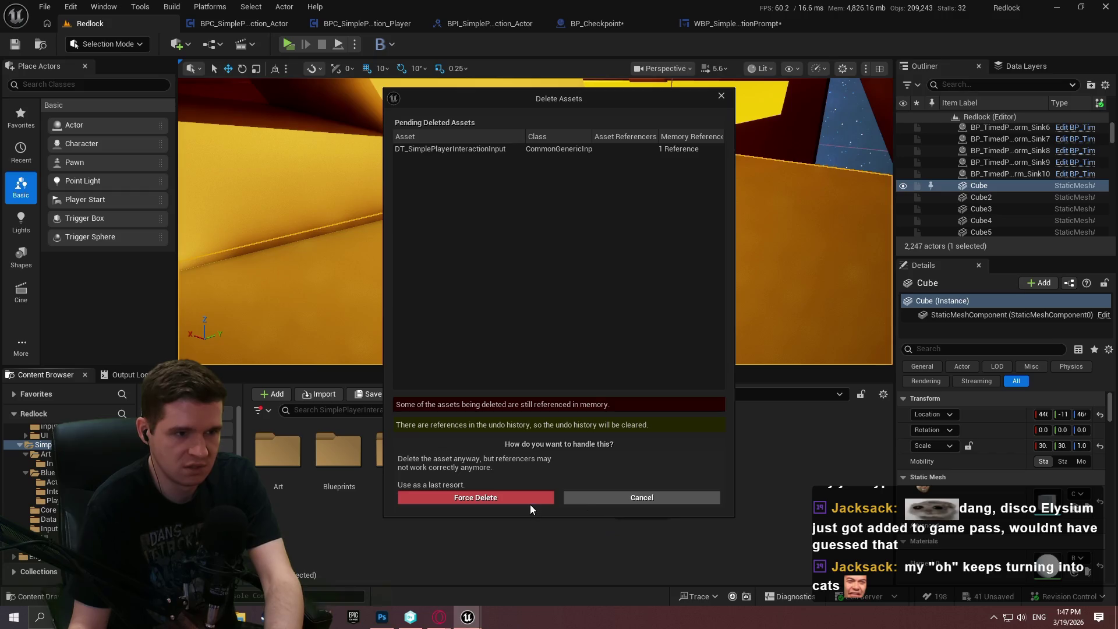
click(529, 502)
double_click(513, 466)
double_click(336, 493)
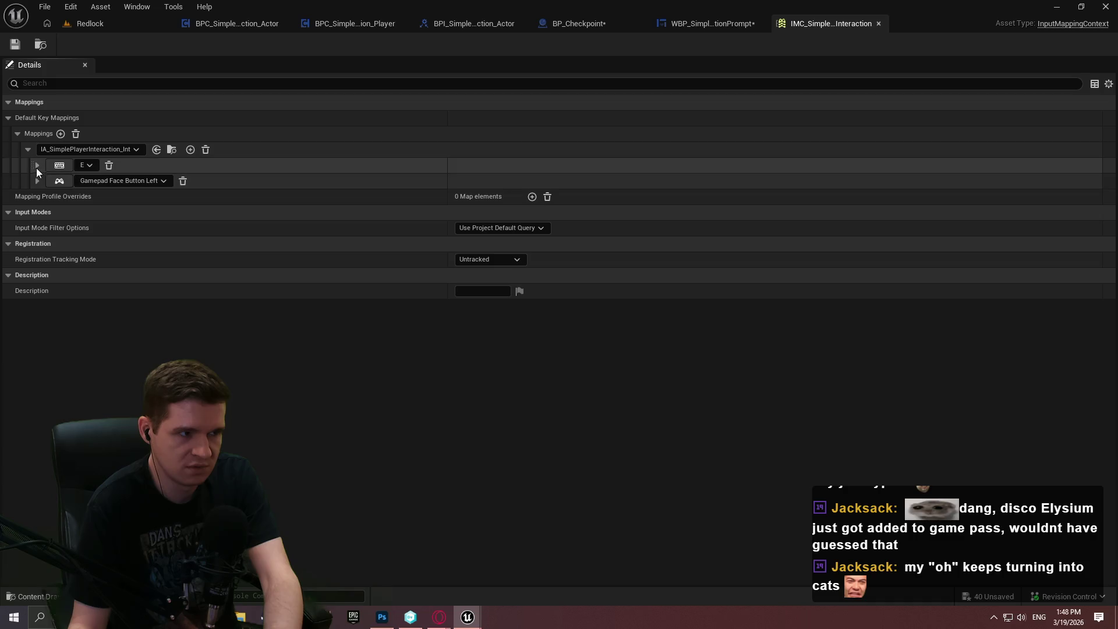
click(37, 180)
click(37, 165)
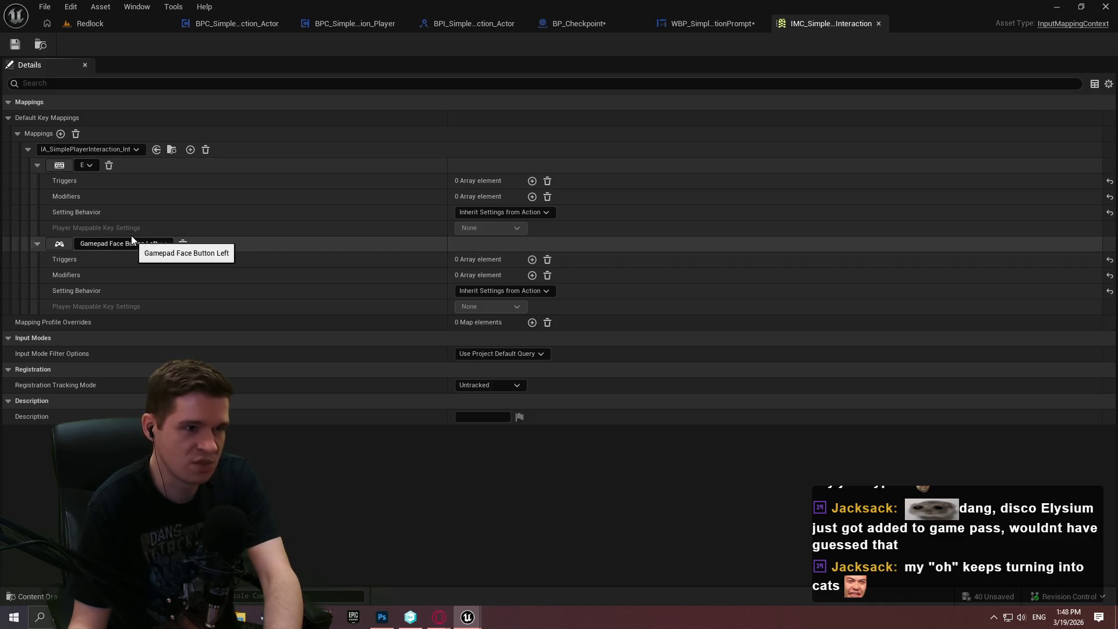
click(107, 27)
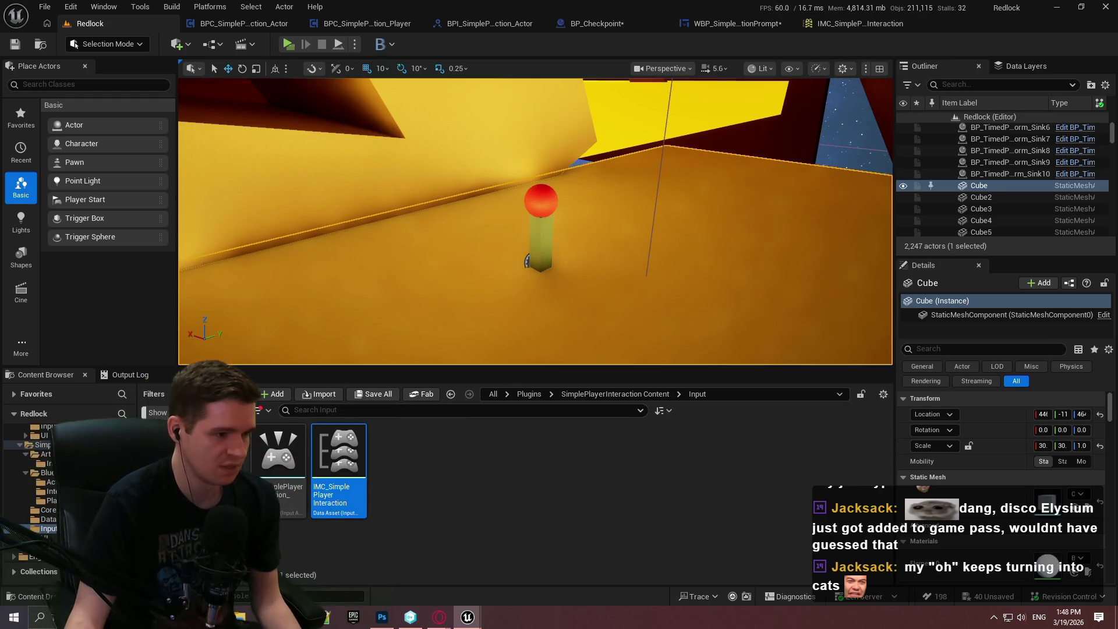
scroll(35, 478, up, 4)
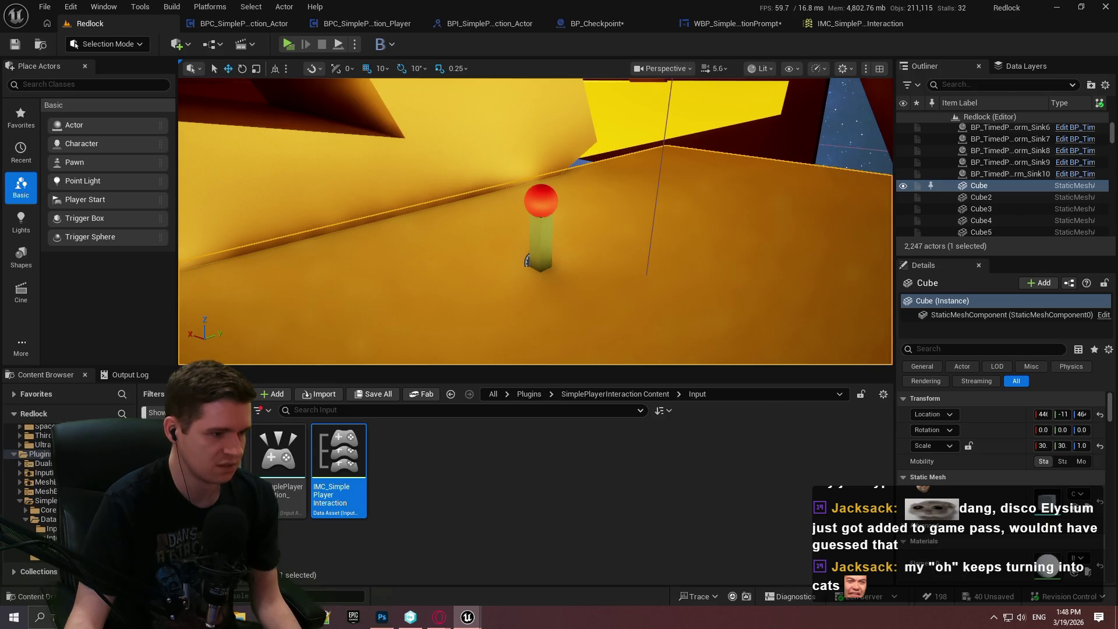
Open the common UI input data table, enlarge its row list, and inspect the GenericFaceButtonLeft row.
double_click(278, 451)
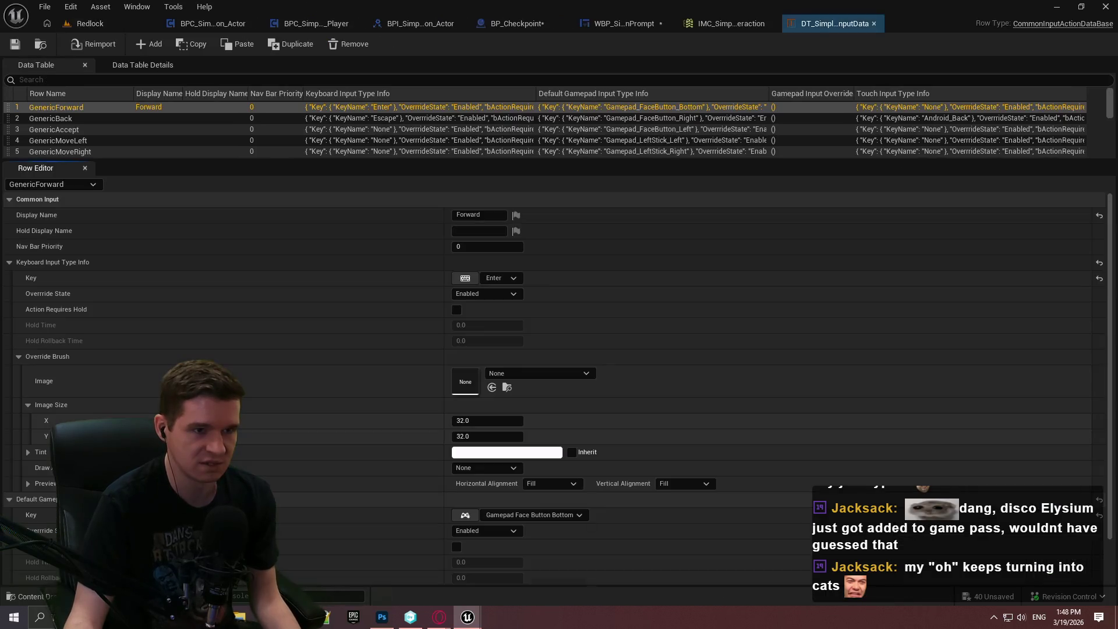
drag(238, 161, 242, 292)
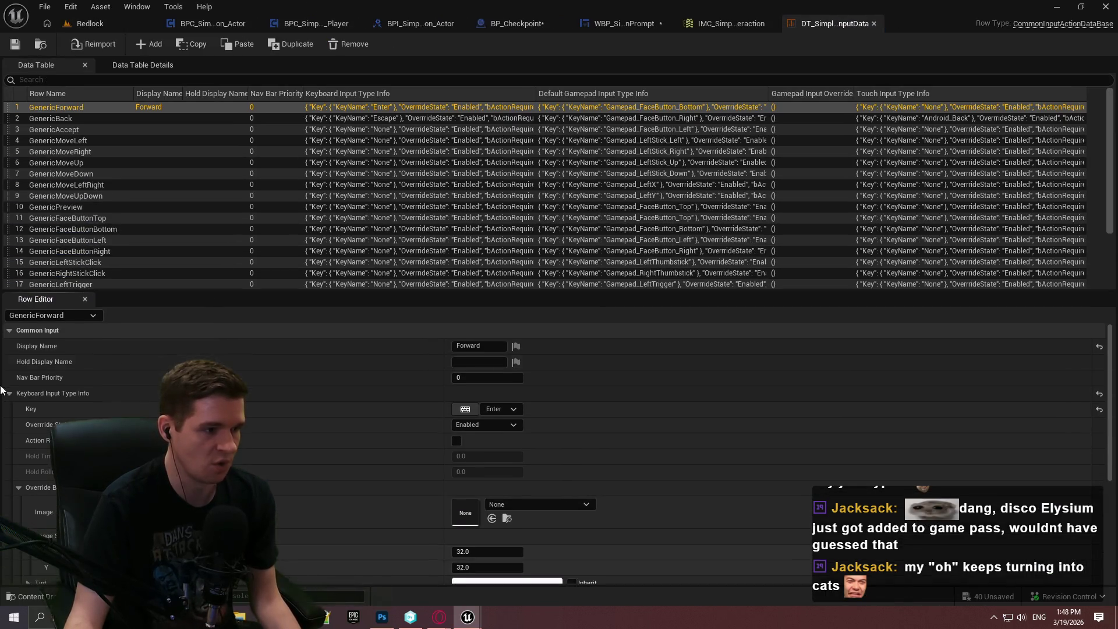
click(22, 490)
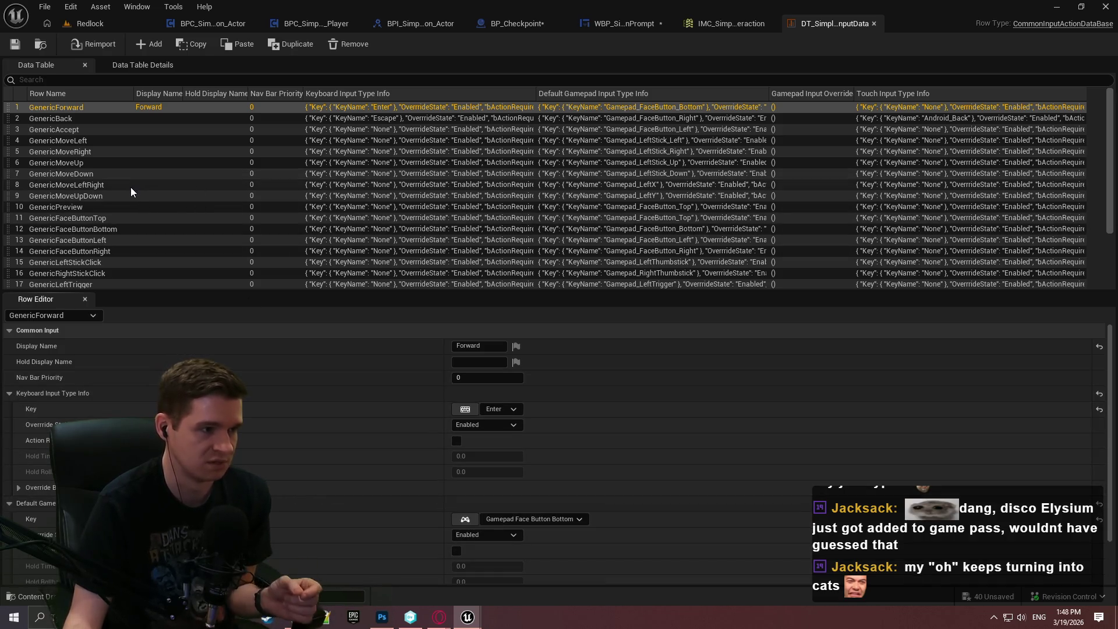
scroll(101, 226, down, 2)
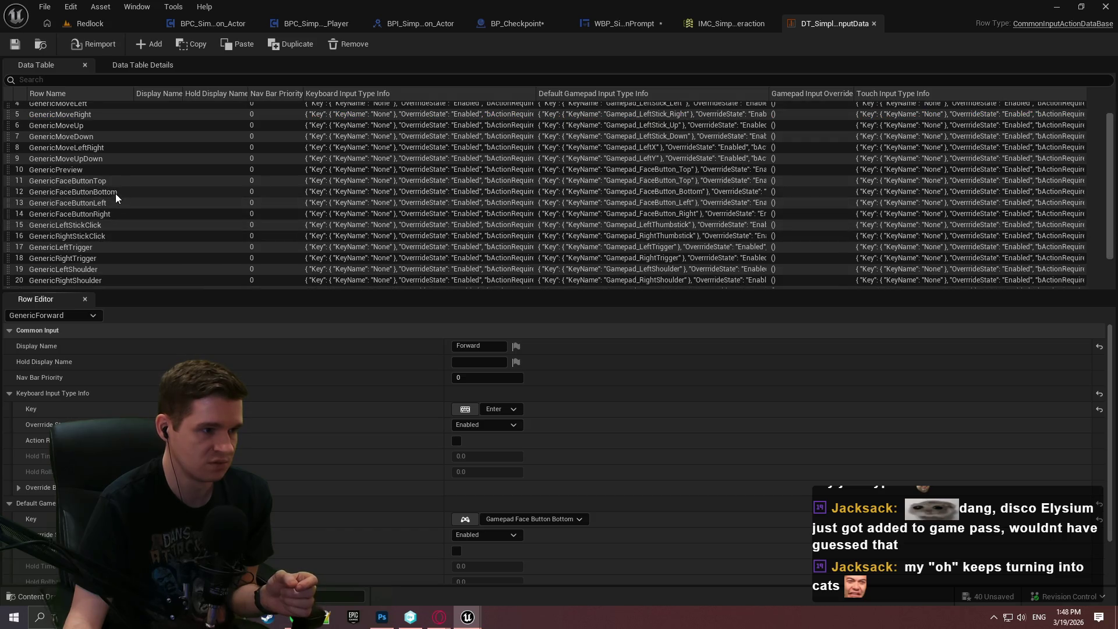
click(111, 201)
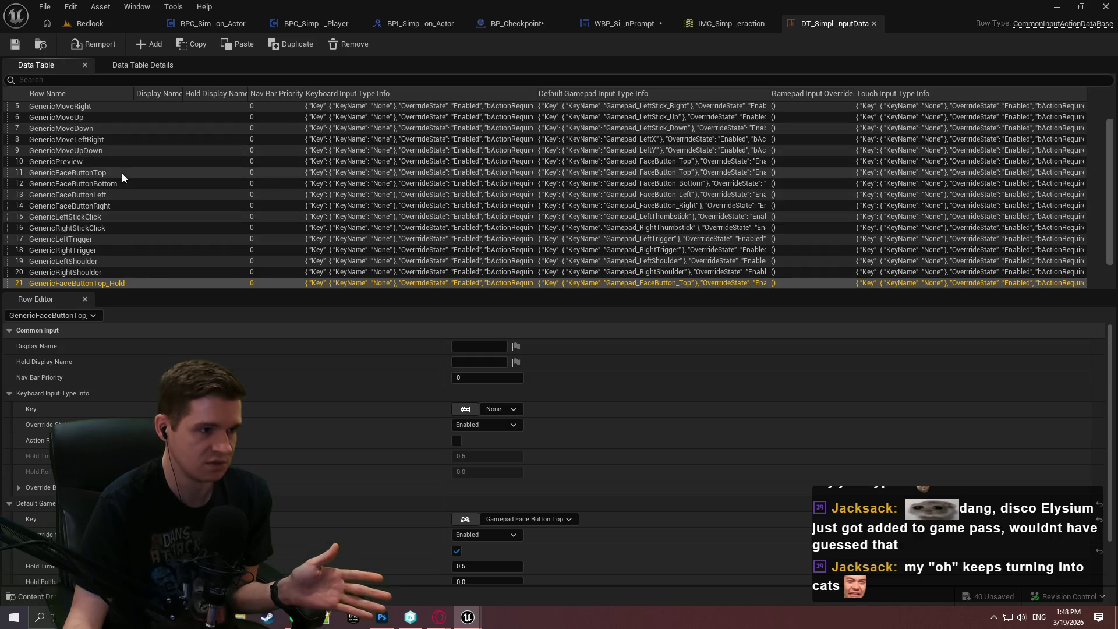
click(107, 194)
scroll(279, 420, down, 2)
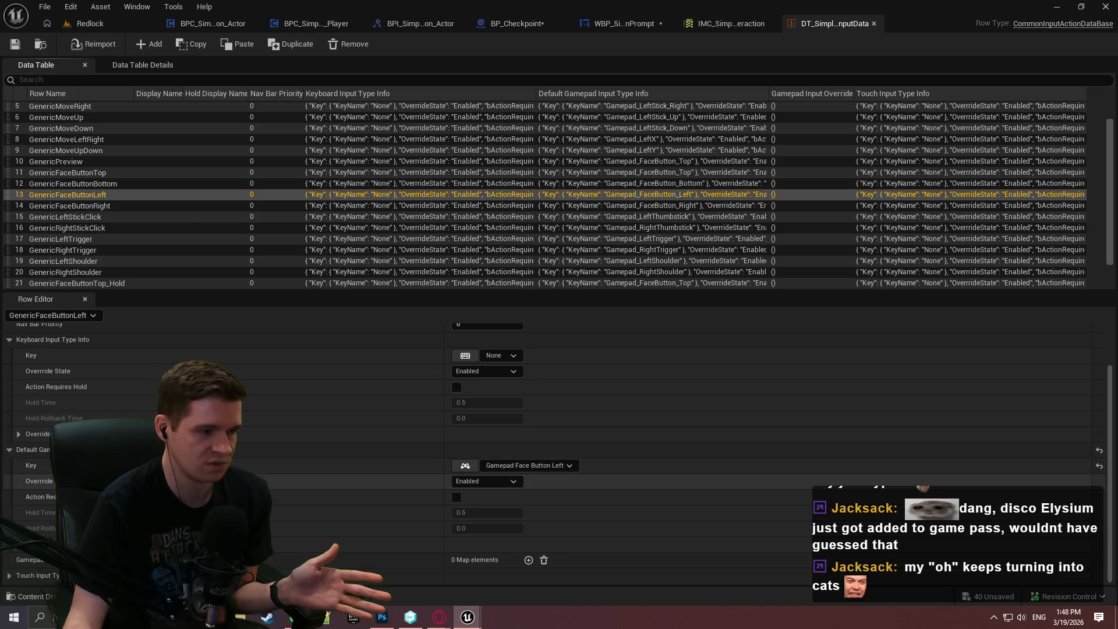
click(90, 24)
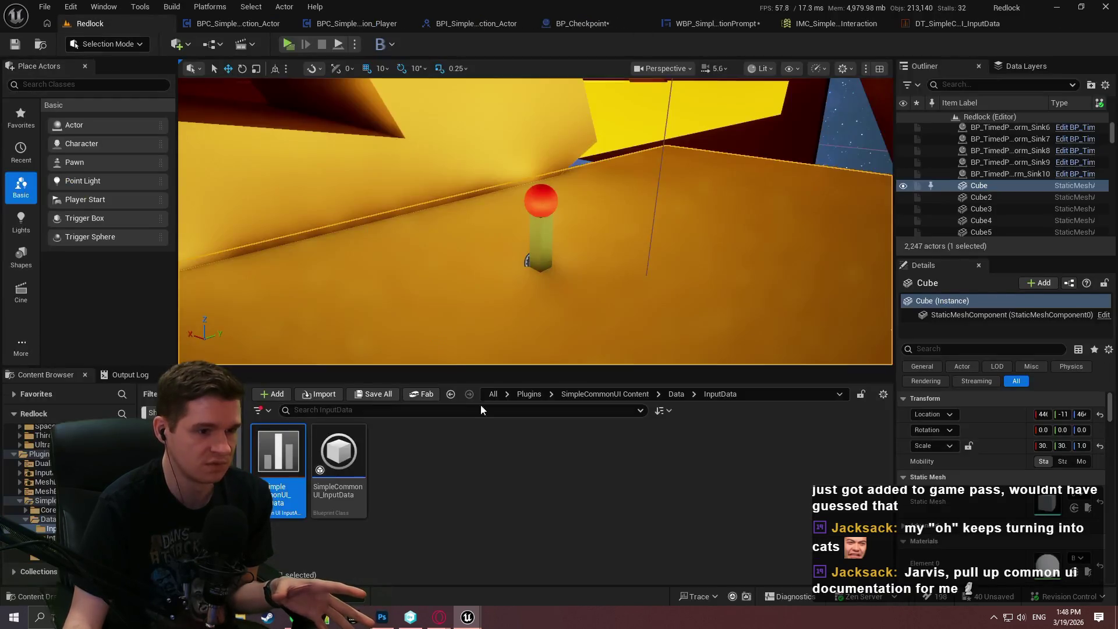
Browse the SimpleCommonUI Input, UI, ParentWidgets and CommonBaseWidgets folders.
click(669, 394)
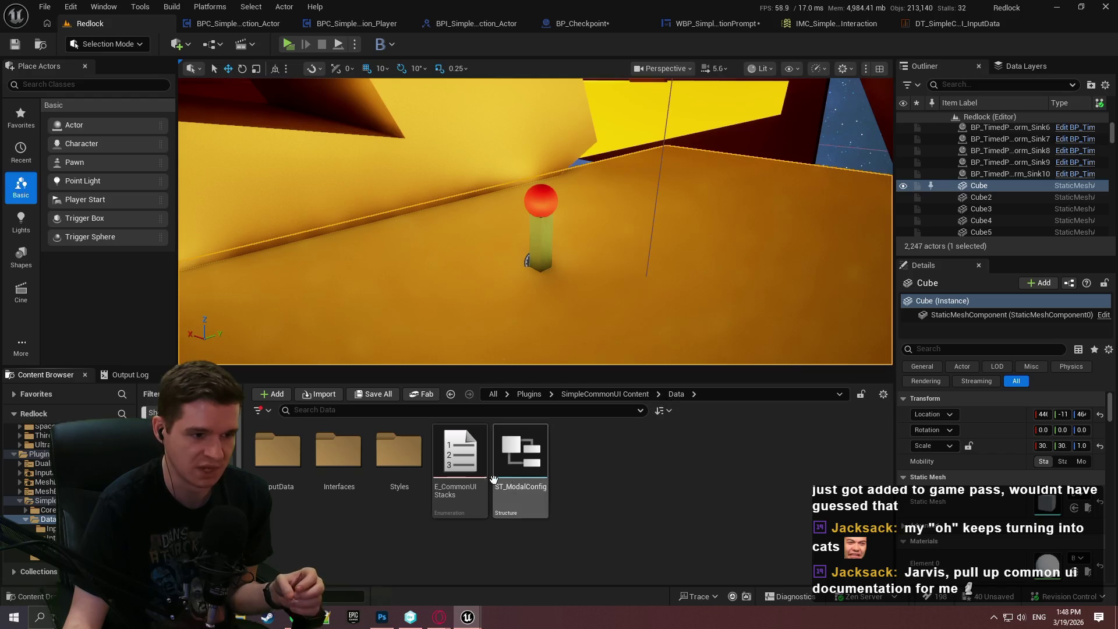
click(597, 394)
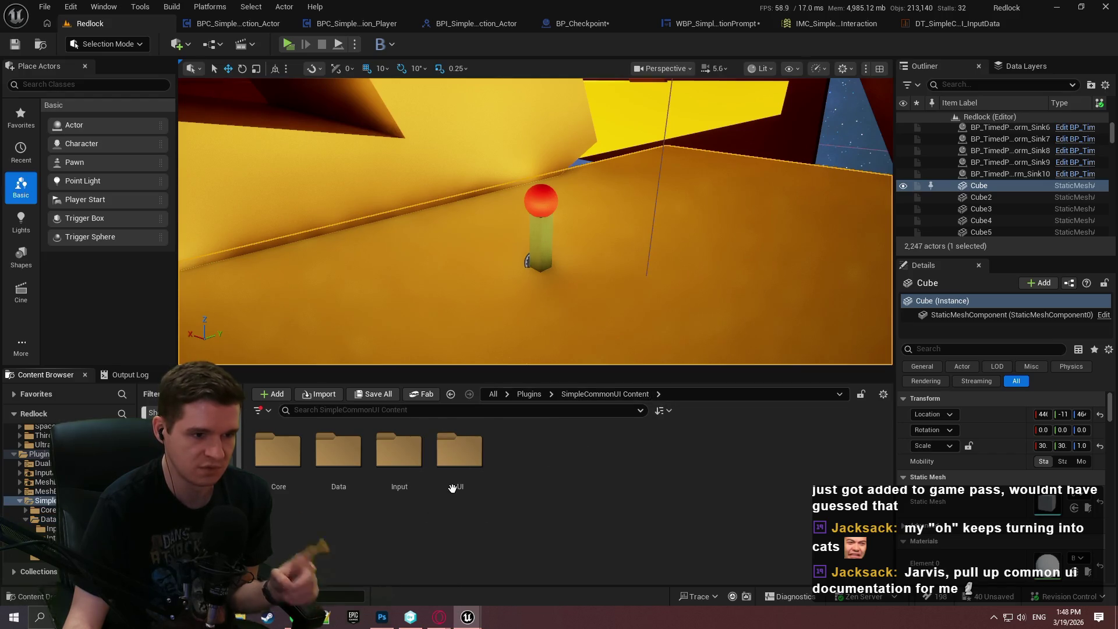
double_click(399, 451)
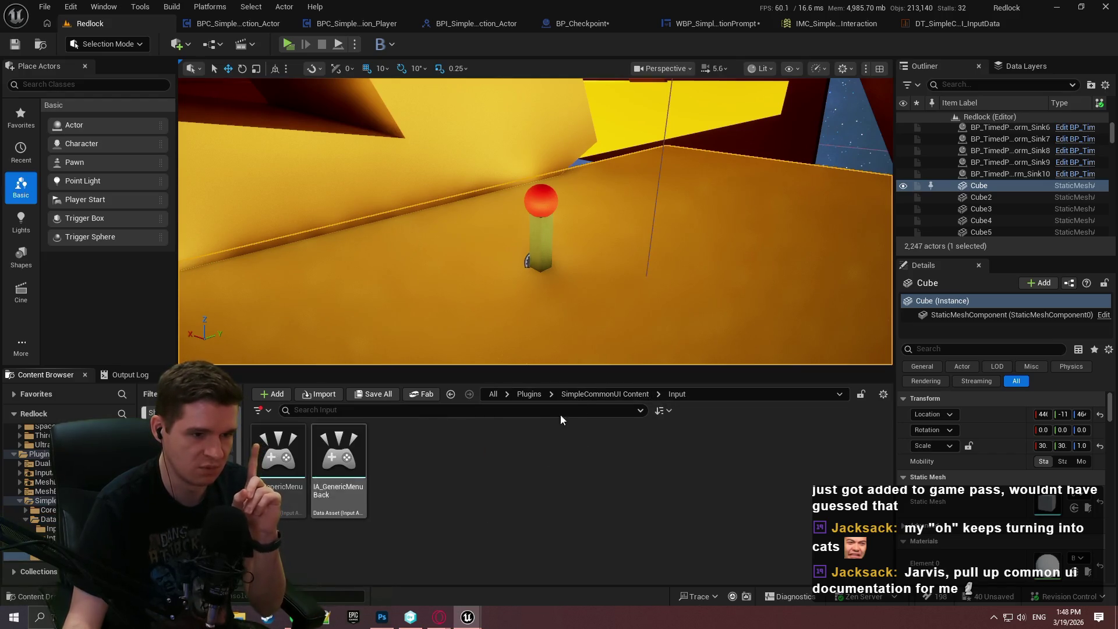
click(585, 395)
double_click(459, 451)
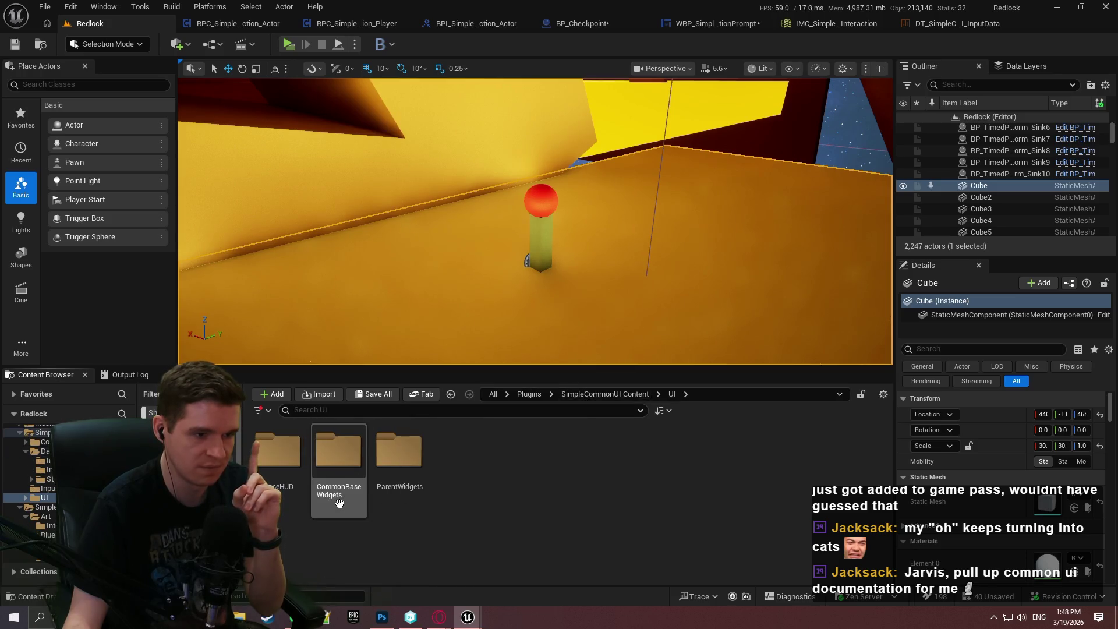
double_click(399, 460)
click(671, 394)
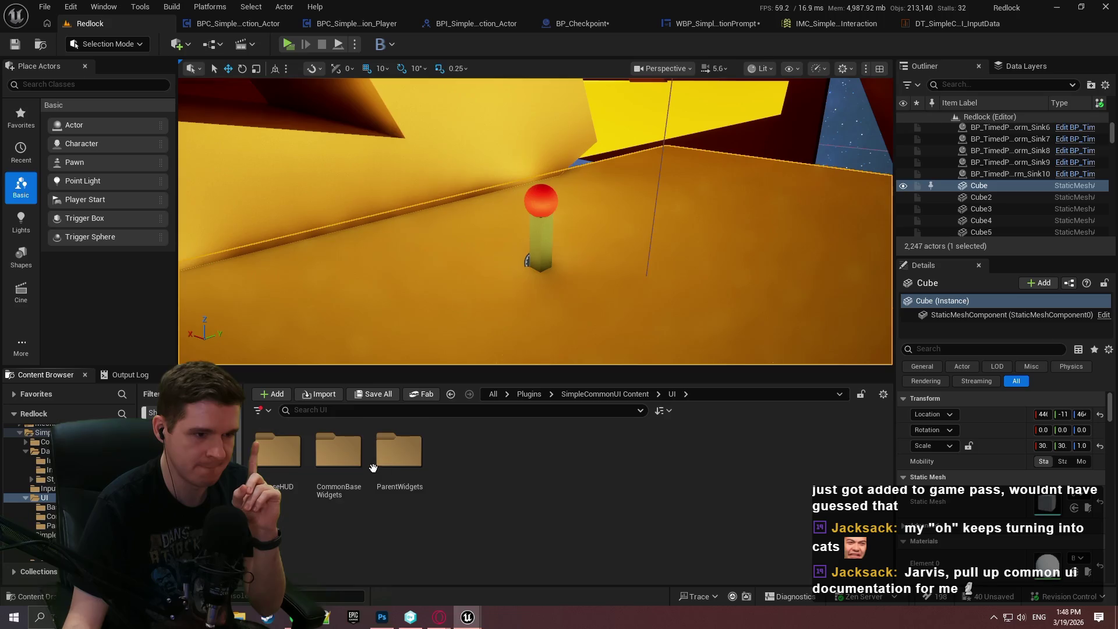
double_click(336, 451)
click(672, 394)
double_click(338, 451)
click(612, 394)
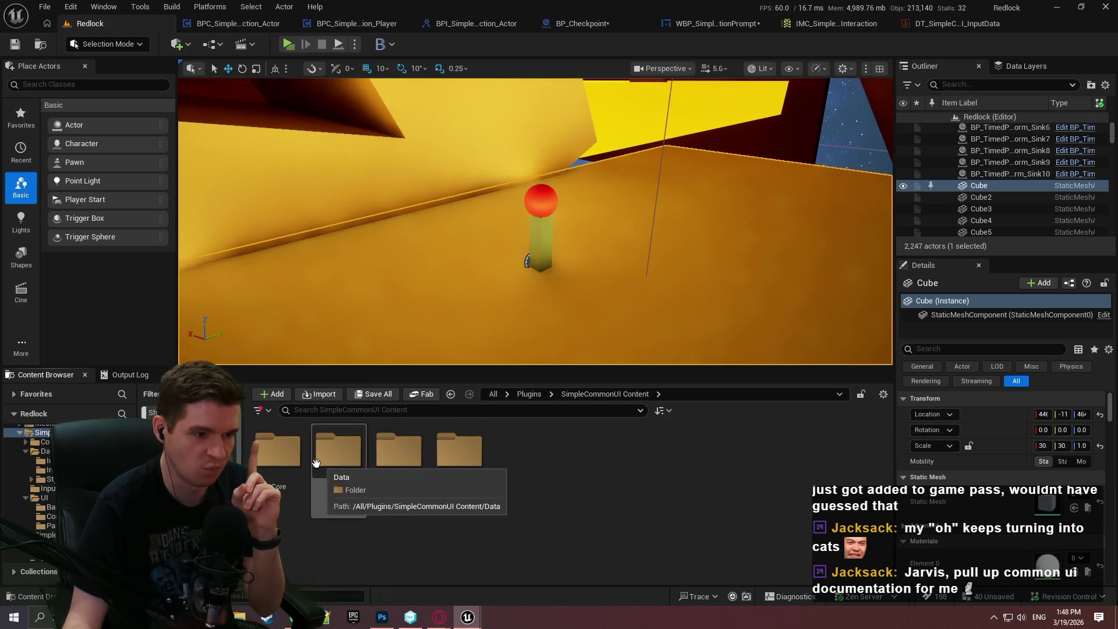
Navigate Core > Platform > Input > GamepadPS5 and open the ControllerConfig texture.
double_click(279, 451)
click(270, 478)
double_click(270, 466)
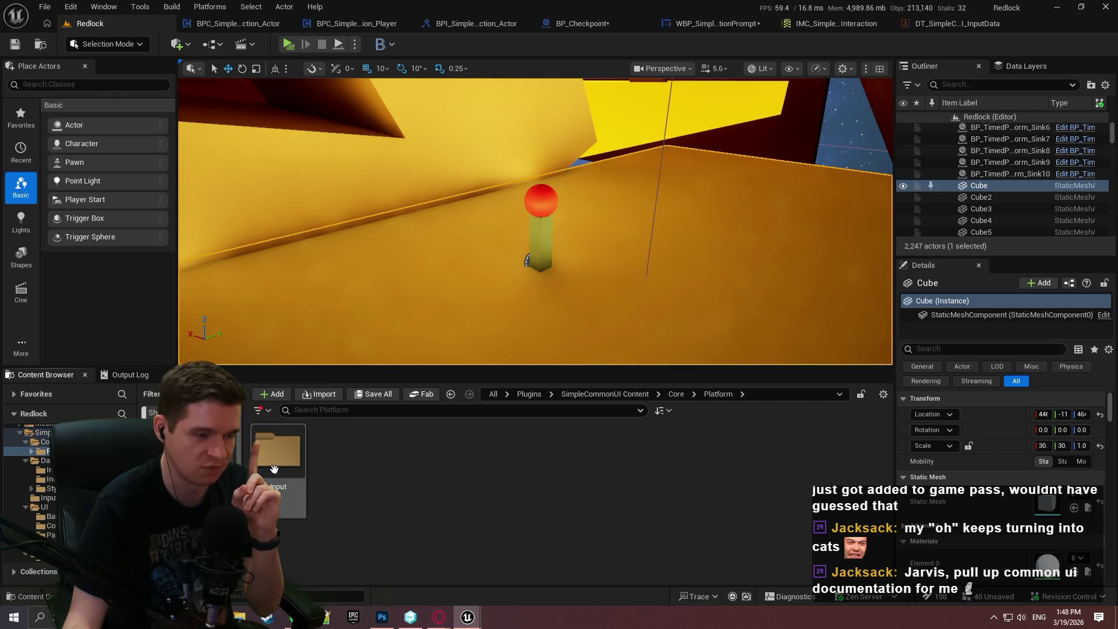
double_click(274, 460)
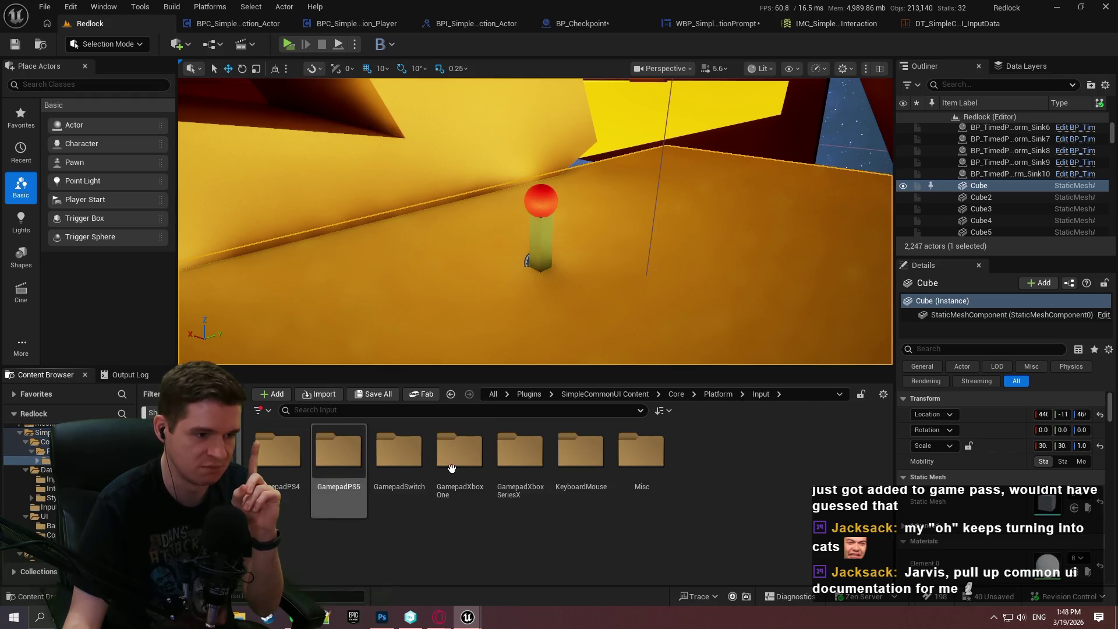
double_click(348, 496)
click(313, 508)
double_click(308, 509)
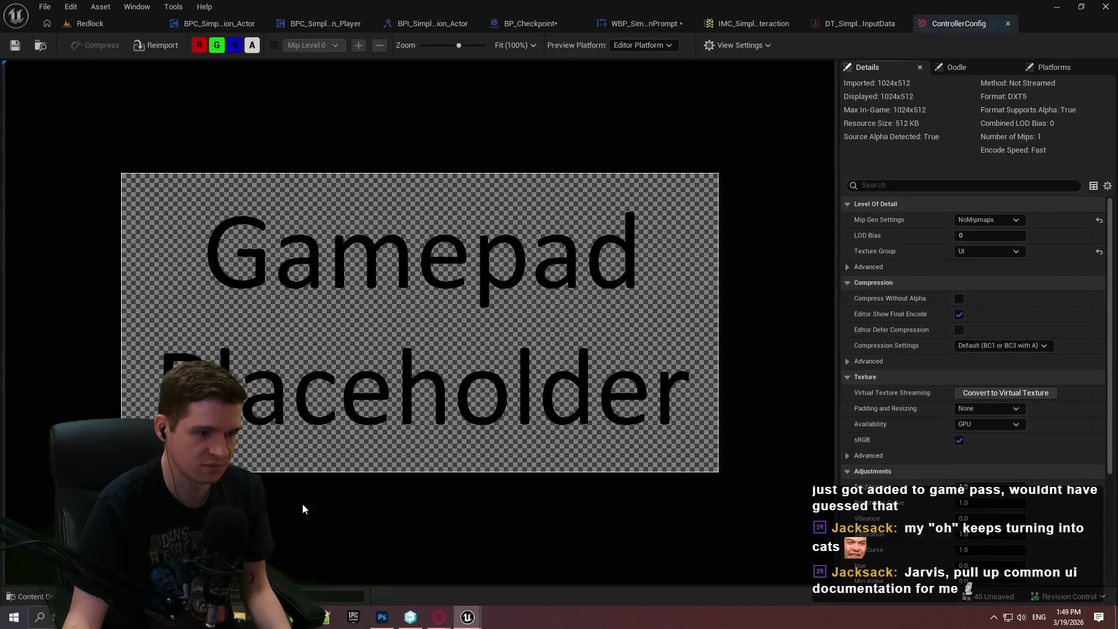
Open CommonInput_Gamepad_PS5 and expand Index [22] to view its key brush.
click(978, 23)
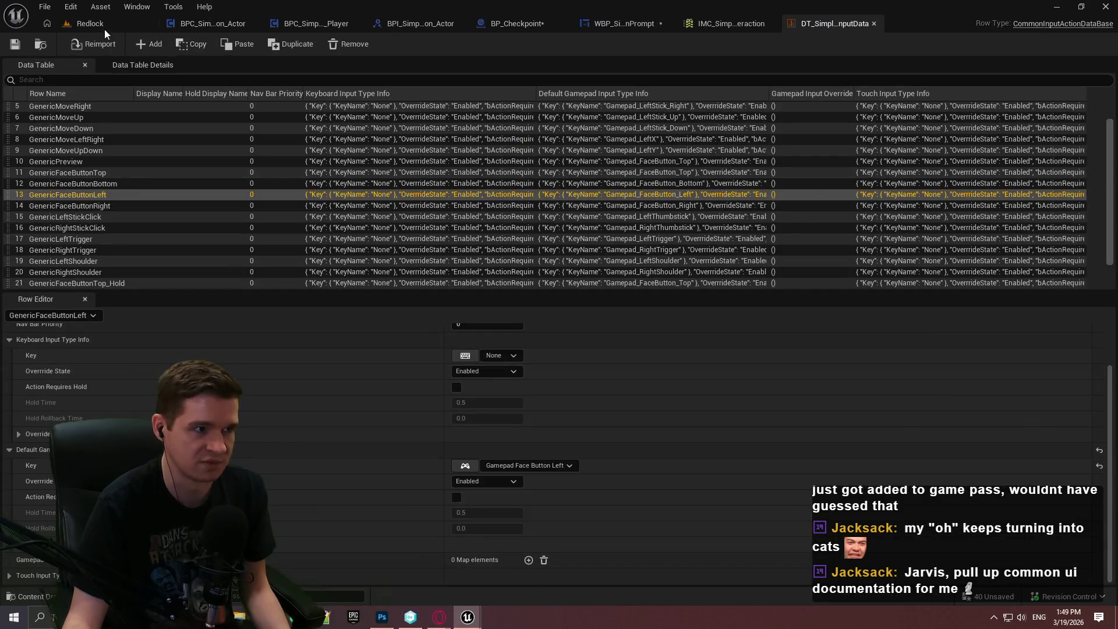
click(89, 24)
double_click(294, 477)
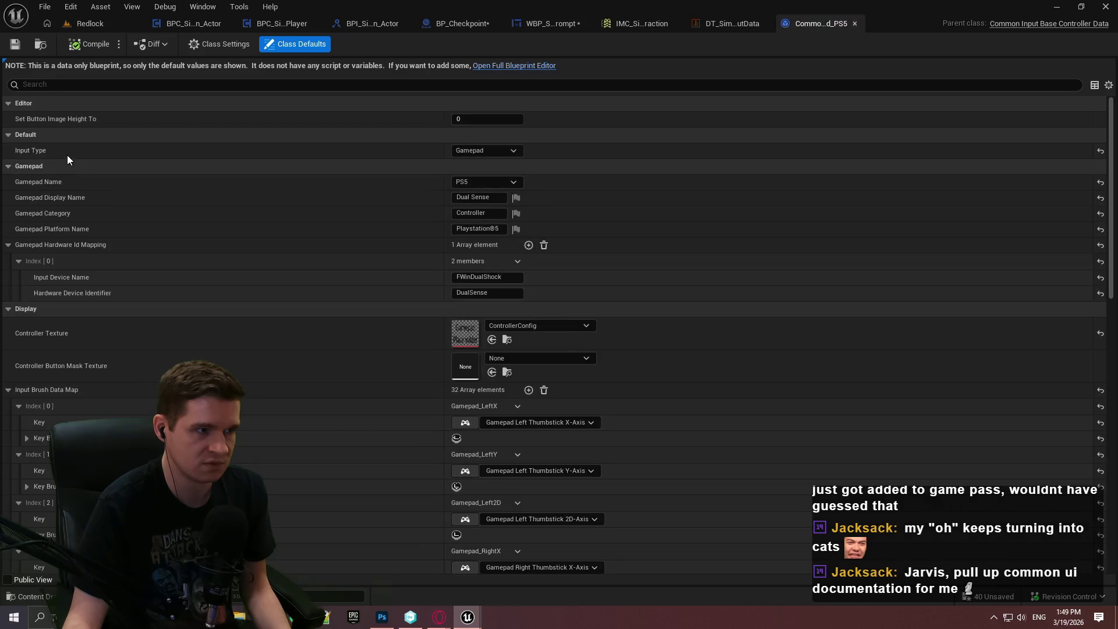
scroll(32, 276, down, 5)
scroll(128, 259, down, 10)
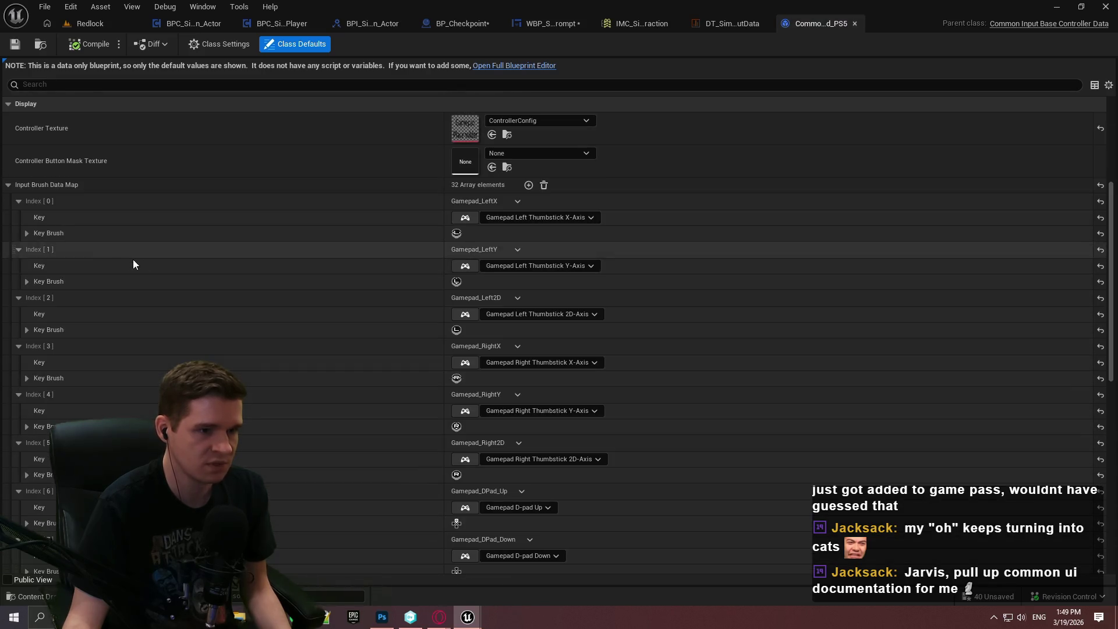
scroll(285, 323, down, 9)
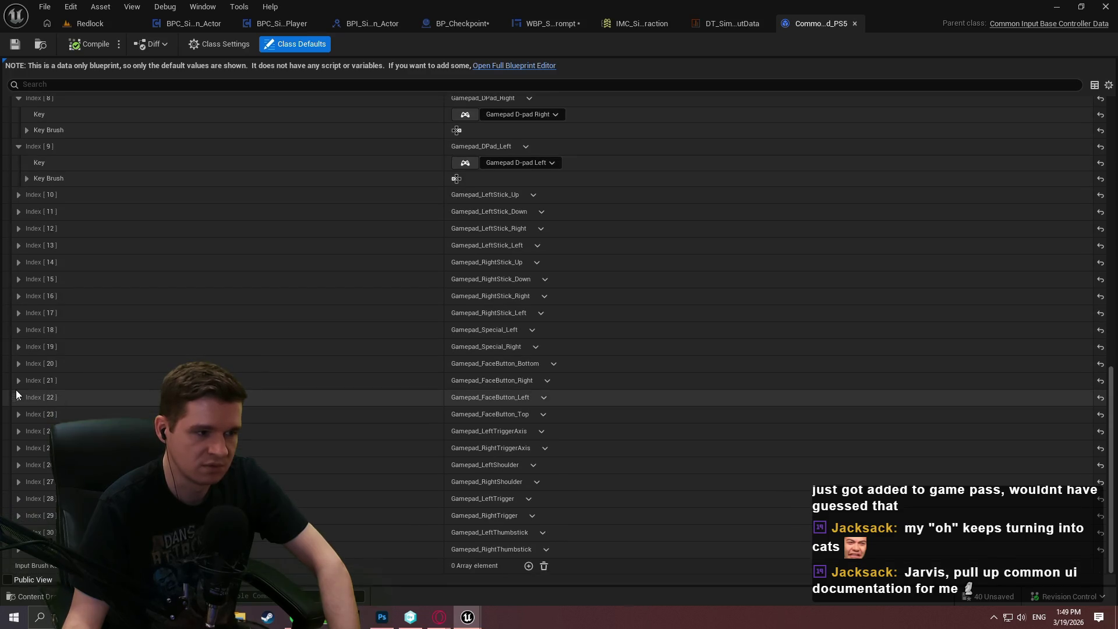
click(18, 397)
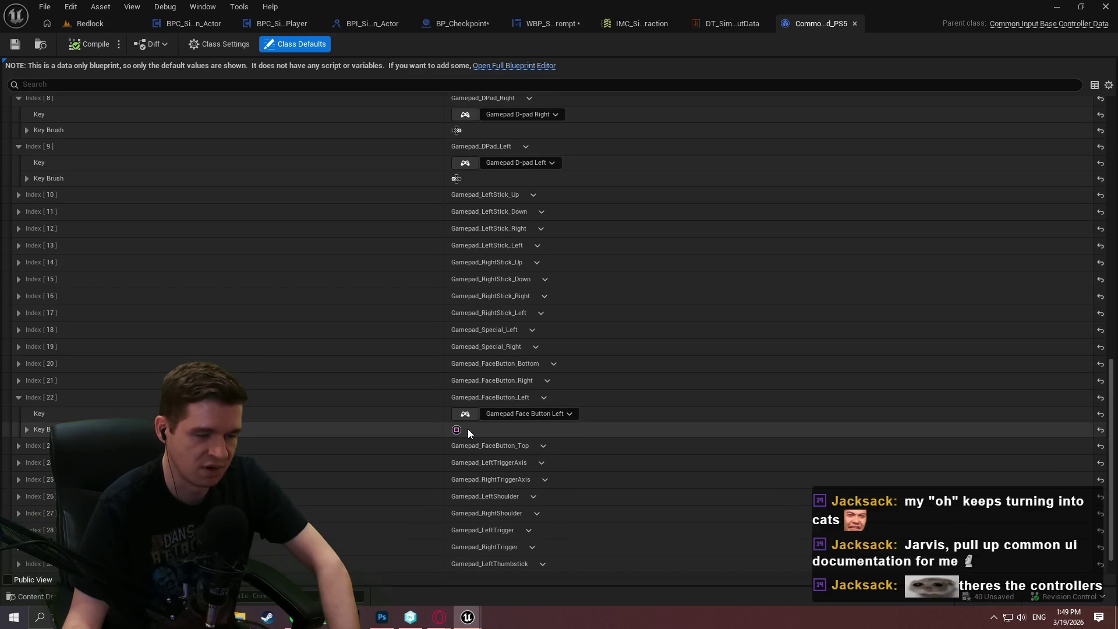
Open the KeyboardMouse folder's controller data and review it, then return to the level editor.
click(96, 24)
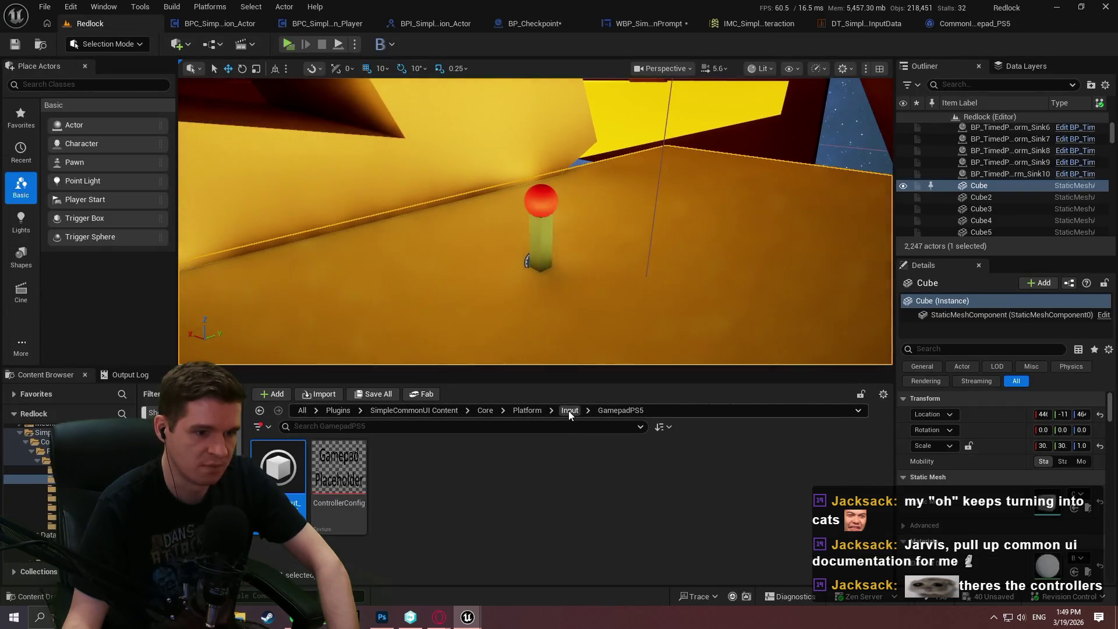
click(568, 411)
double_click(579, 448)
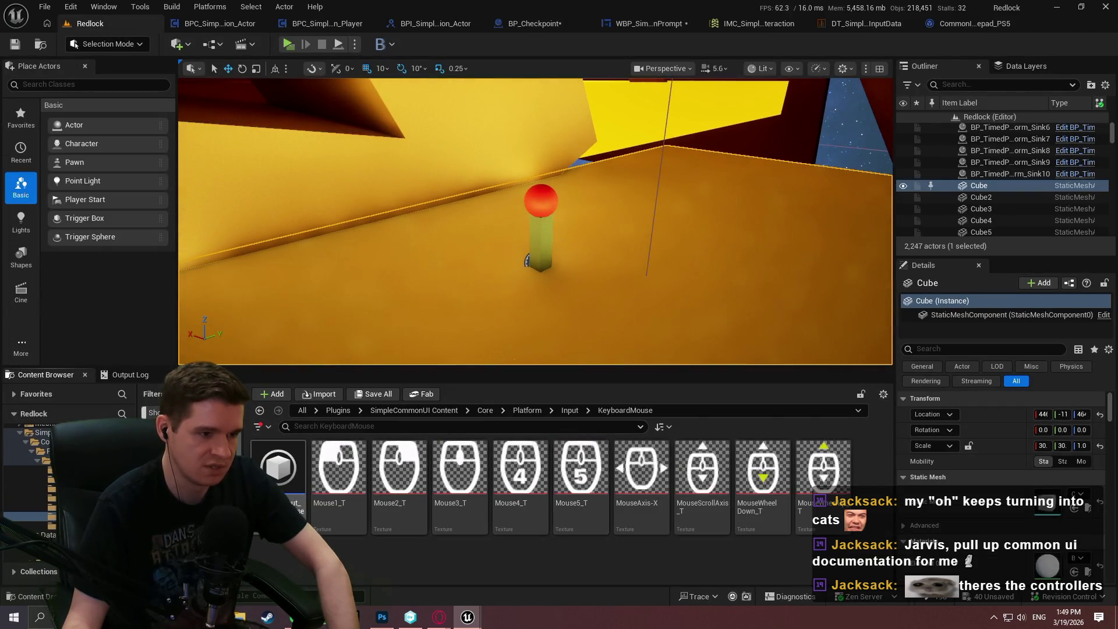
double_click(278, 465)
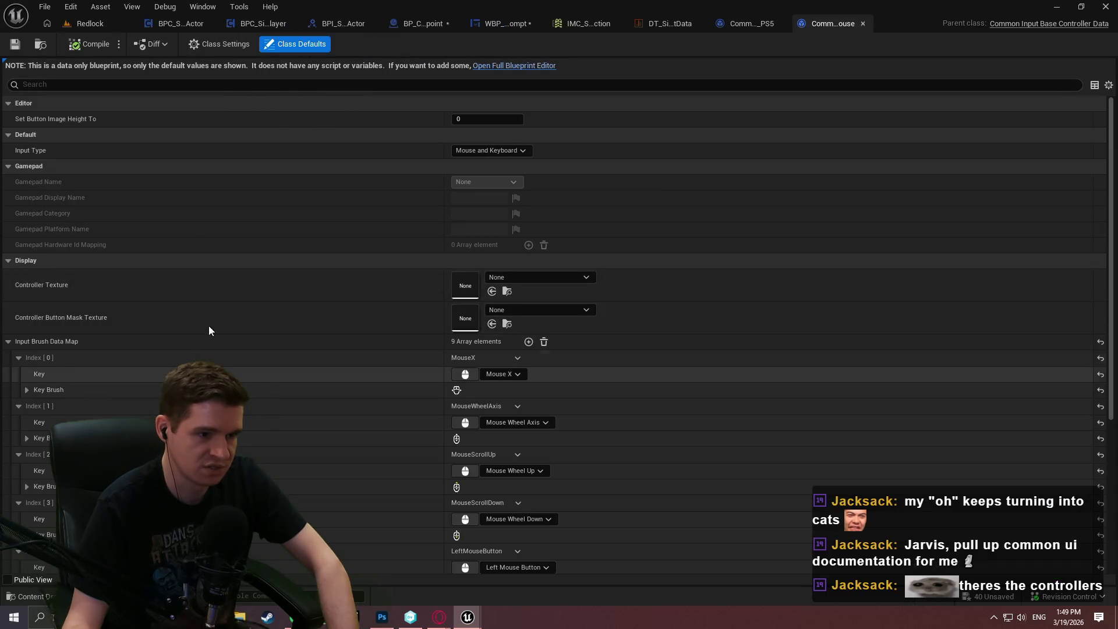
scroll(233, 262, down, 5)
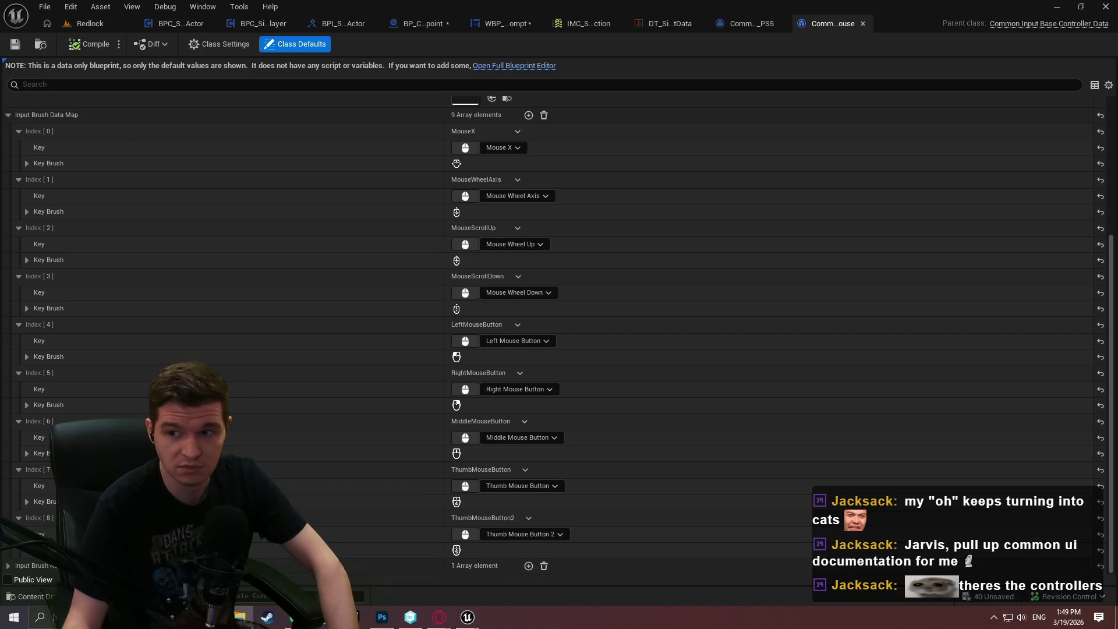
click(55, 24)
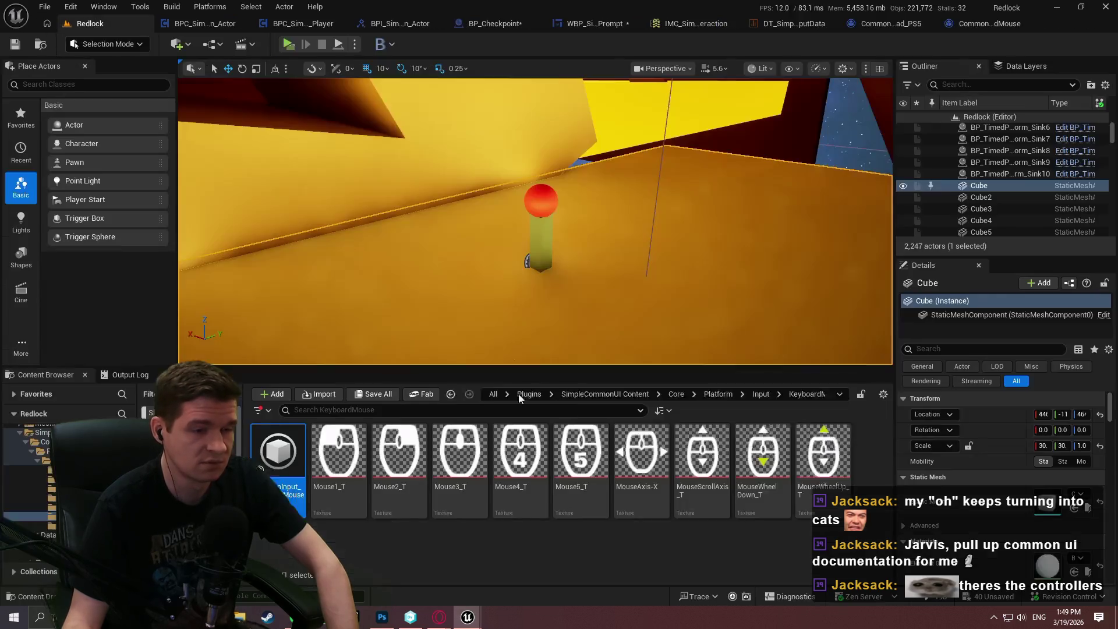
Enlarge the Content Browser, return to the Input folder, and switch to File Explorer.
drag(536, 367, 536, 294)
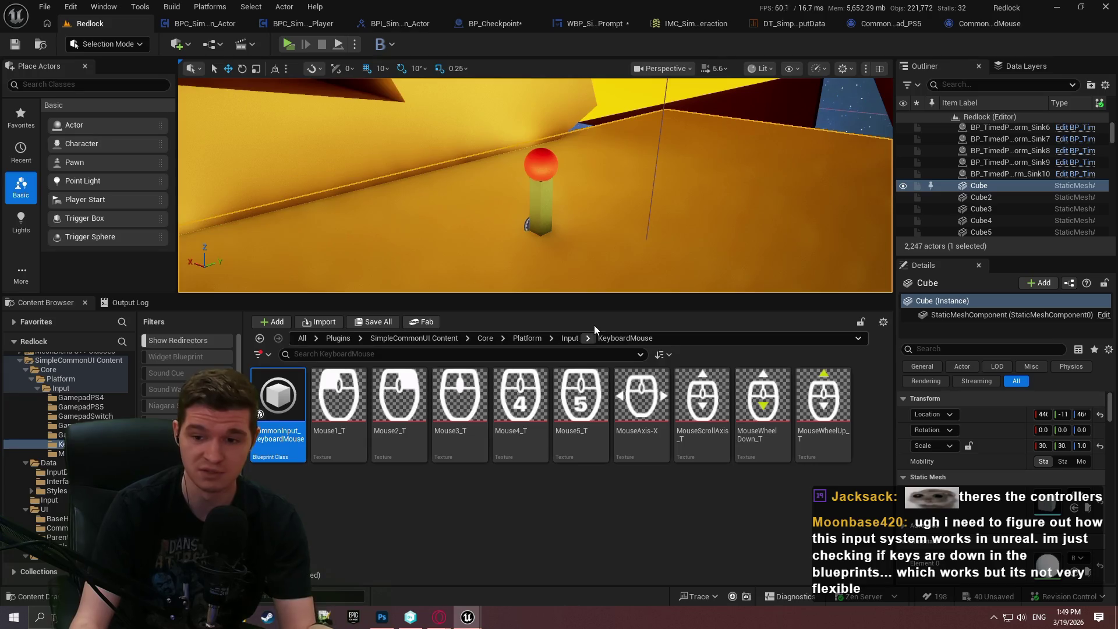
click(571, 339)
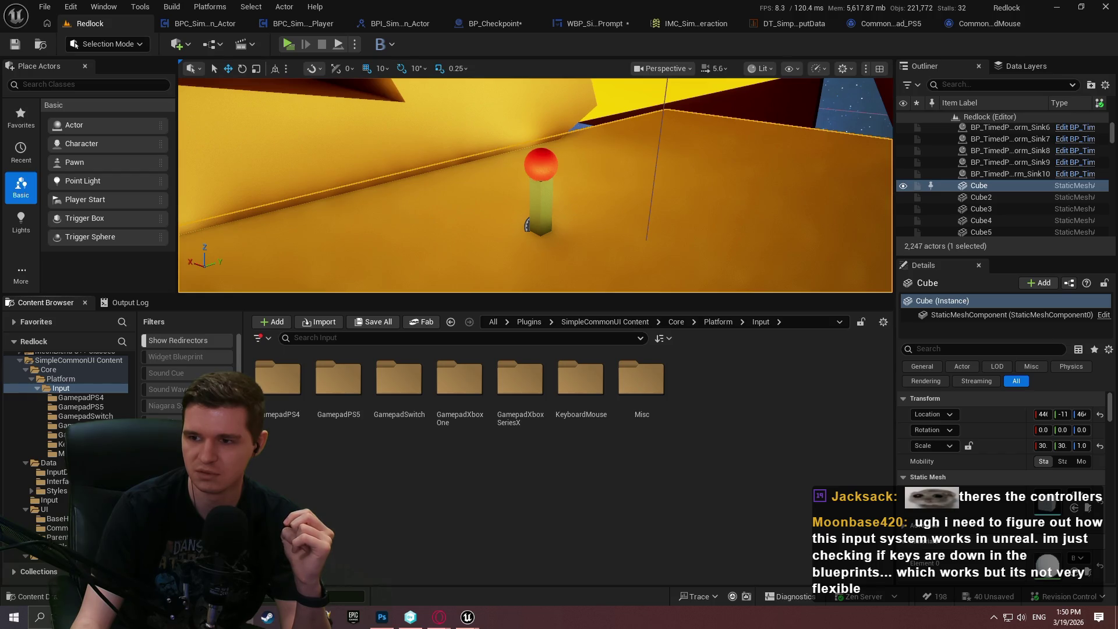
key(alt+Tab)
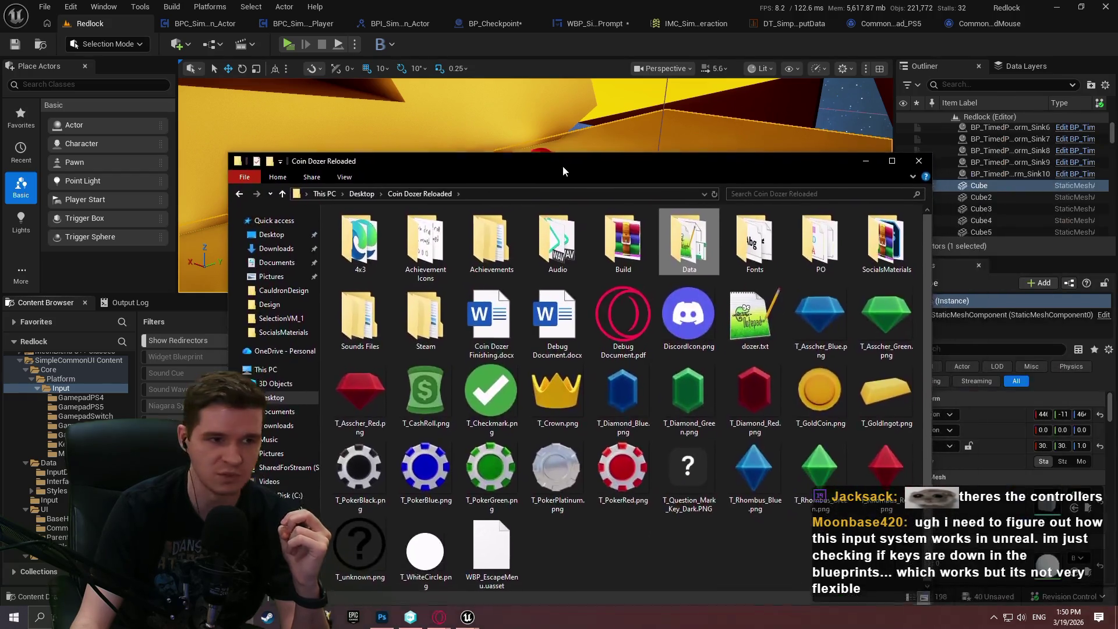
In File Explorer, open the kenney_input-prompts_1.4 folder under Desktop > Other.
click(355, 189)
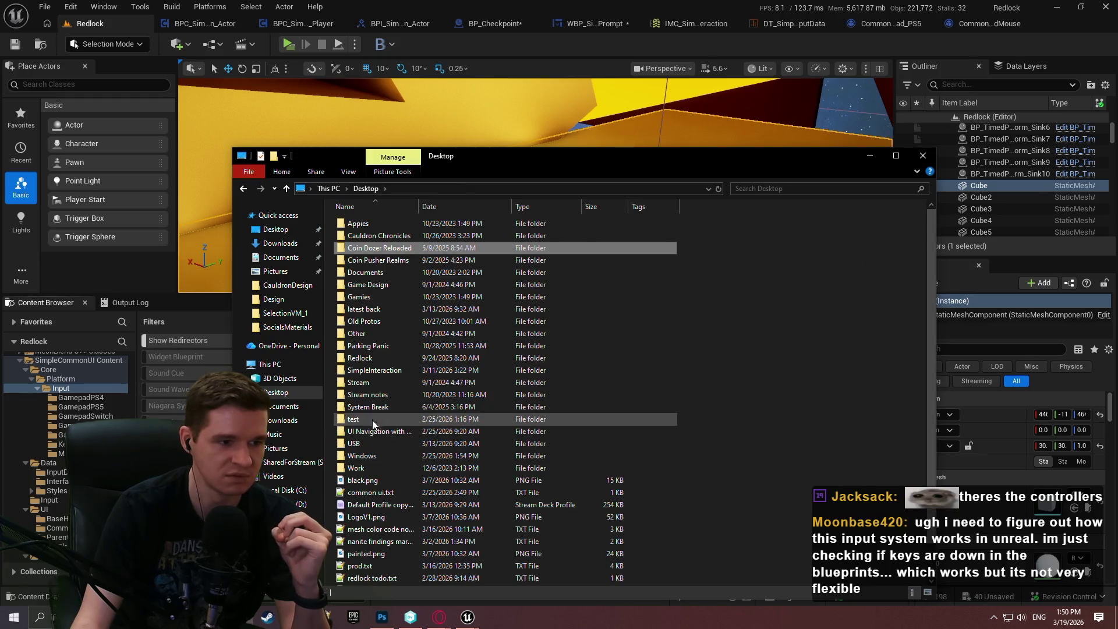
double_click(383, 329)
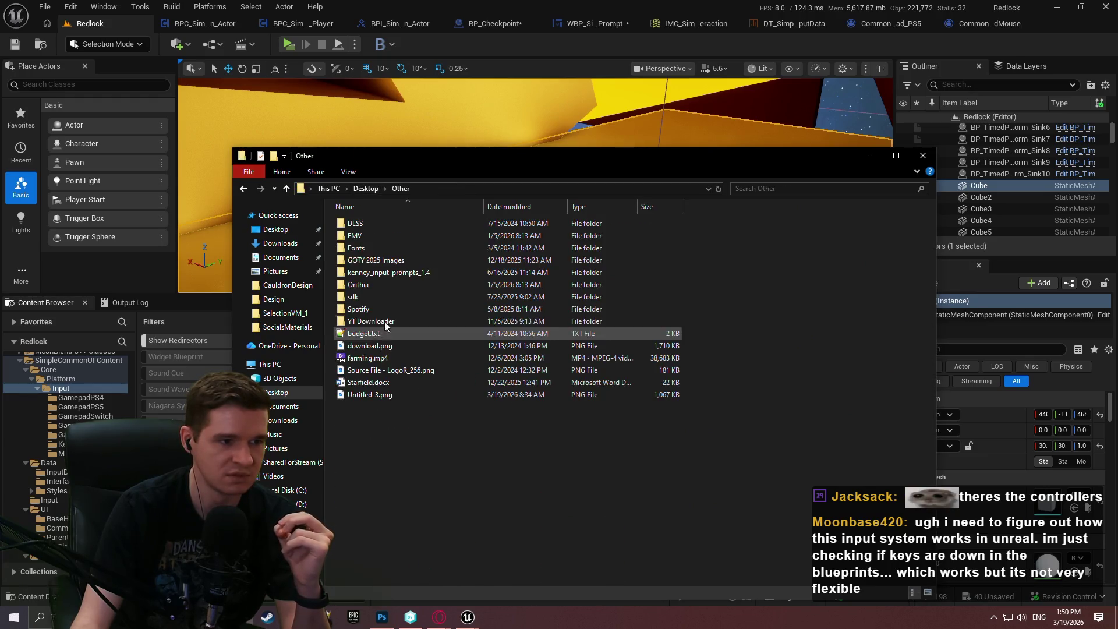
double_click(395, 272)
Back in Unreal, open the KeyboardMouse folder in the Content Browser.
key(alt+Tab)
click(582, 394)
double_click(583, 394)
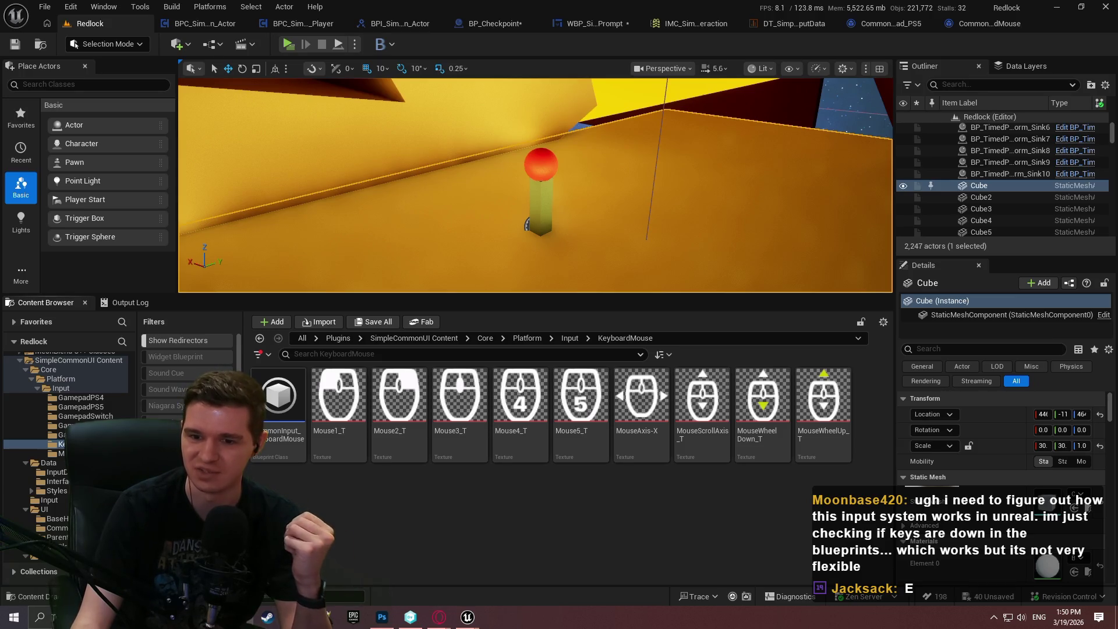
Import keyboard_e.png into the KeyboardMouse folder and open the new texture.
drag(789, 513, 787, 512)
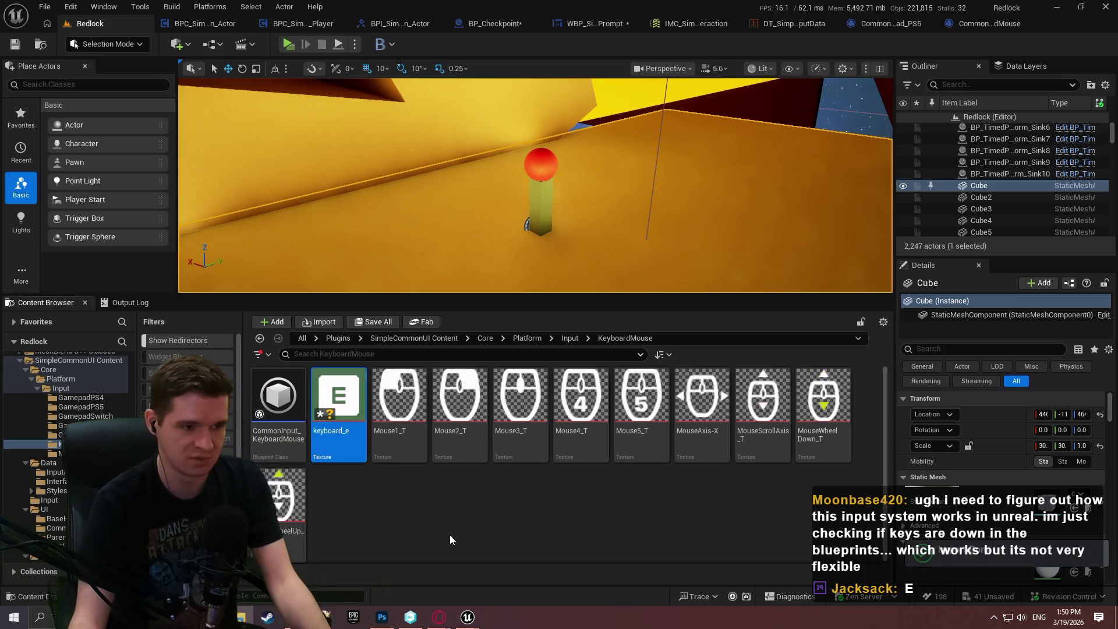
double_click(340, 444)
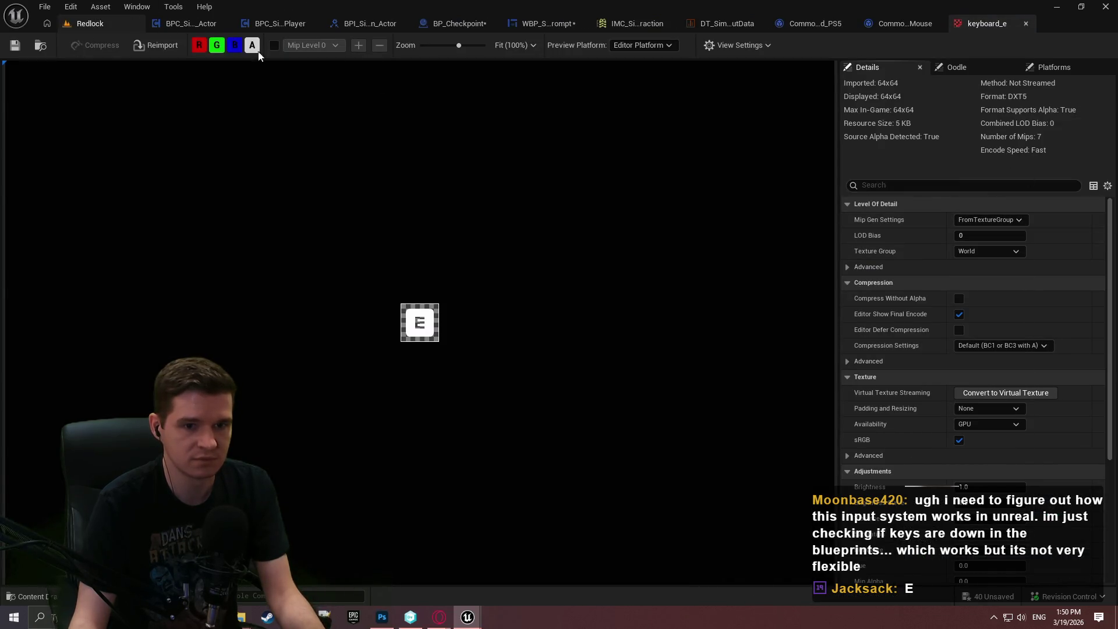
Set the keyboard_e texture's Texture Group to UI, using Mouse1_T as reference.
click(964, 251)
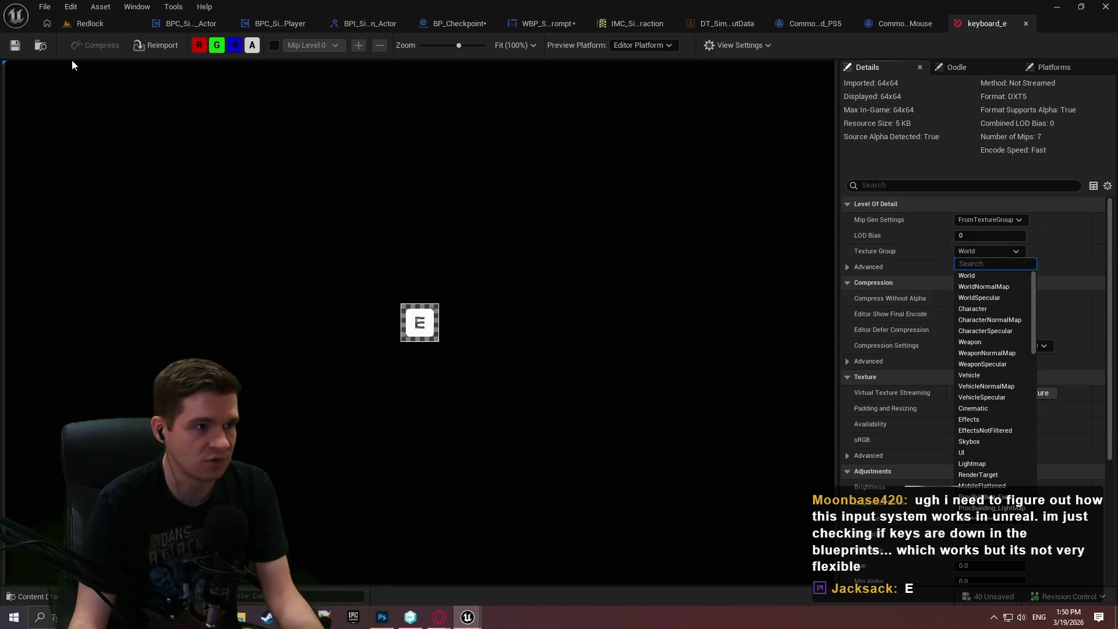
click(87, 24)
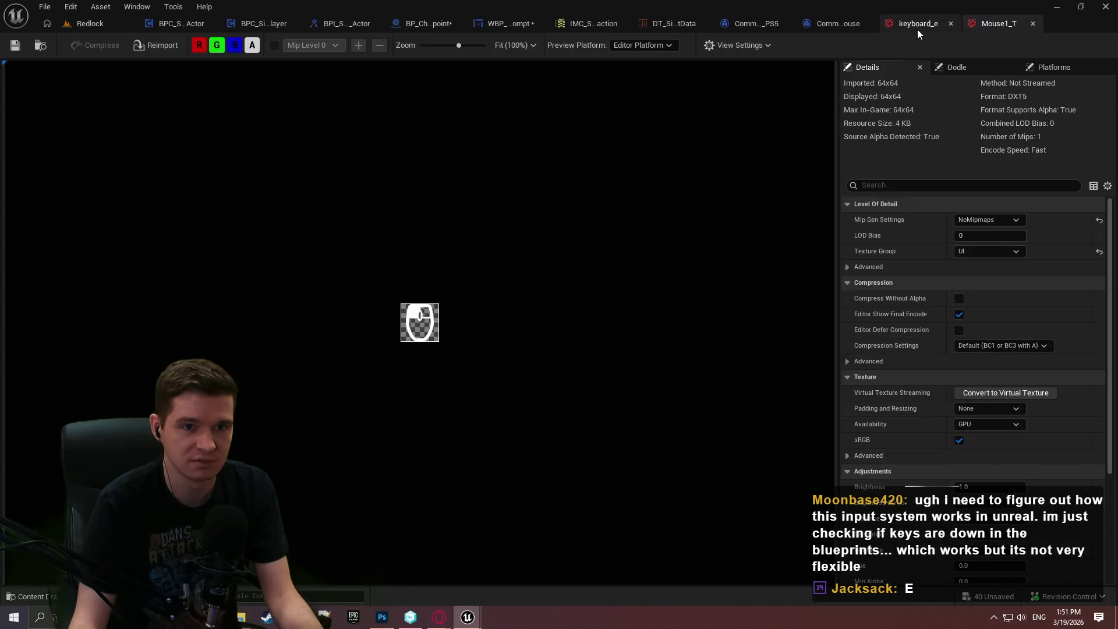
click(918, 27)
click(969, 252)
scroll(986, 386, down, 3)
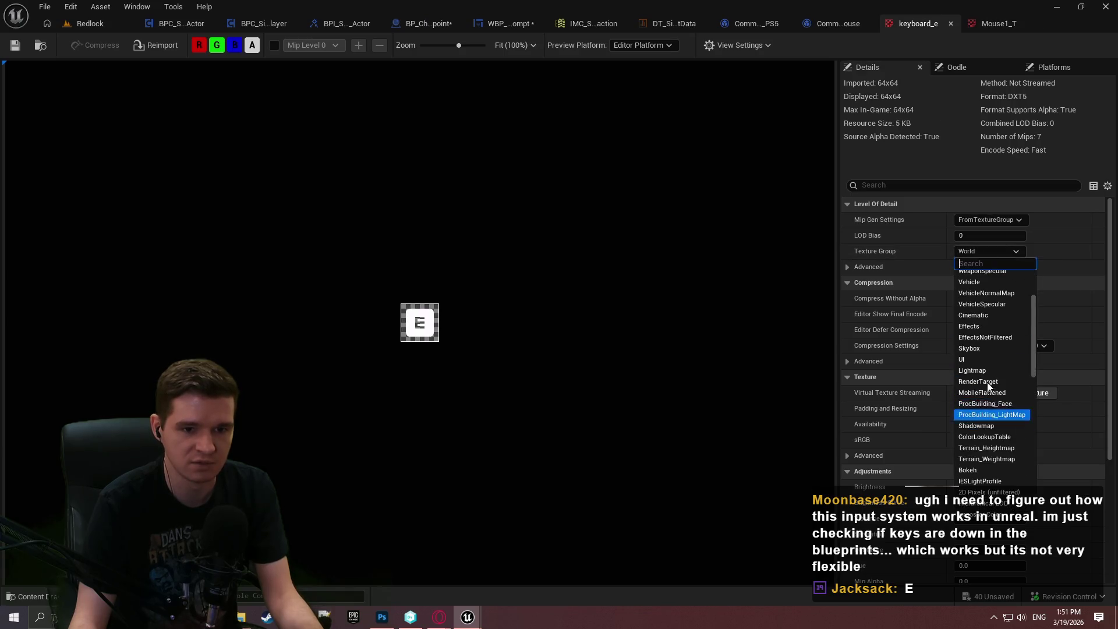
click(977, 349)
click(988, 251)
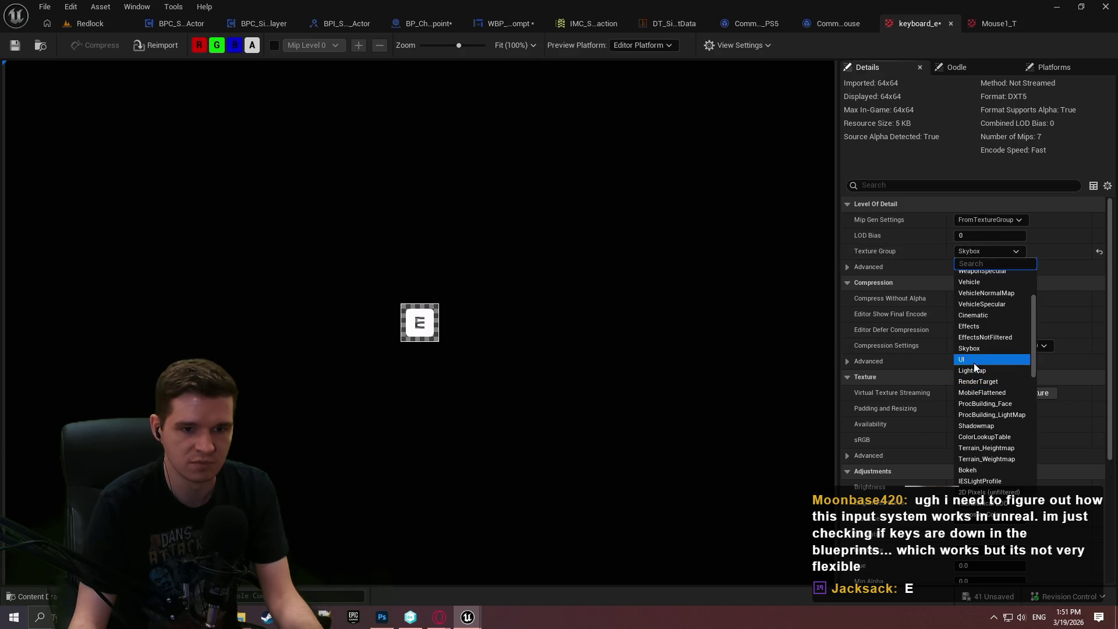
click(974, 361)
Set Mip Gen Settings to NoMipmaps to match Mouse1_T, then save keyboard_e.
click(997, 25)
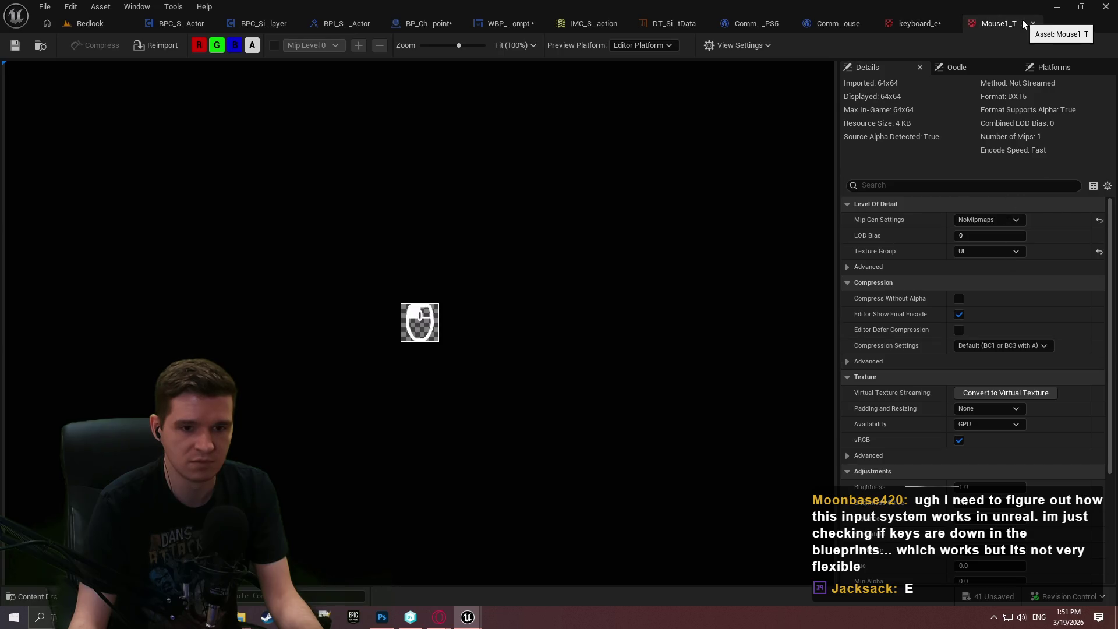
click(1002, 25)
click(925, 24)
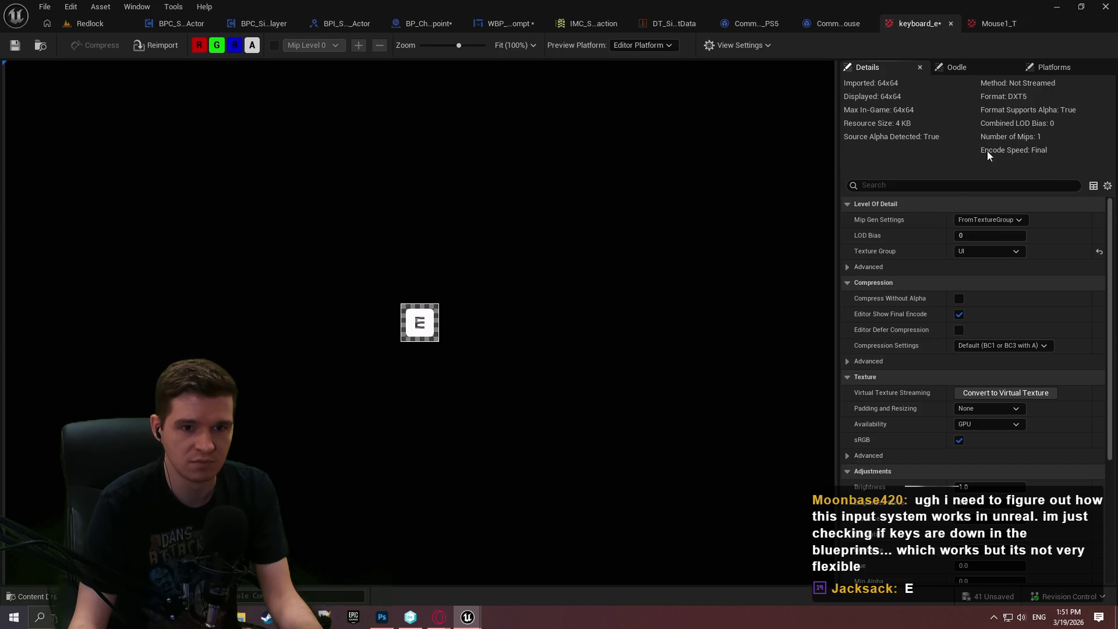
click(992, 220)
key(Down)
key(Down)
key(Down)
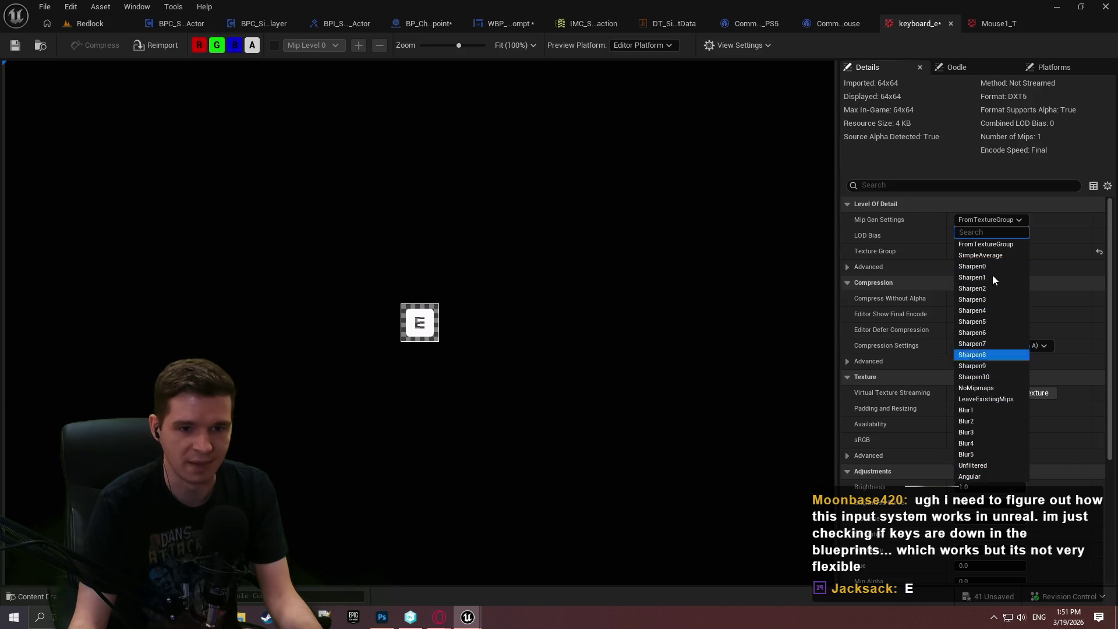
click(973, 388)
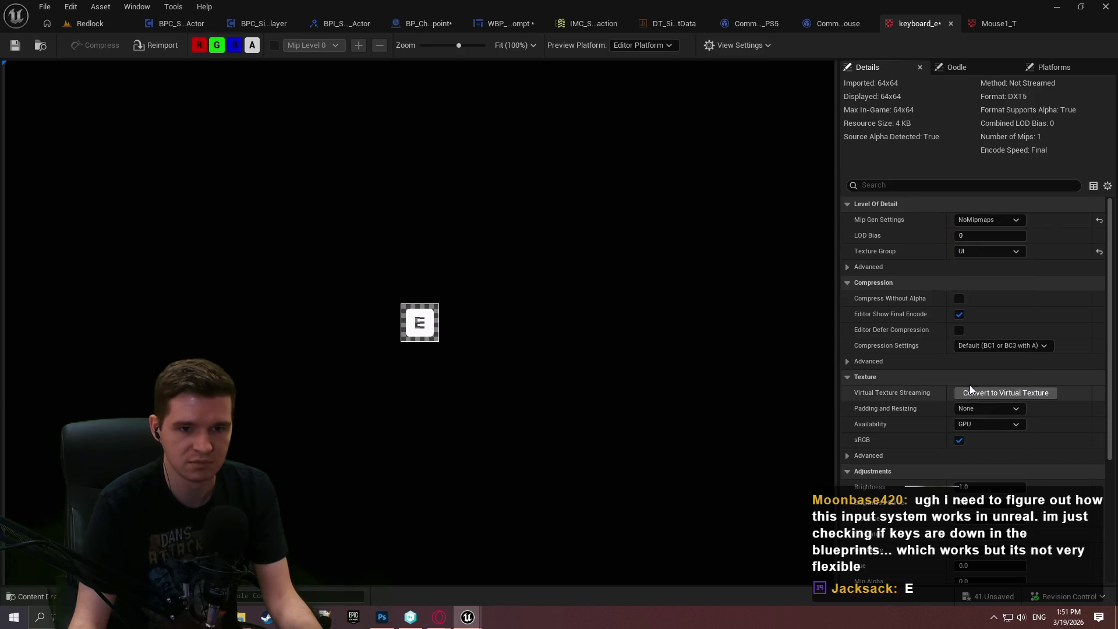
click(1000, 23)
click(923, 25)
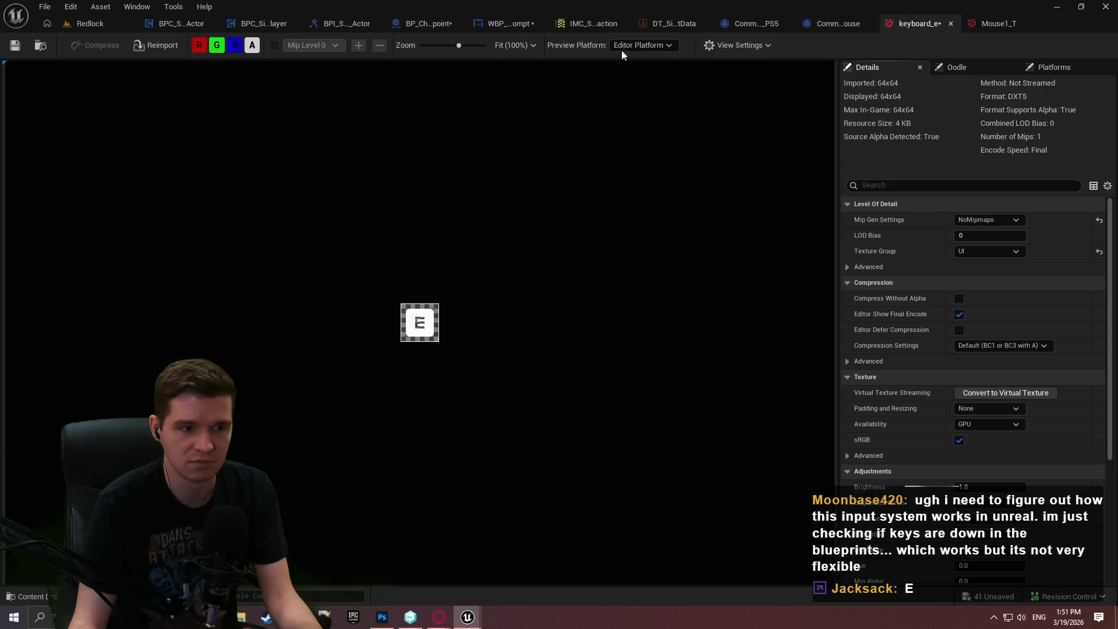
click(19, 46)
click(87, 24)
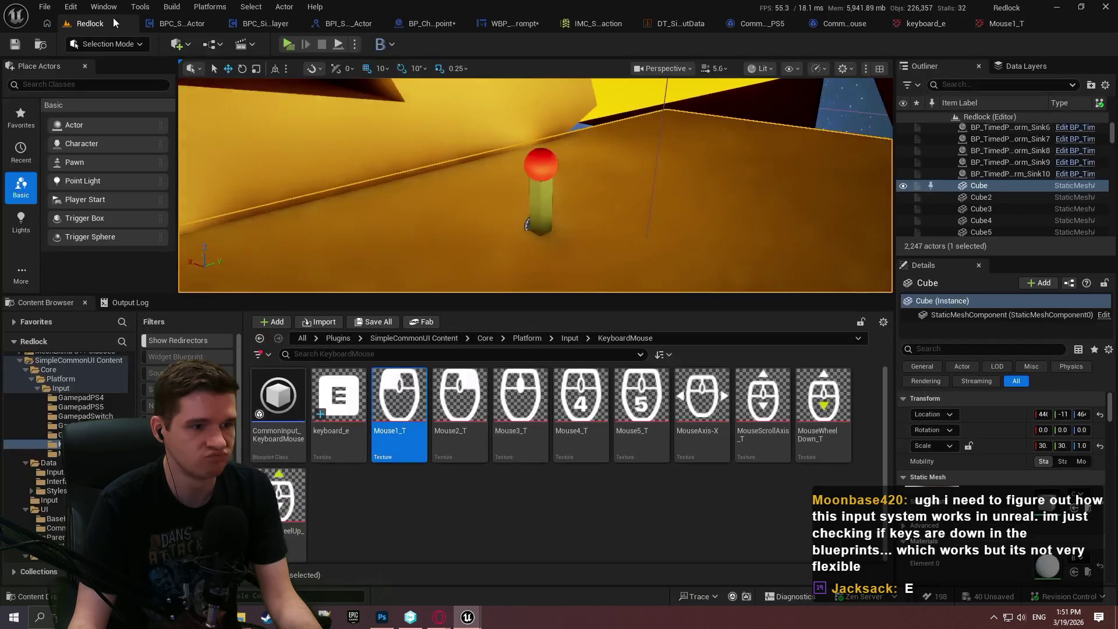
In CommonInput_KeyboardMouse, add Input Brush Data Map entry Index [9] with key E.
click(394, 505)
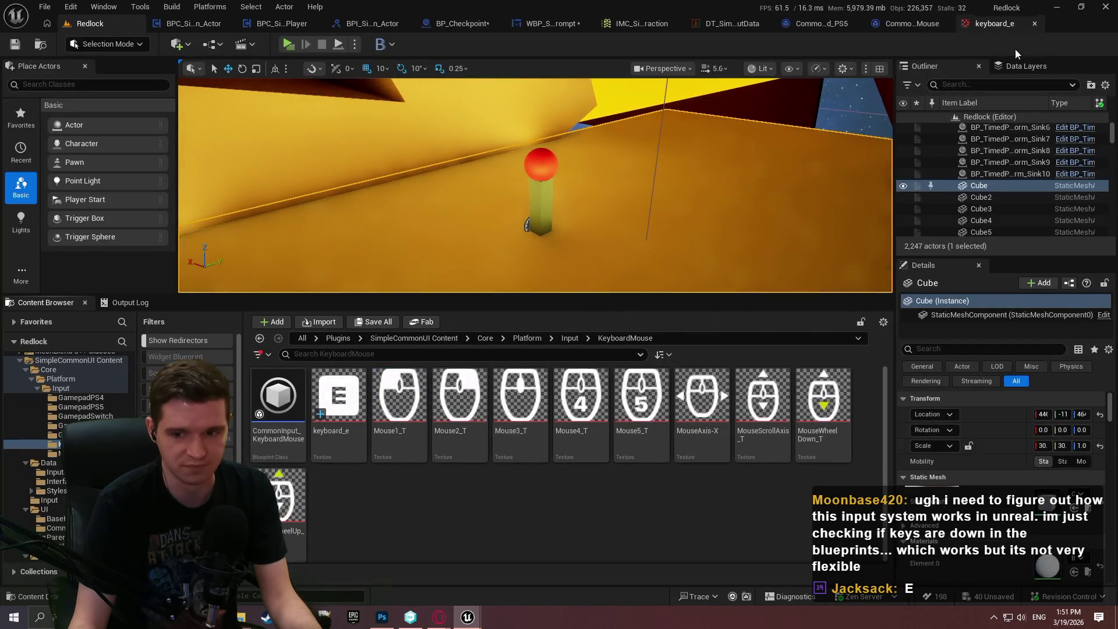
double_click(279, 399)
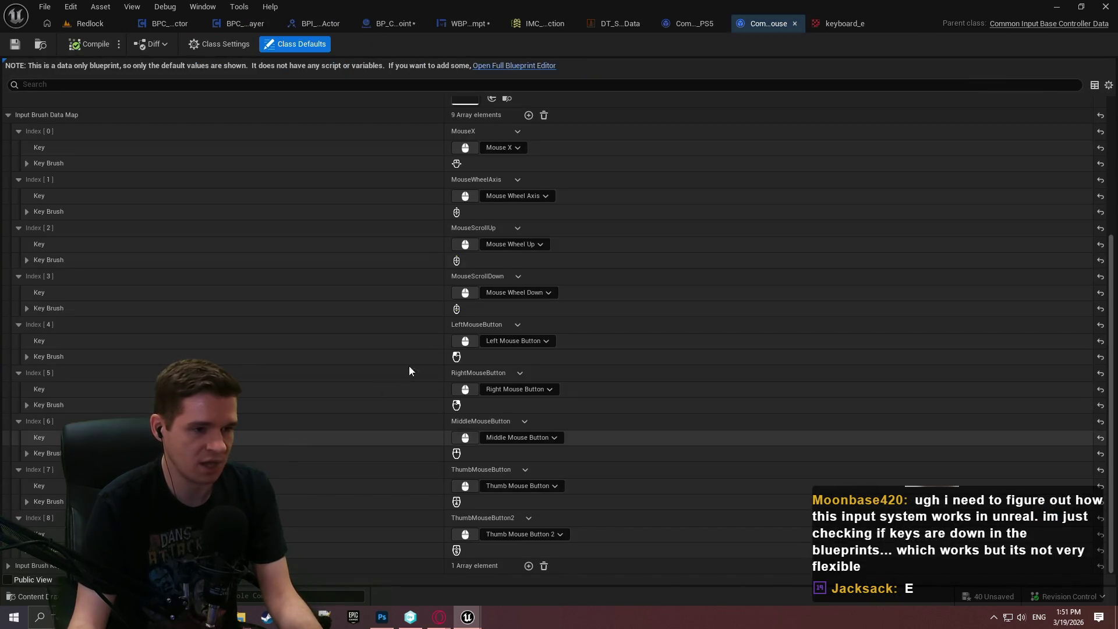
scroll(399, 236, up, 3)
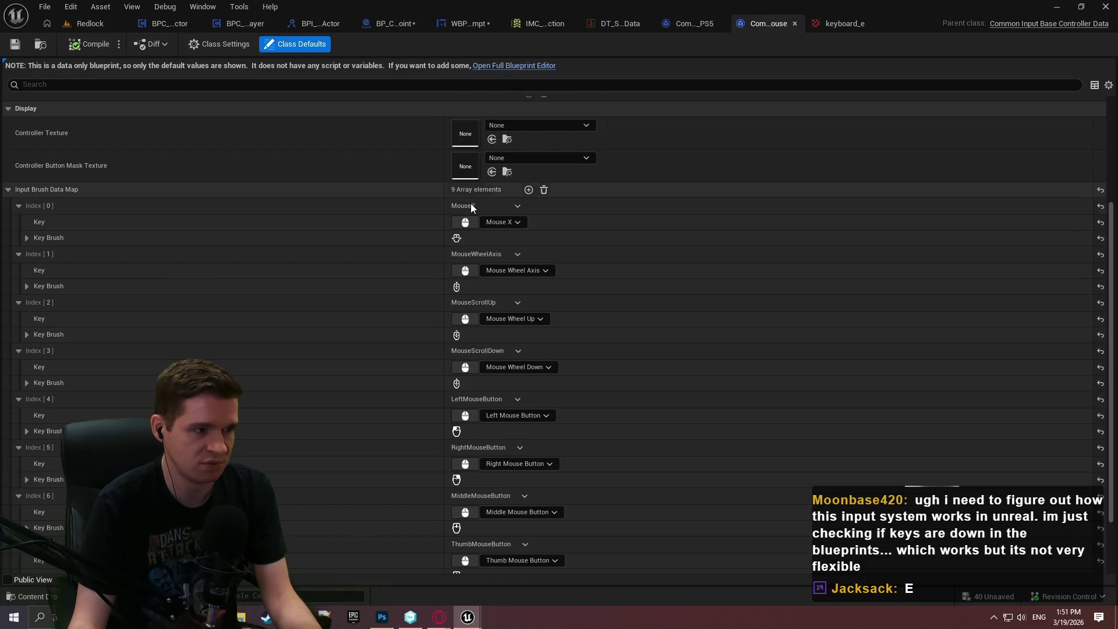
click(528, 190)
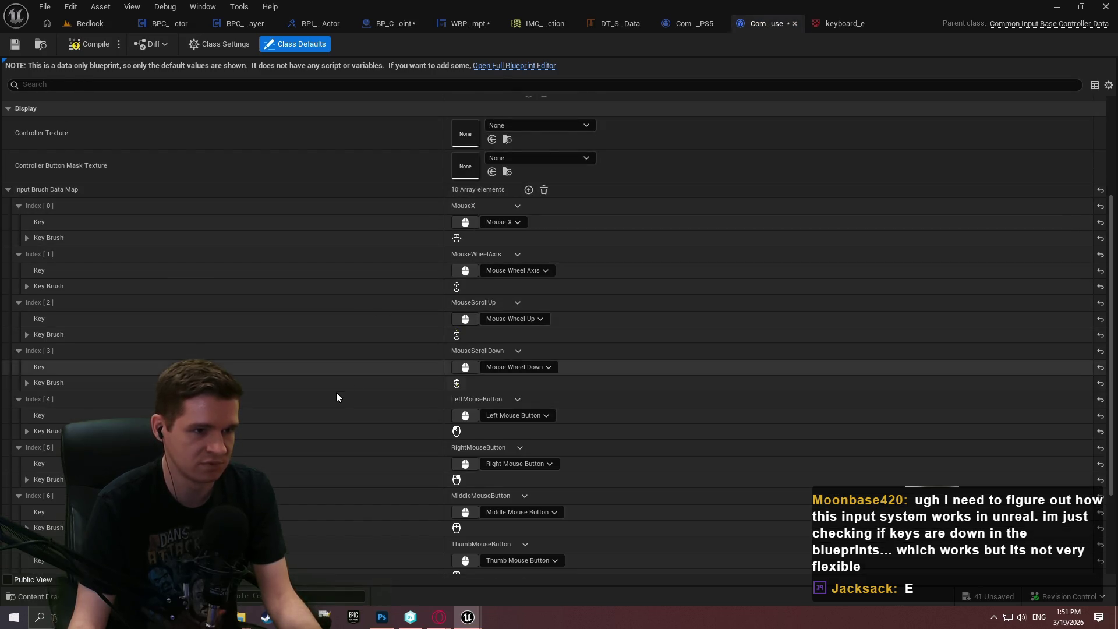
scroll(343, 378, down, 5)
click(474, 536)
key(shift)
click(474, 536)
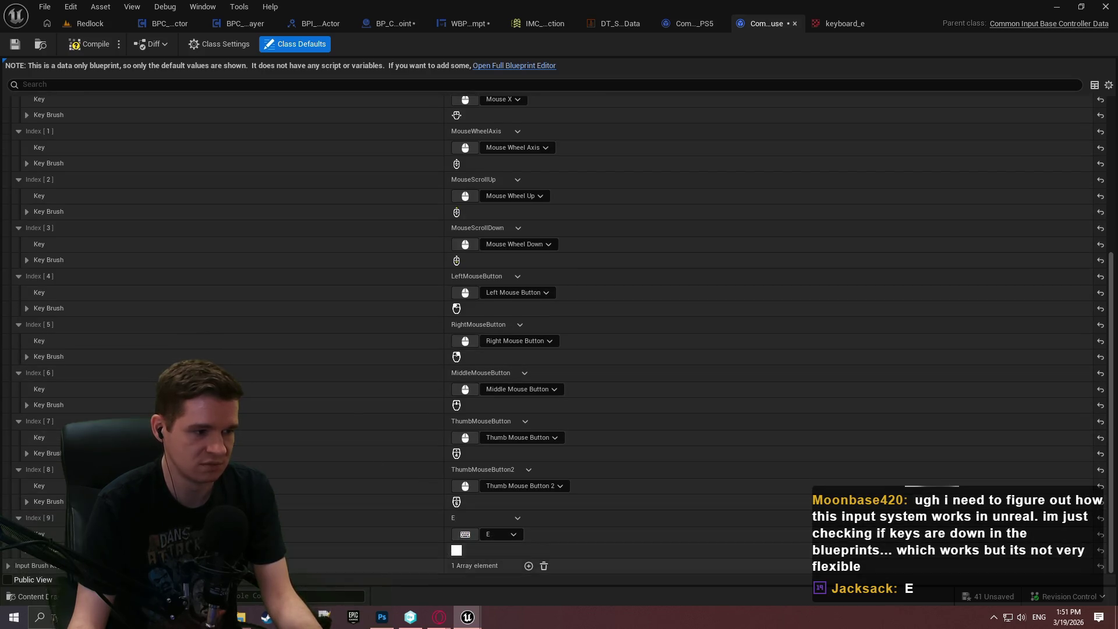
key(e)
scroll(460, 452, down, 4)
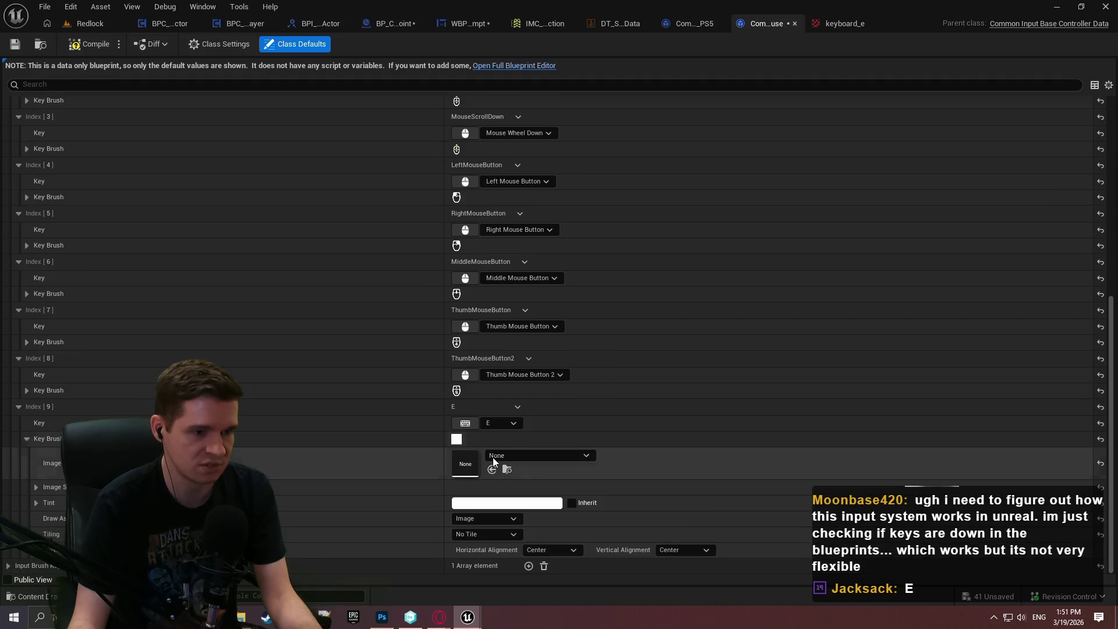
Set the E entry's Key Brush Image to the keyboard_e texture.
click(493, 456)
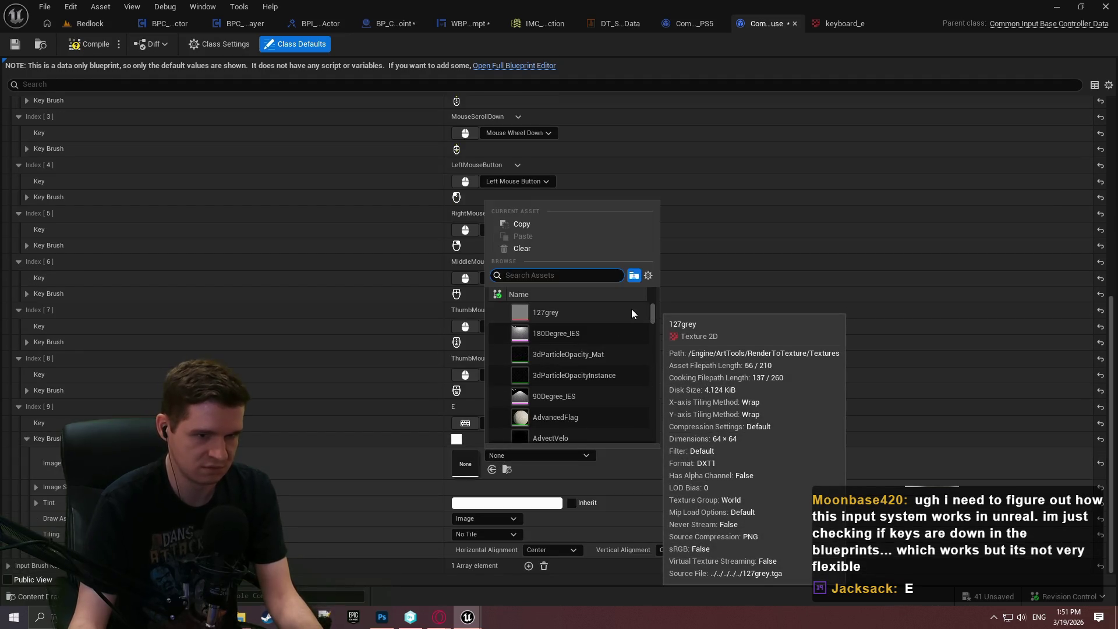
text(e)
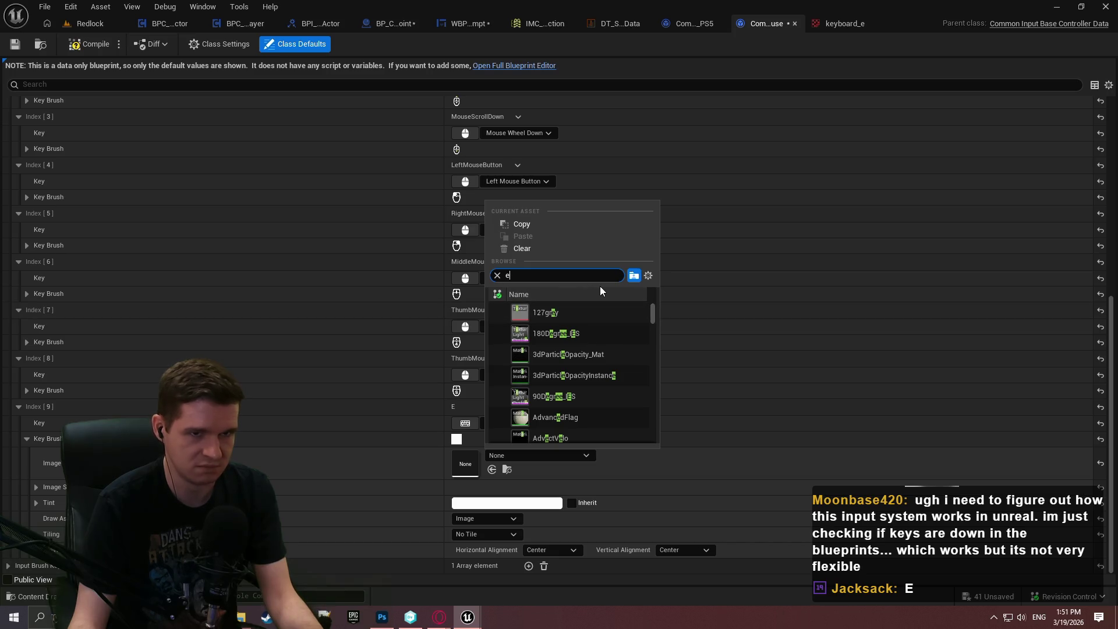
key(BackSpace)
text(keyb)
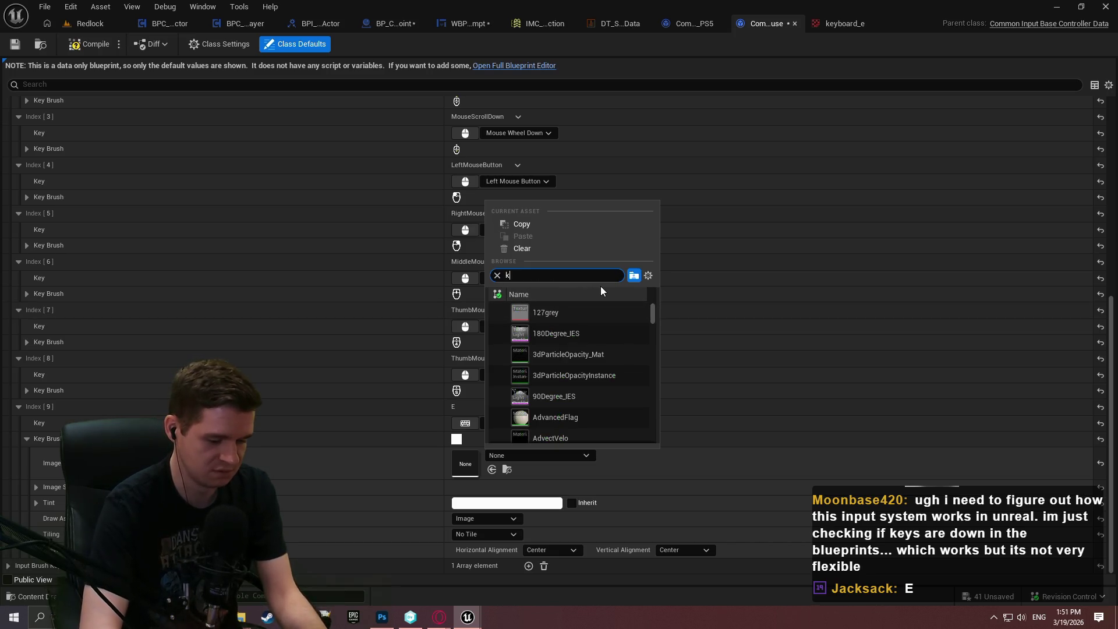
click(566, 375)
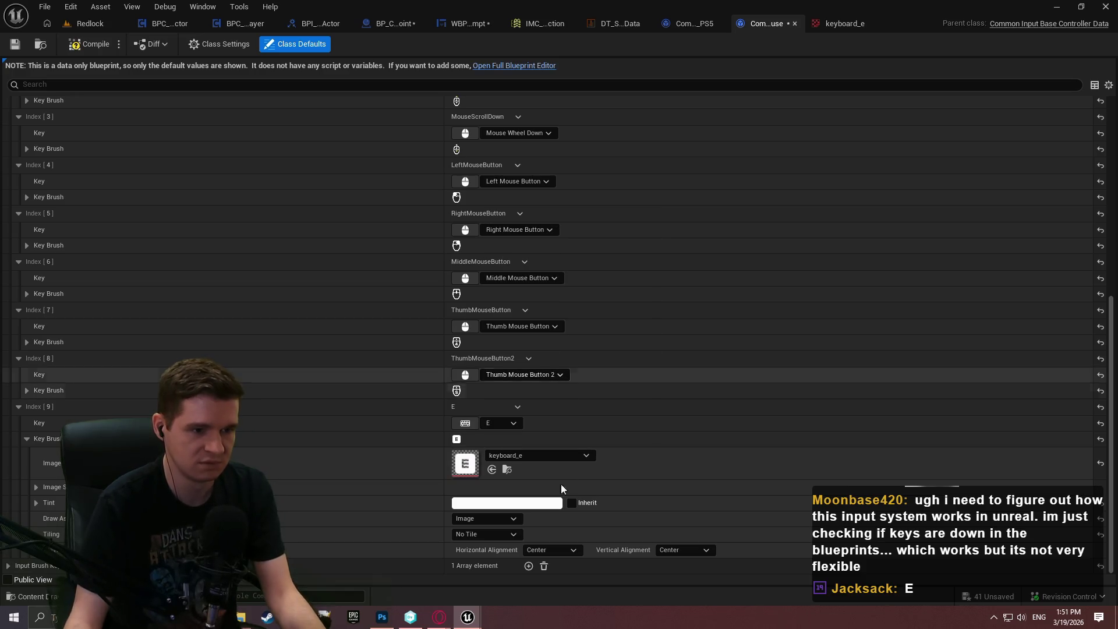
Set the E entry's image size to 32×32, checking Index [8] for comparison.
click(36, 487)
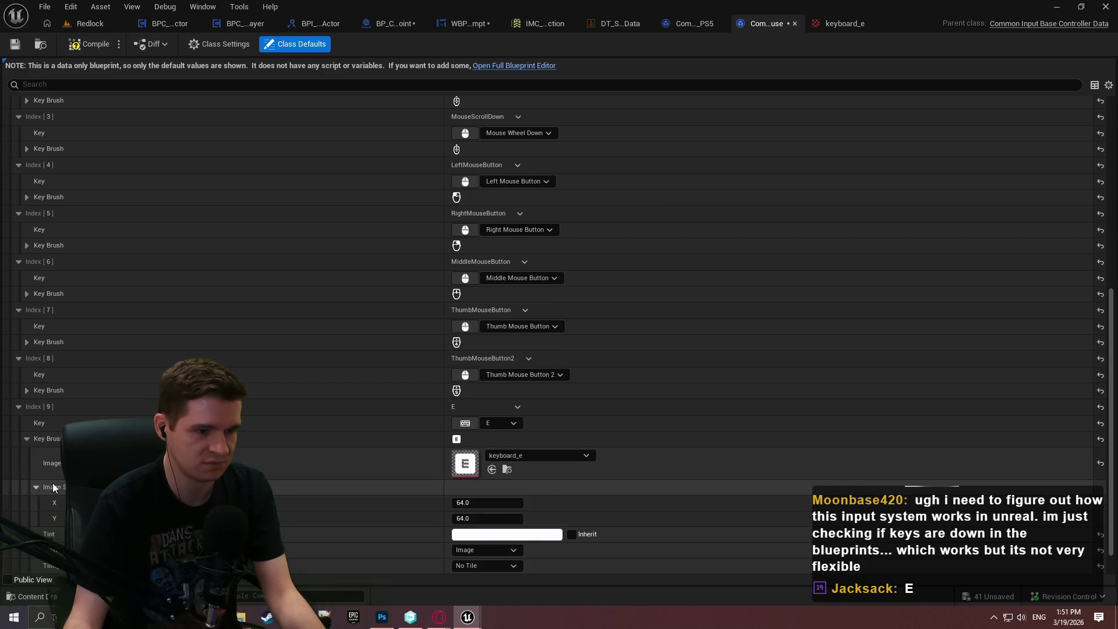
click(459, 503)
text(32)
key(Tab)
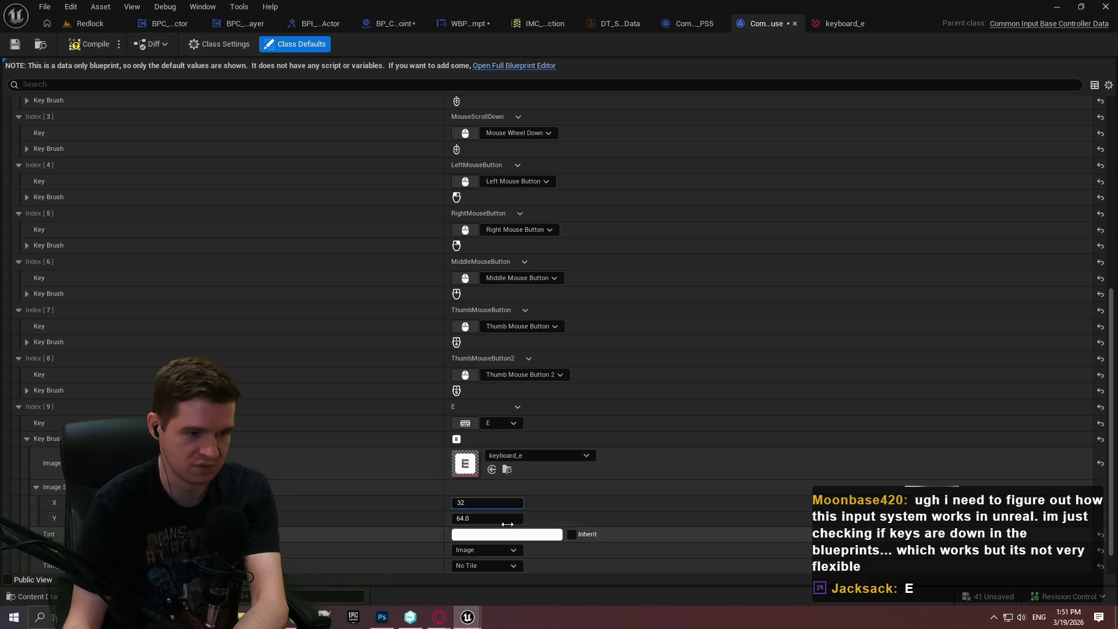
click(26, 390)
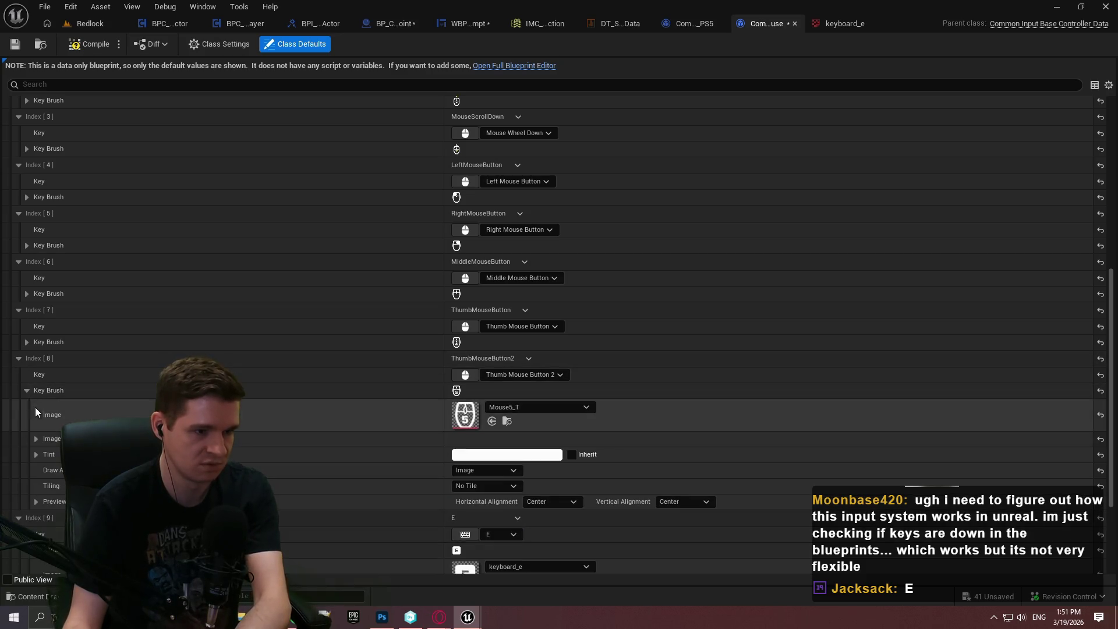
click(36, 439)
scroll(267, 438, down, 6)
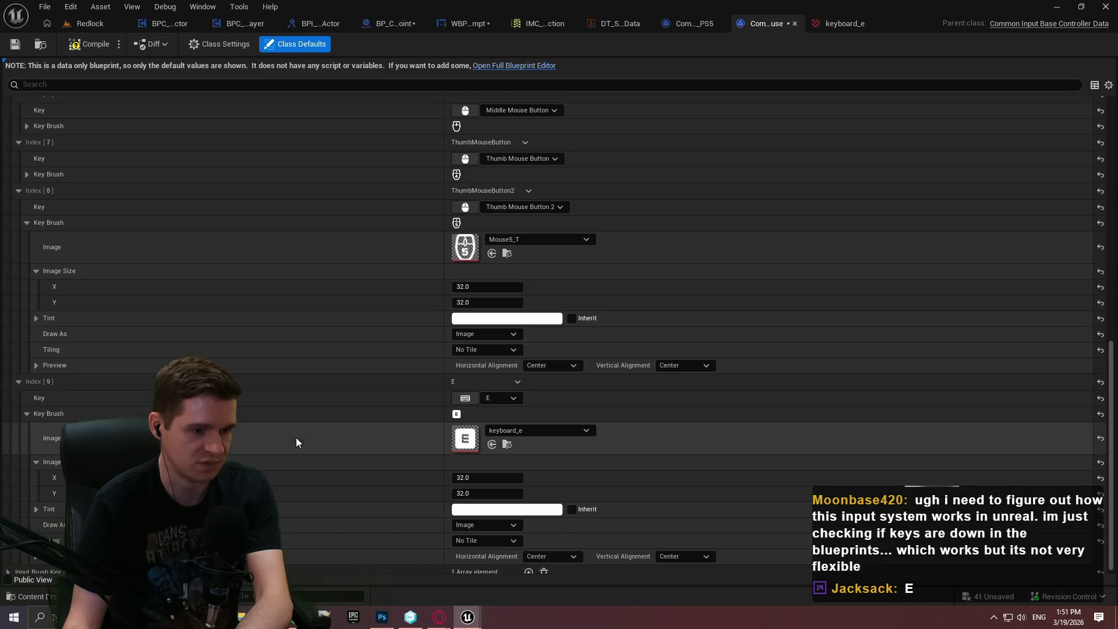
Save the KeyboardMouse input data and return to the Redlock level.
click(15, 45)
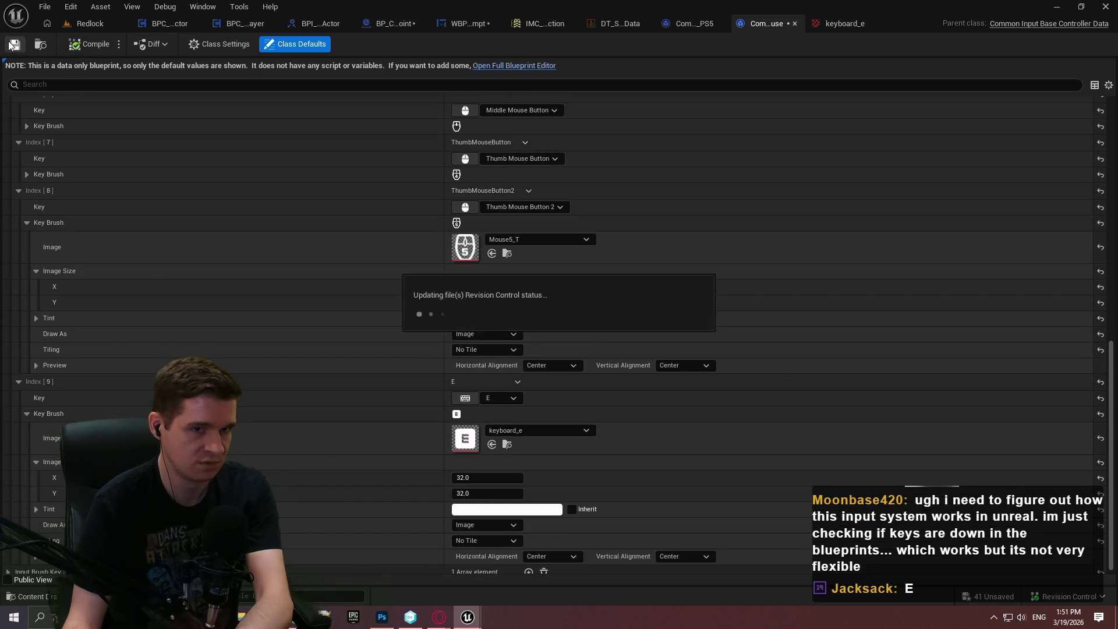
click(585, 438)
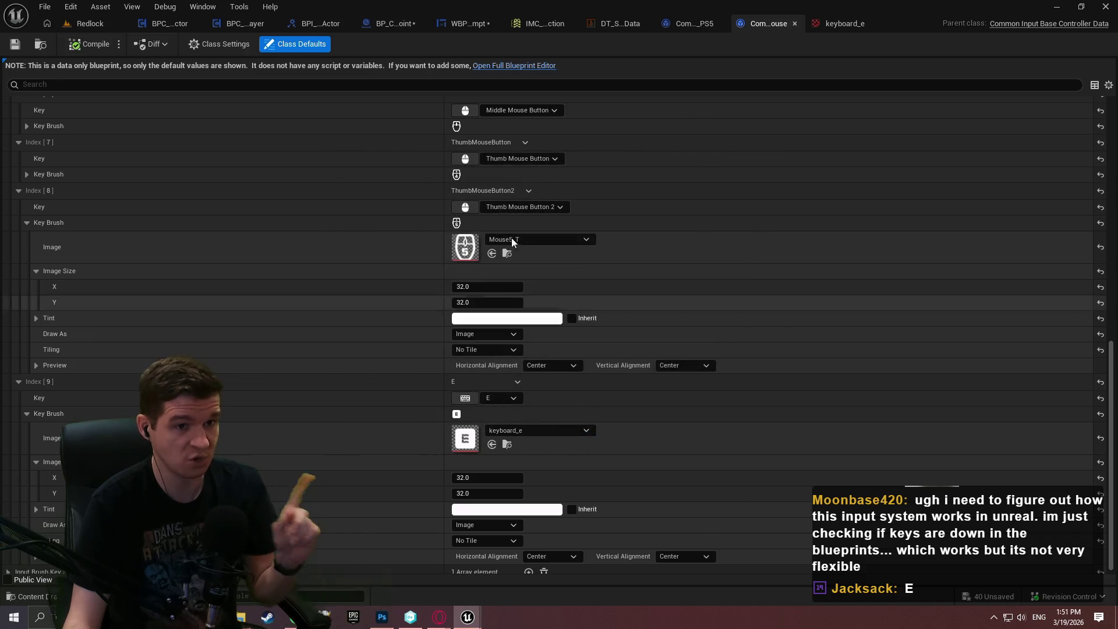
click(93, 26)
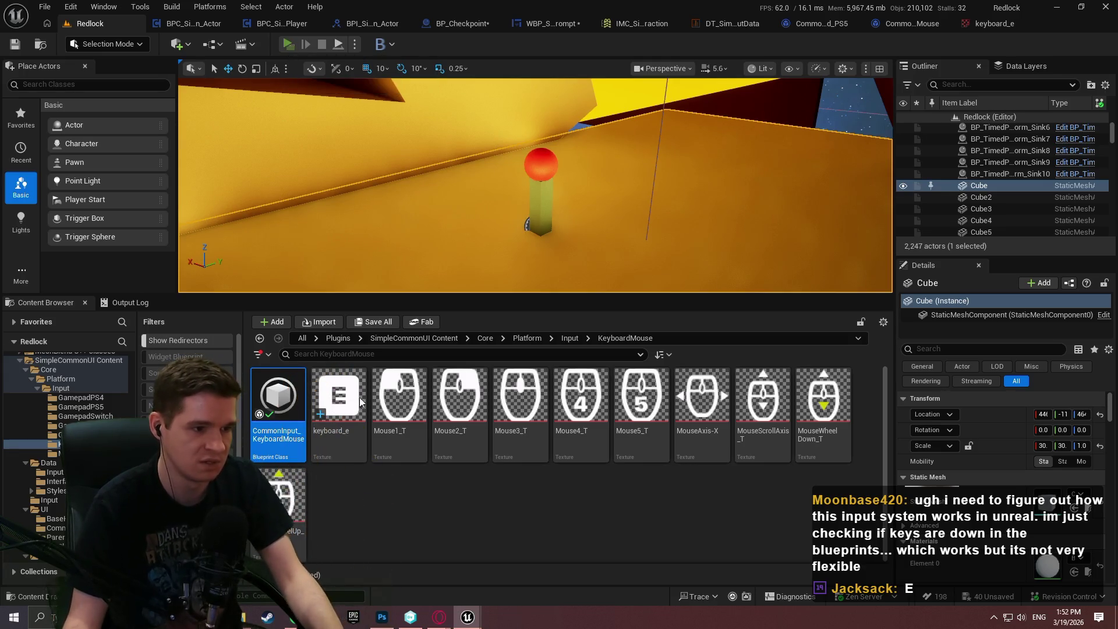
click(289, 45)
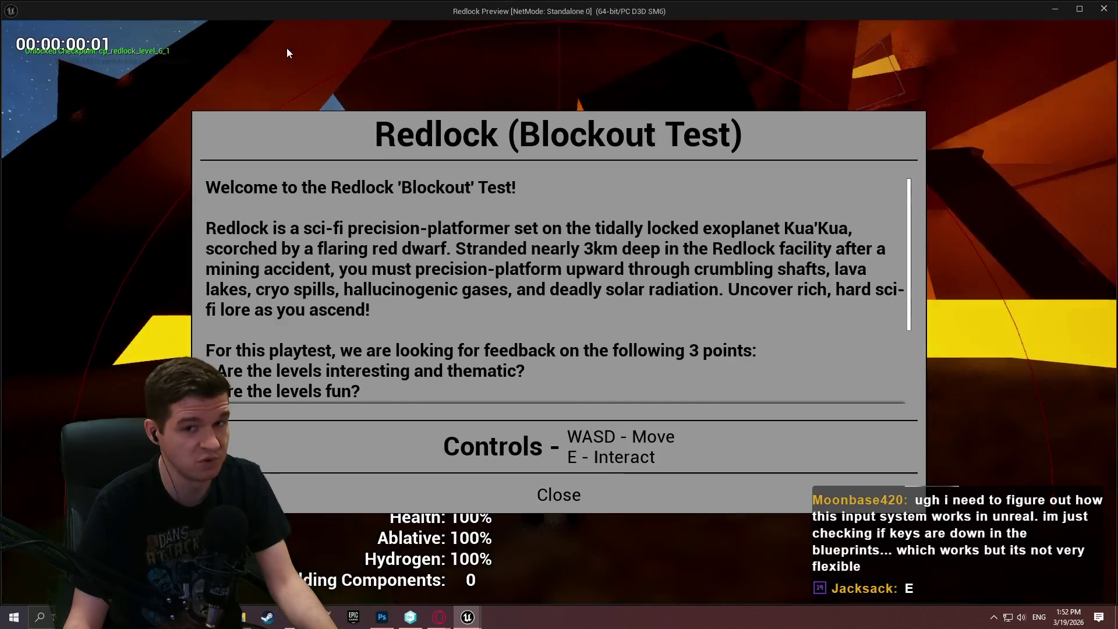
click(559, 491)
key(w)
key(w)
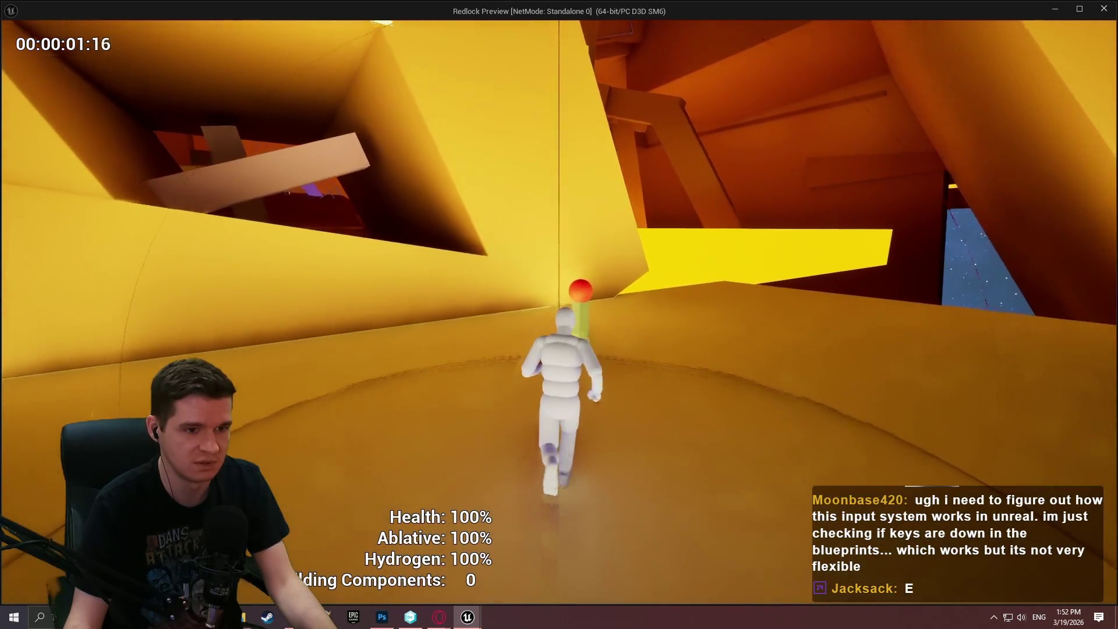
key(a)
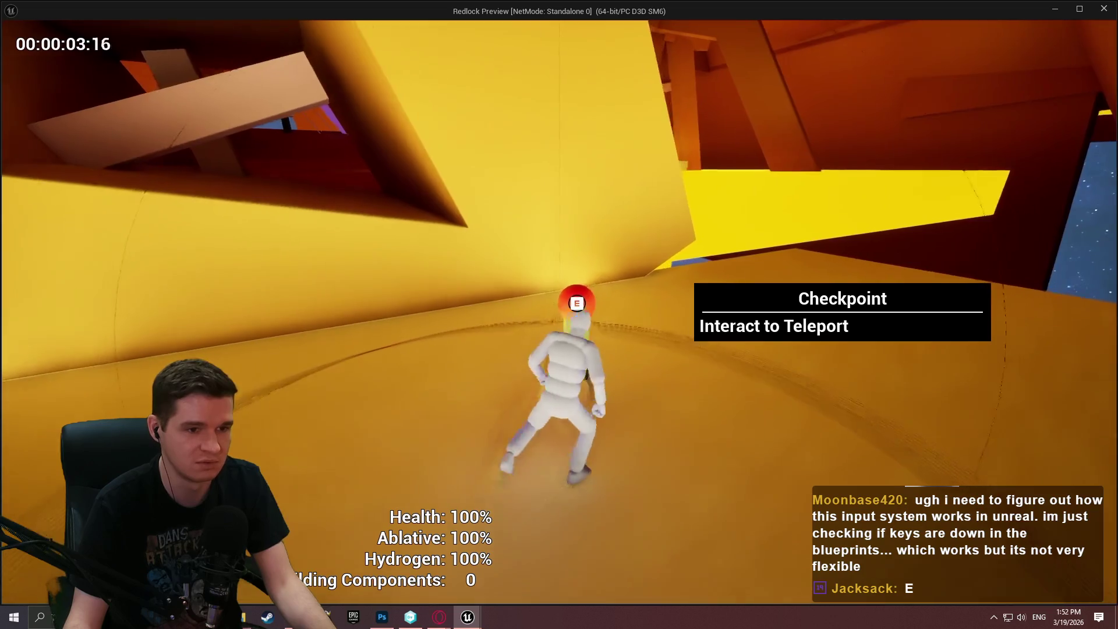
key(s)
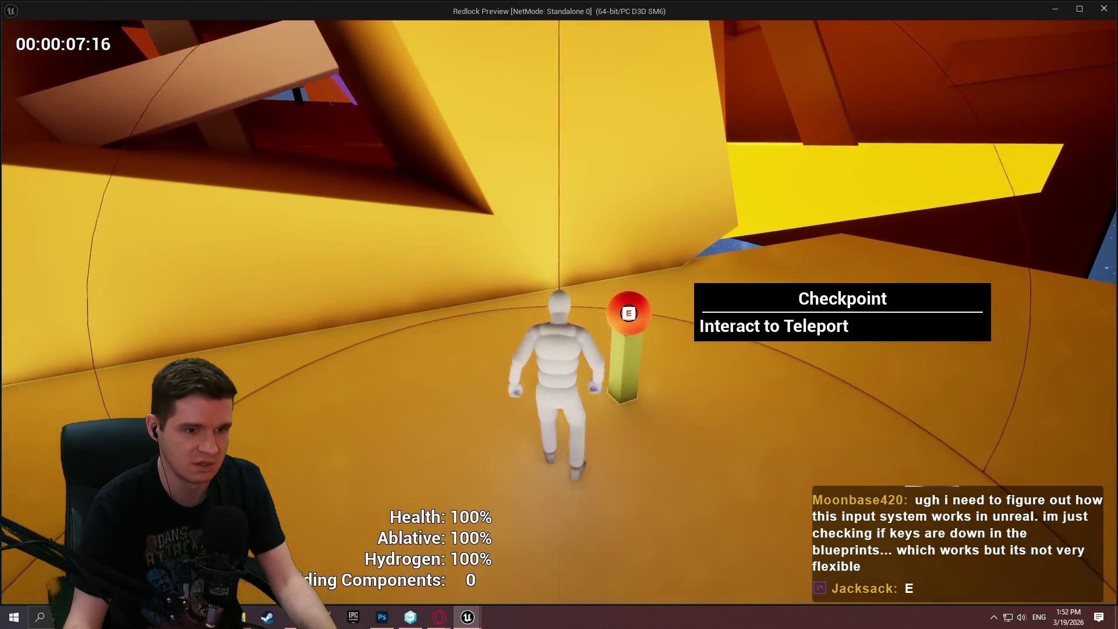
key(s)
key(w)
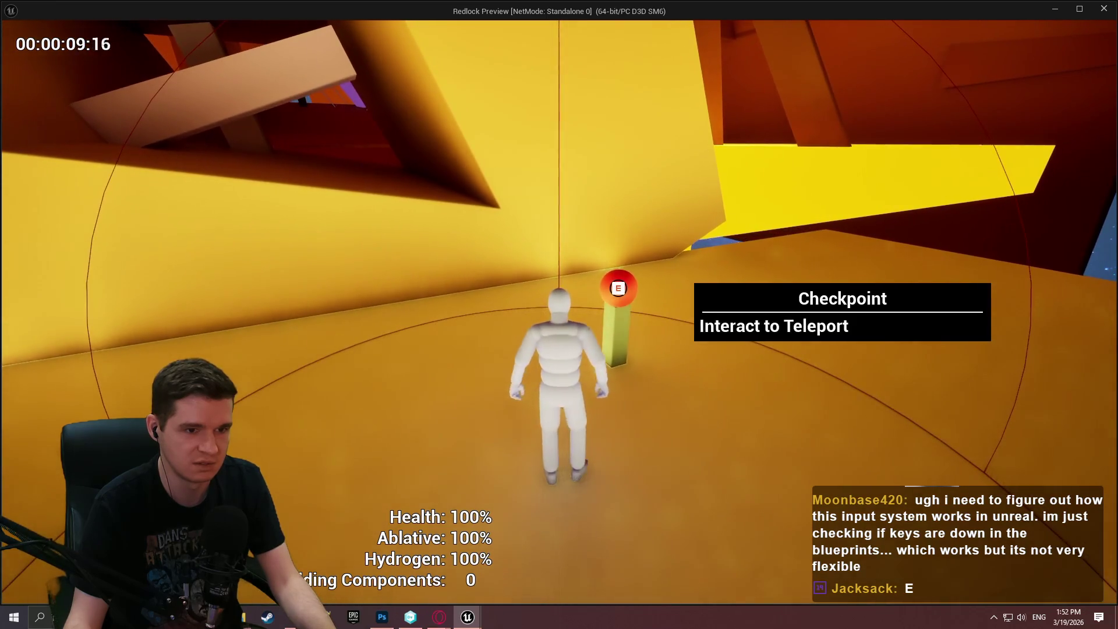
key(a)
key(s)
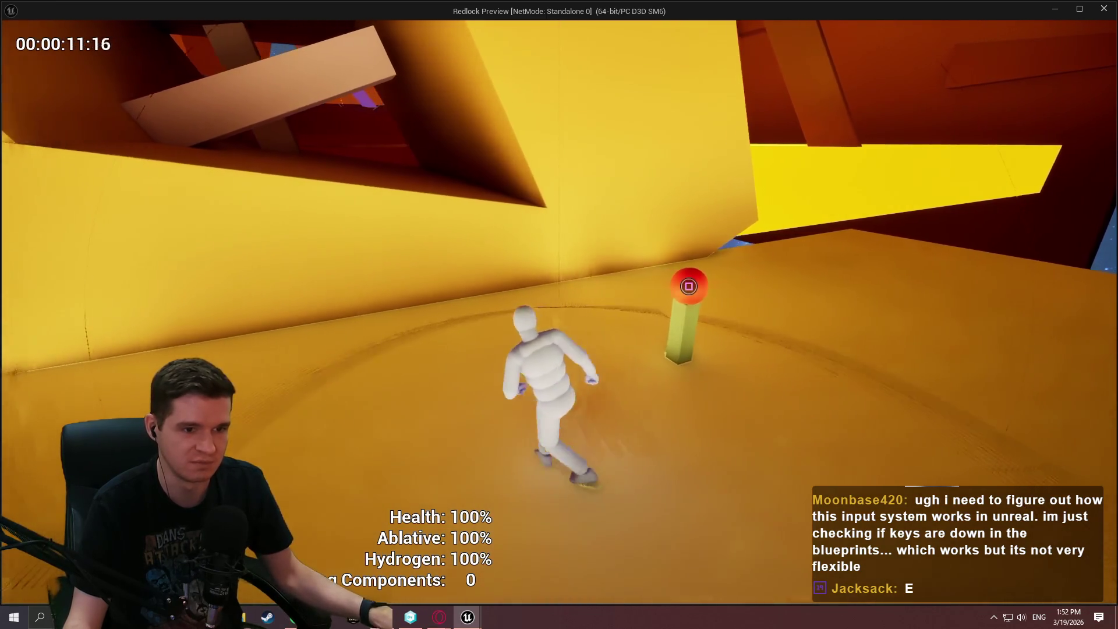
key(w)
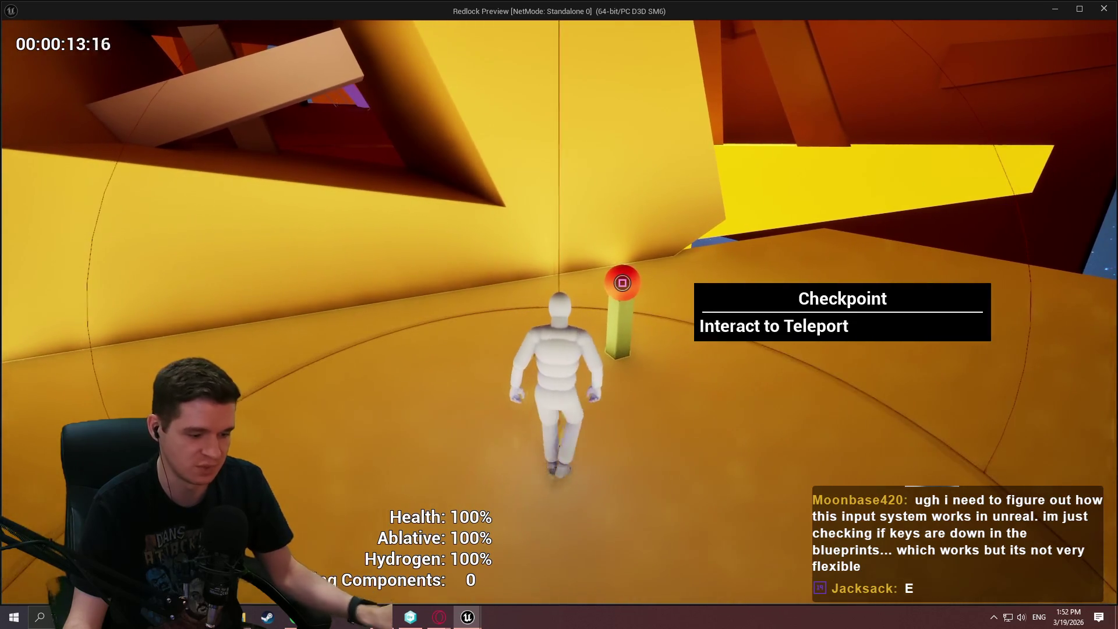
key(alt+Tab)
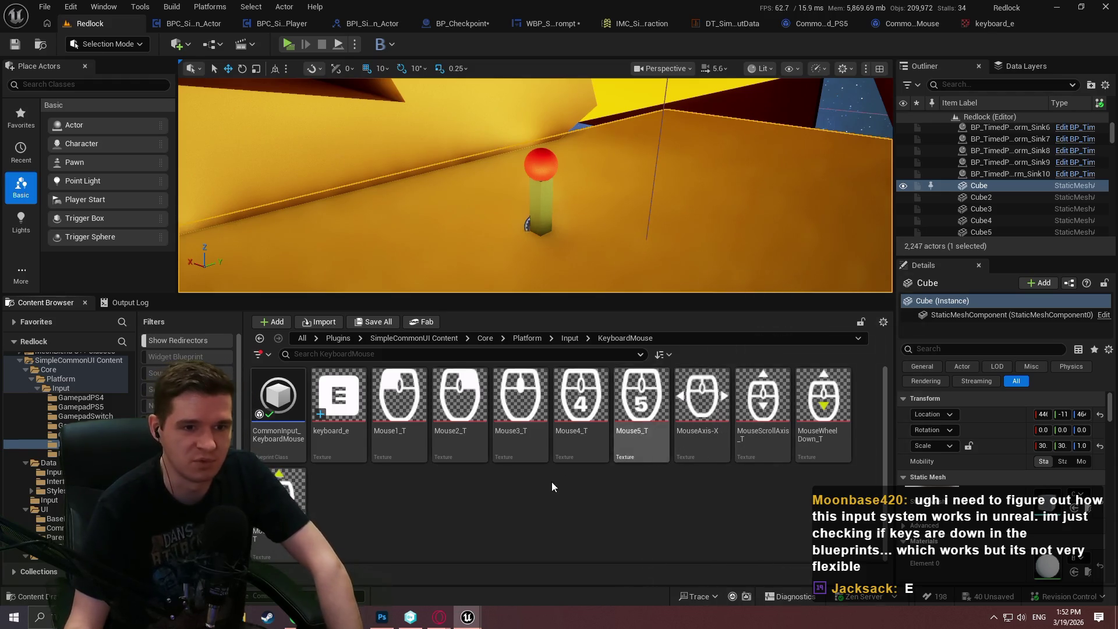
Close the keyboard_e texture editor and bring back the CommonInput_KeyboardMouse data.
click(1001, 27)
click(1025, 24)
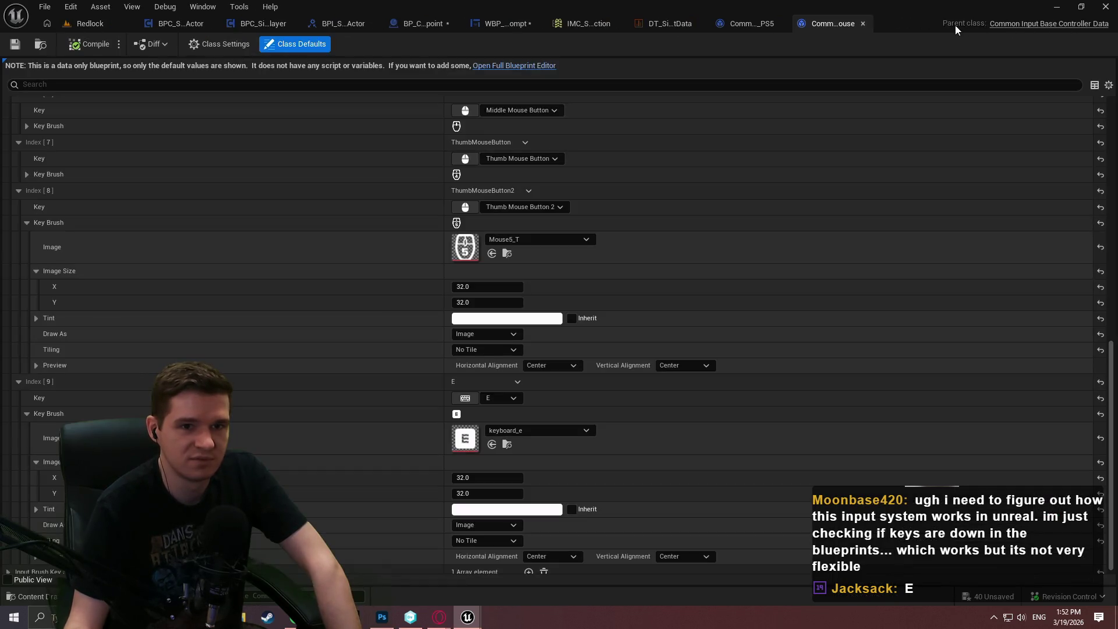
click(90, 25)
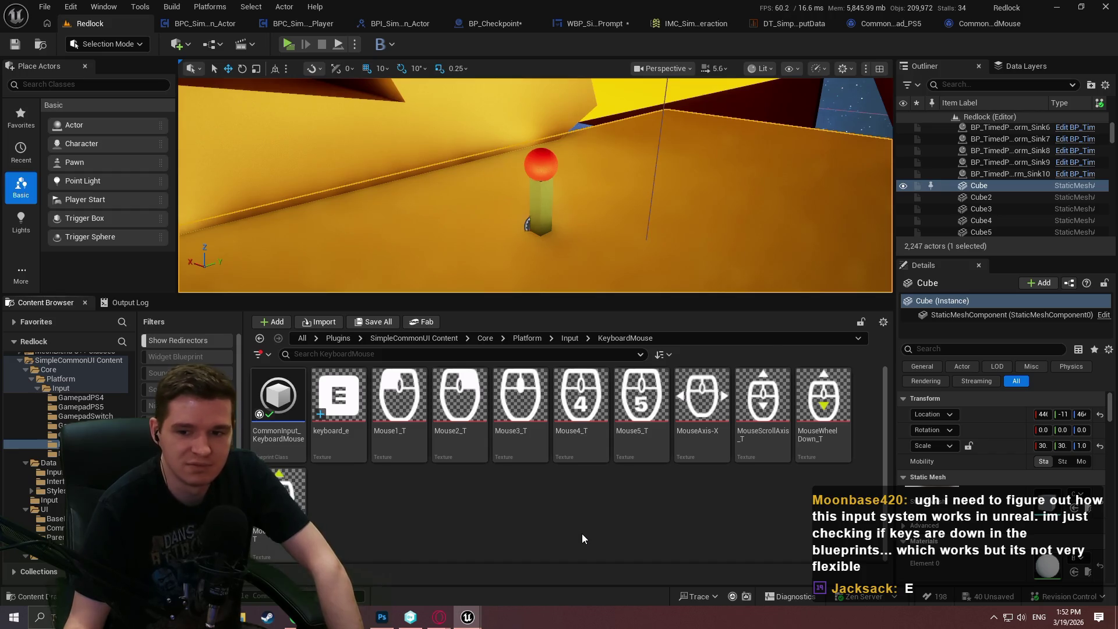
click(989, 22)
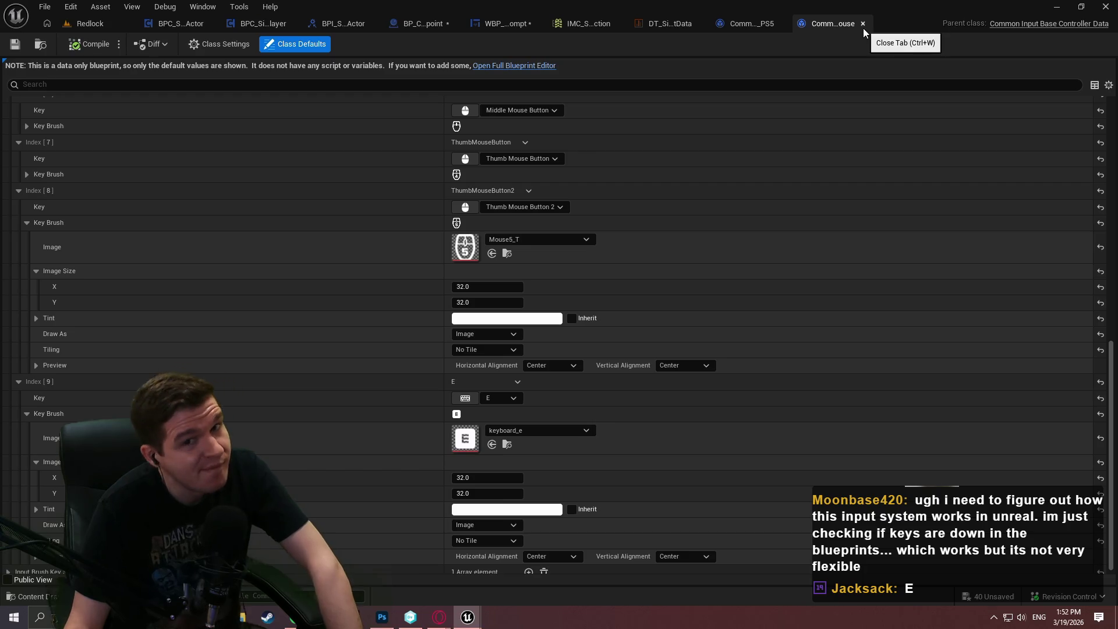
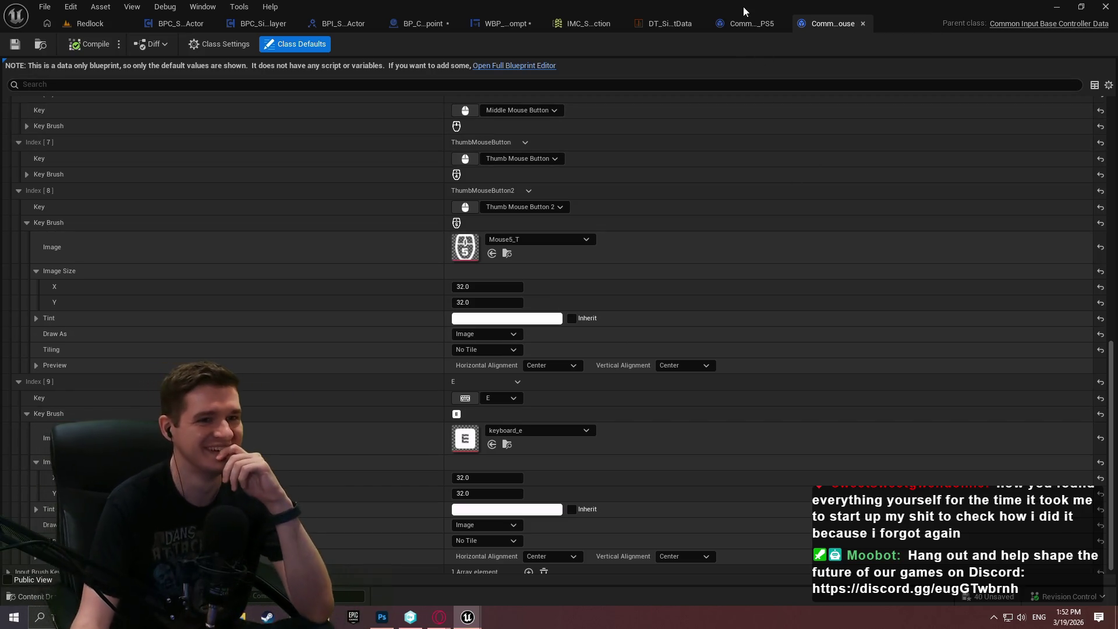
Close the KeyboardMouse controller data tab and return to the Redlock level editor.
drag(749, 19, 787, 23)
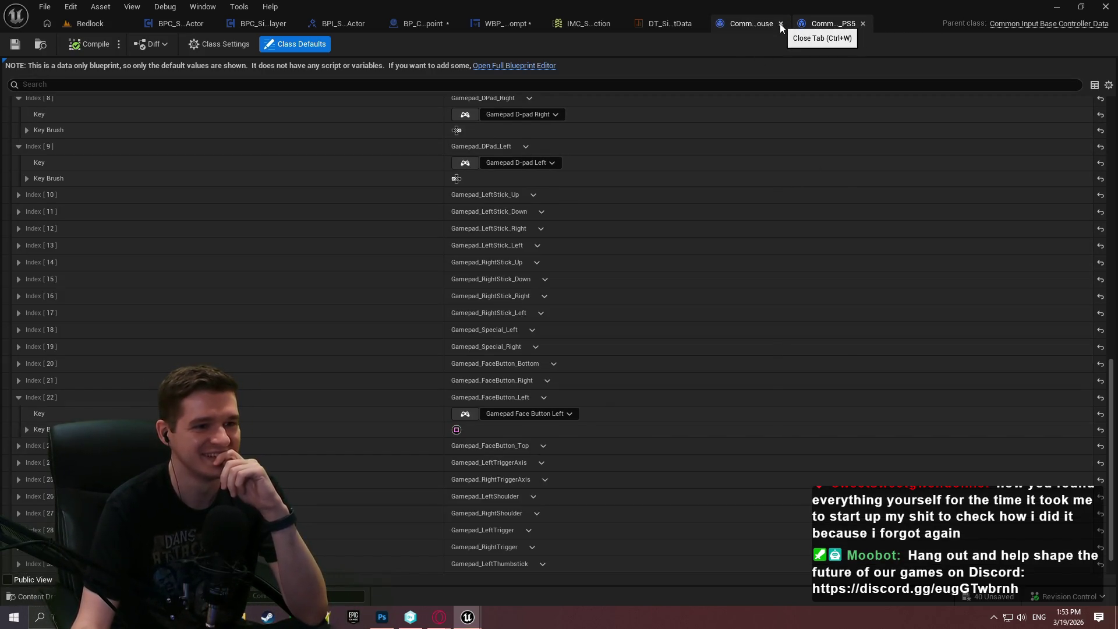
click(780, 23)
click(124, 26)
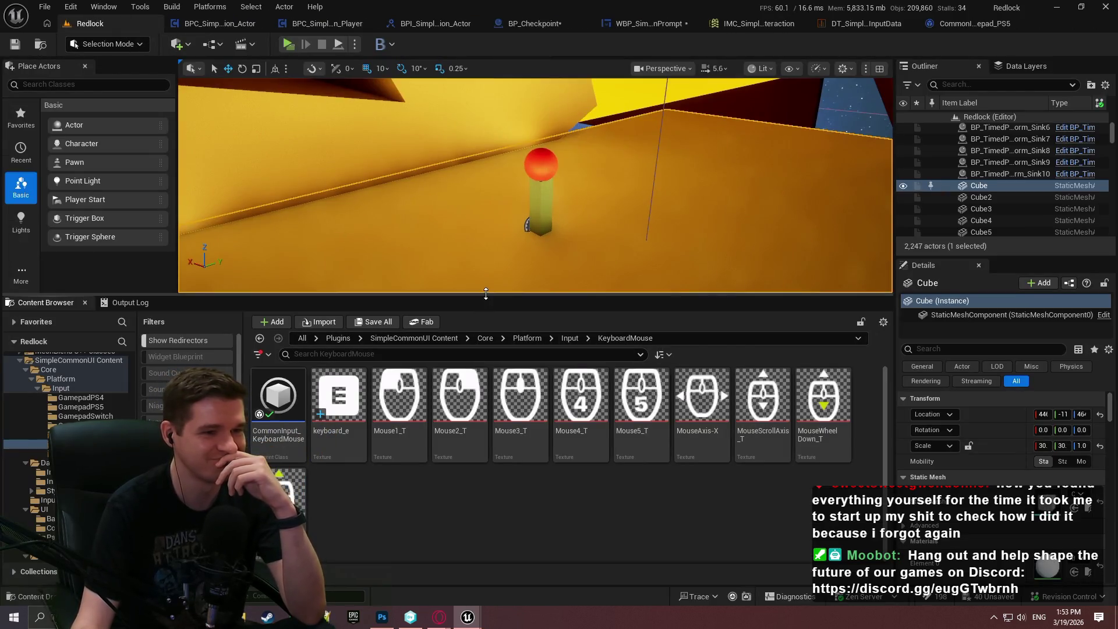
Browse the Input folders GamepadXboxOne and KeyboardMouse in the Content Browser, then go back up to Core.
drag(486, 296, 486, 234)
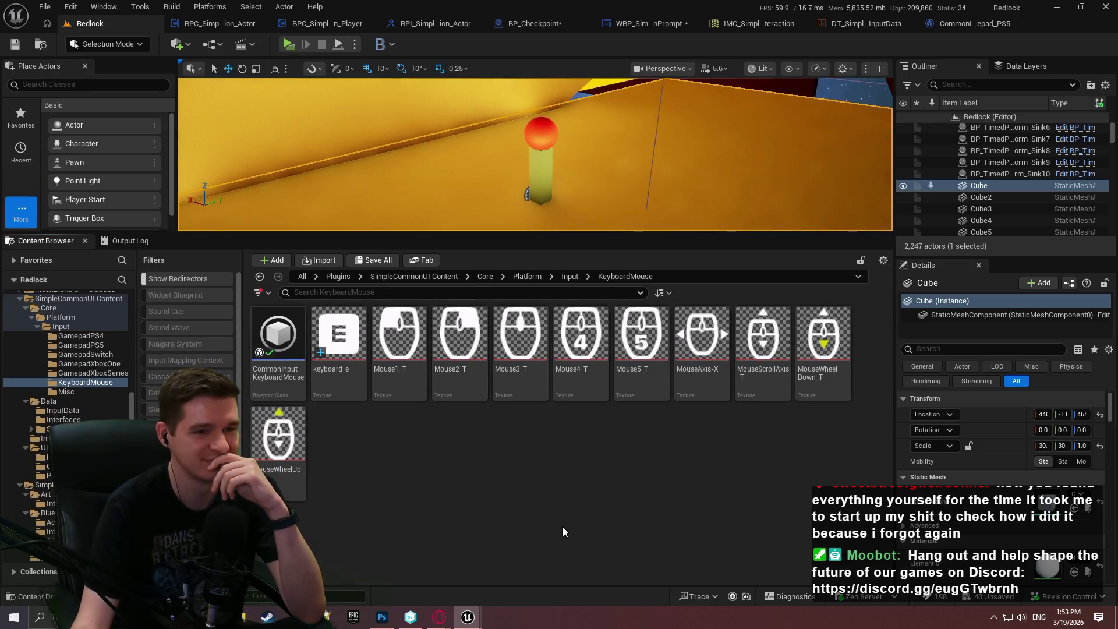
click(569, 277)
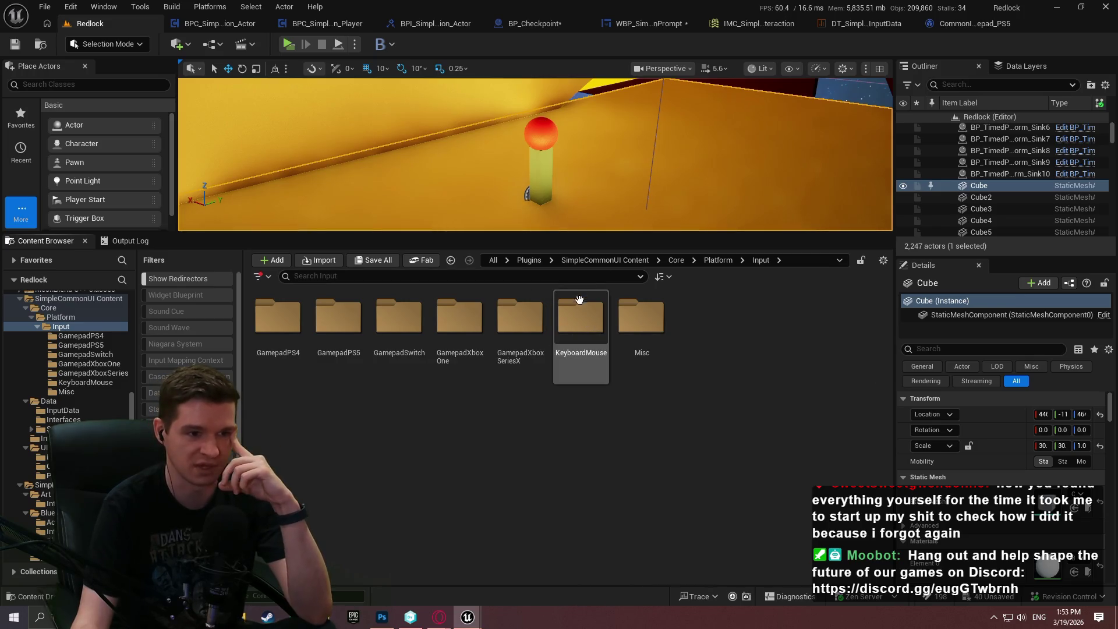
double_click(463, 320)
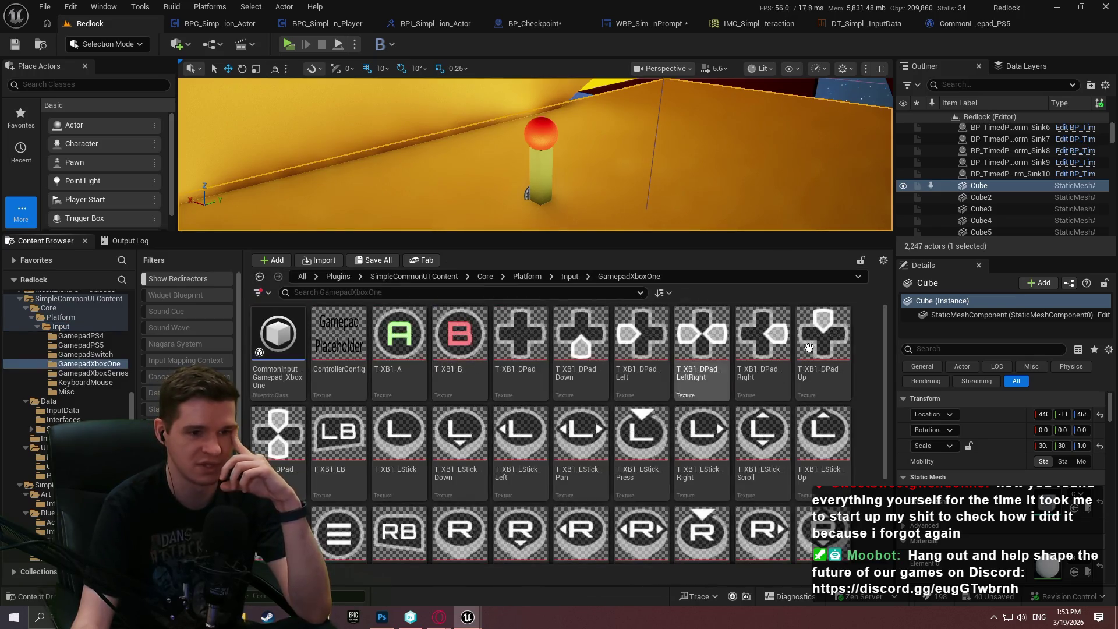
mouse_move(882, 327)
mouse_down()
mouse_move(883, 420)
mouse_move(886, 281)
mouse_up()
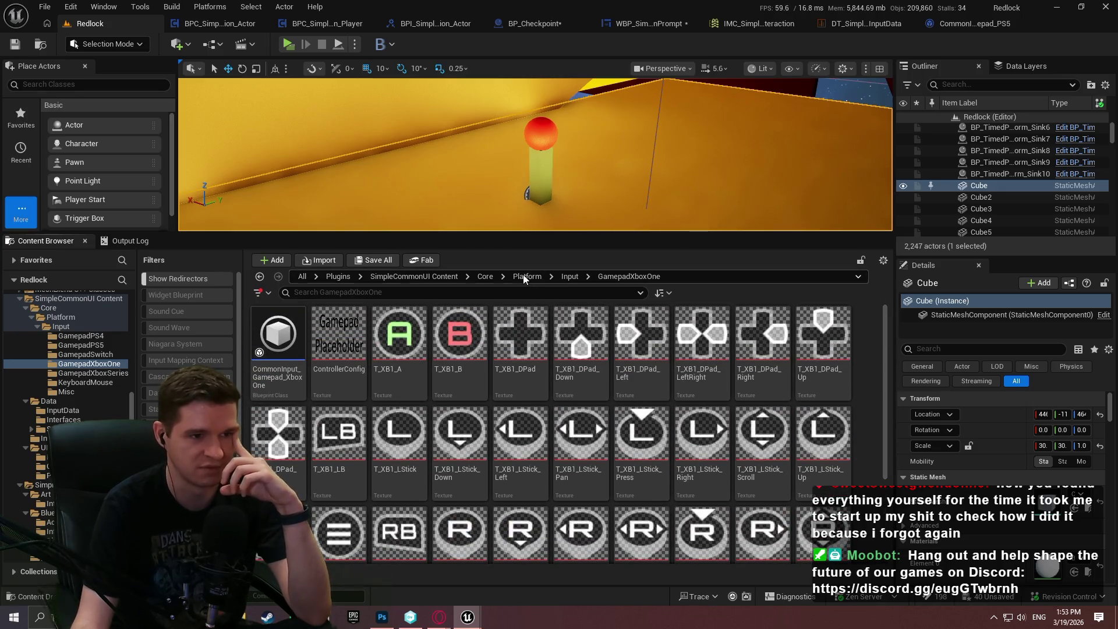
click(569, 276)
click(570, 339)
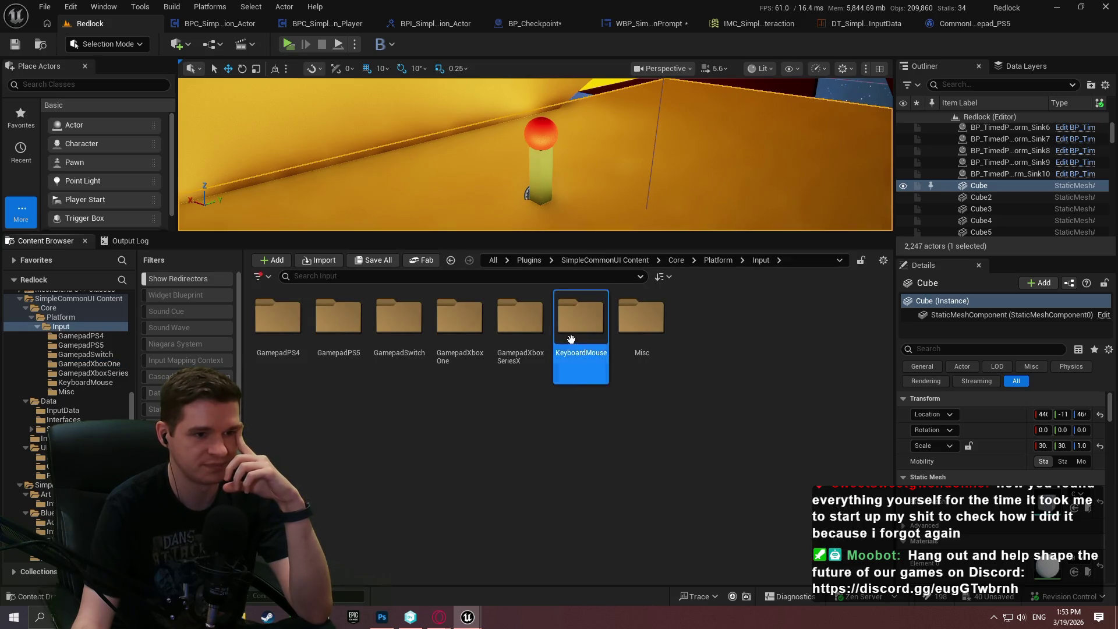
double_click(571, 340)
click(557, 277)
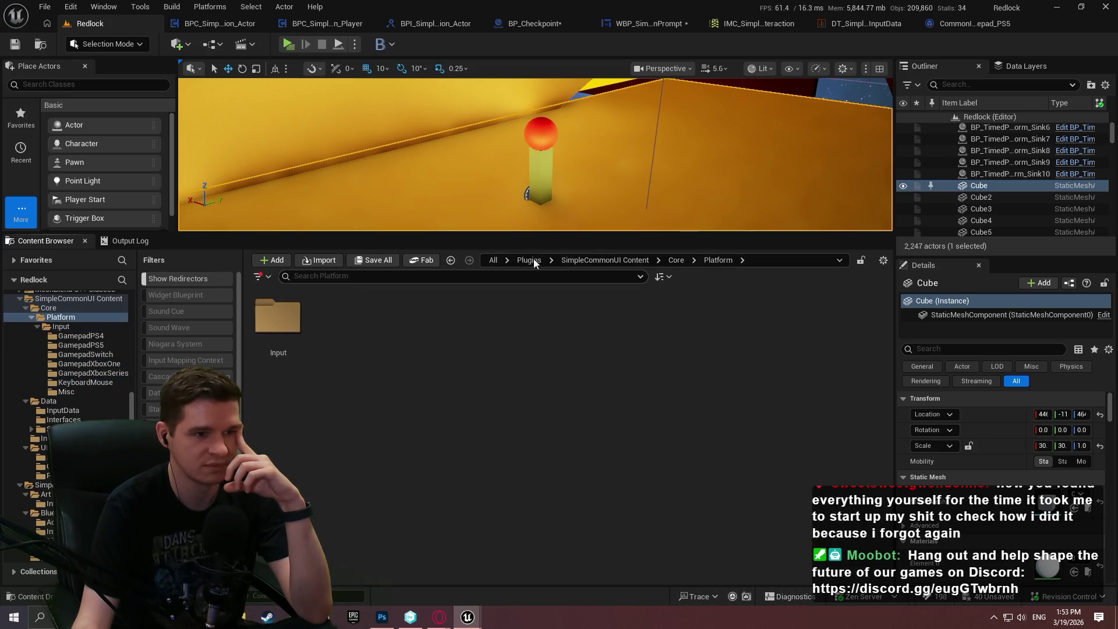
click(676, 260)
mouse_move(642, 235)
mouse_down()
mouse_move(642, 442)
mouse_move(643, 364)
mouse_up()
Look over the DT_SimpleInputData table rows, then bring the PS5 controller data's gamepad keys forward.
click(873, 27)
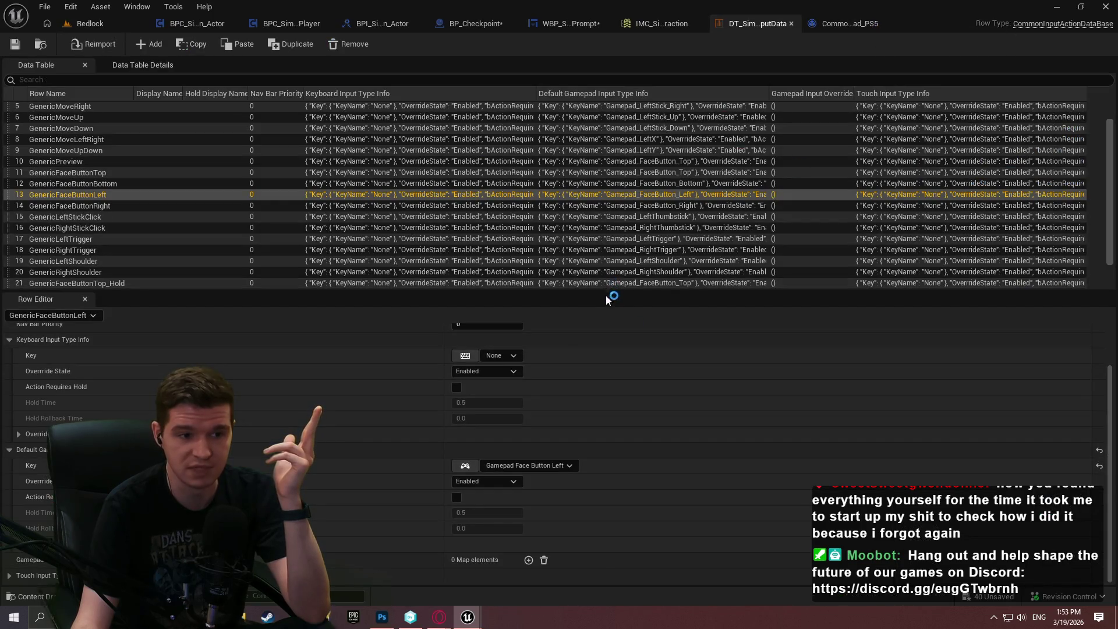
drag(609, 290, 613, 353)
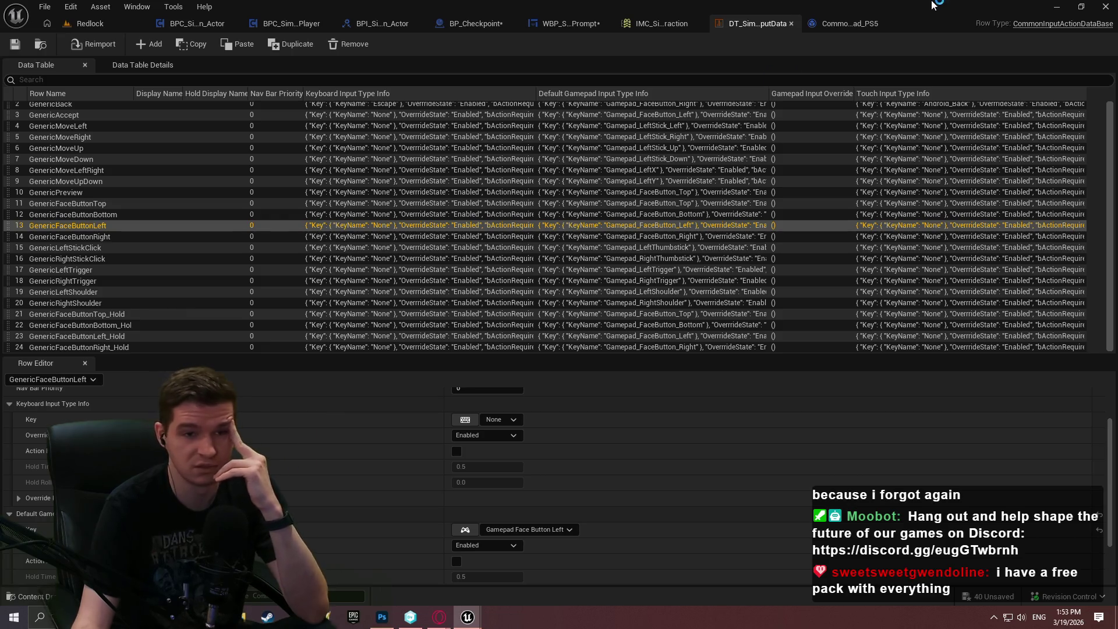
click(824, 27)
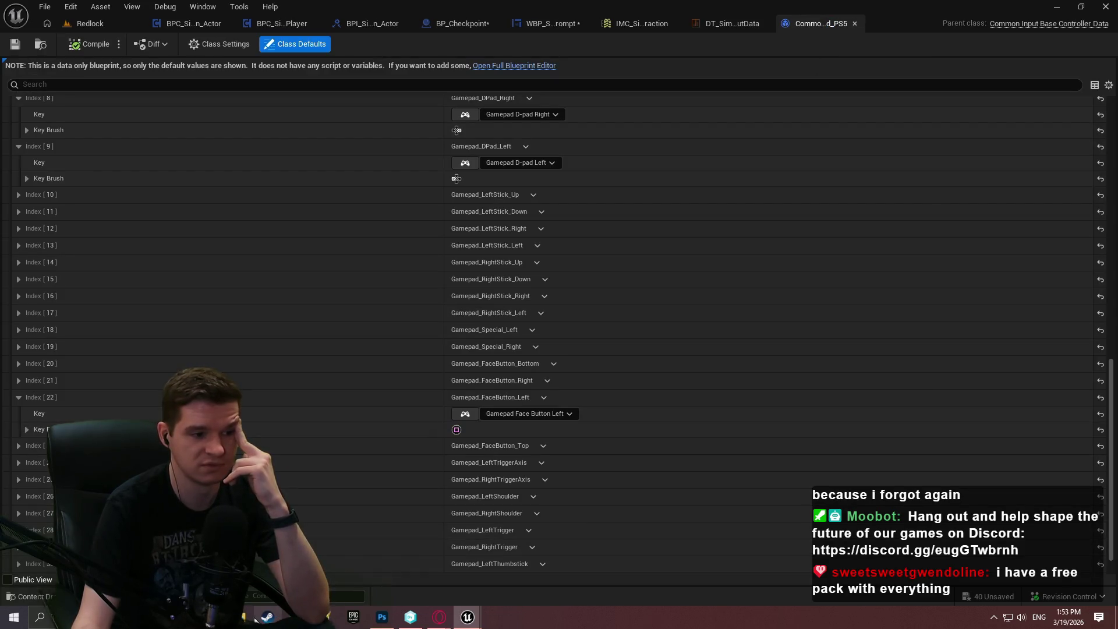
Close the stray Steam store window.
click(260, 617)
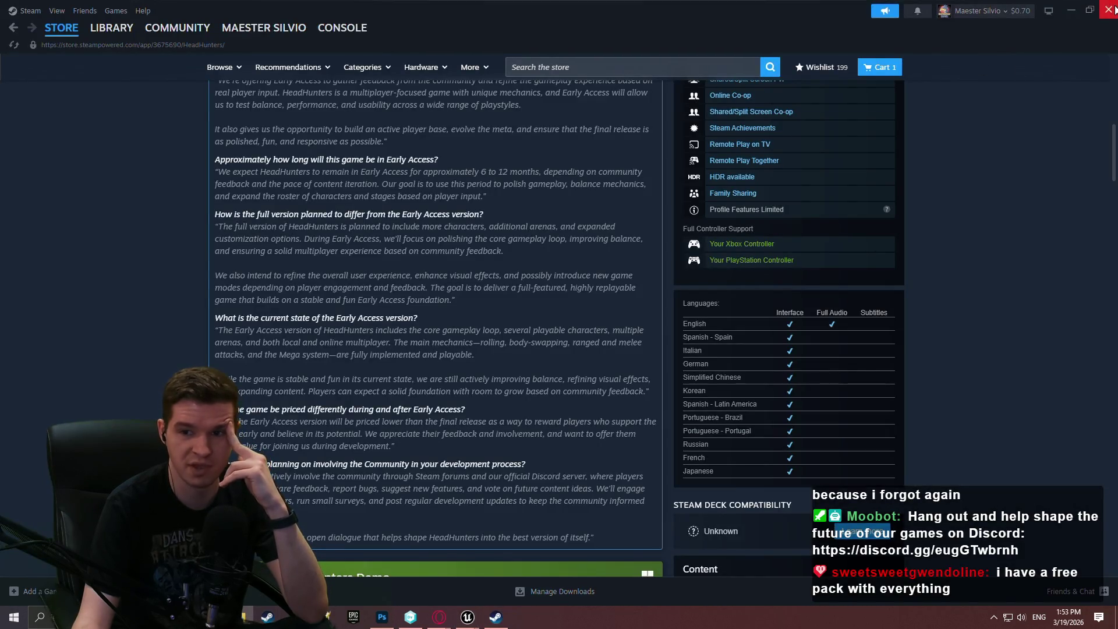
click(1109, 9)
click(244, 617)
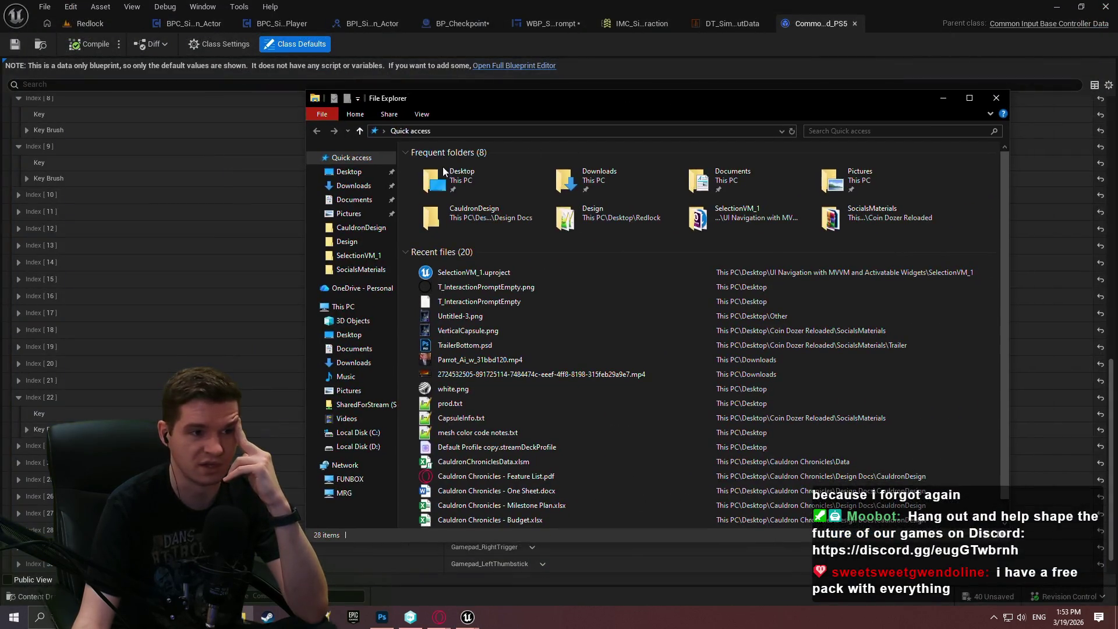
Browse Desktop > Other > kenney_input_prompts_1.4 and its Generic folder, then minimize Explorer.
double_click(495, 179)
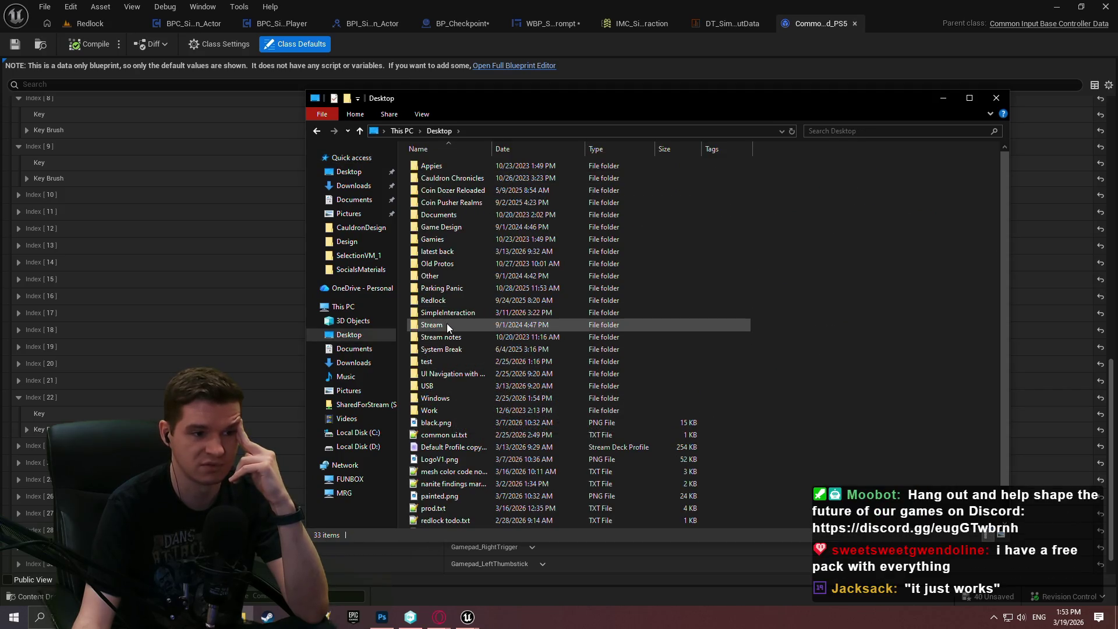
double_click(450, 276)
double_click(460, 215)
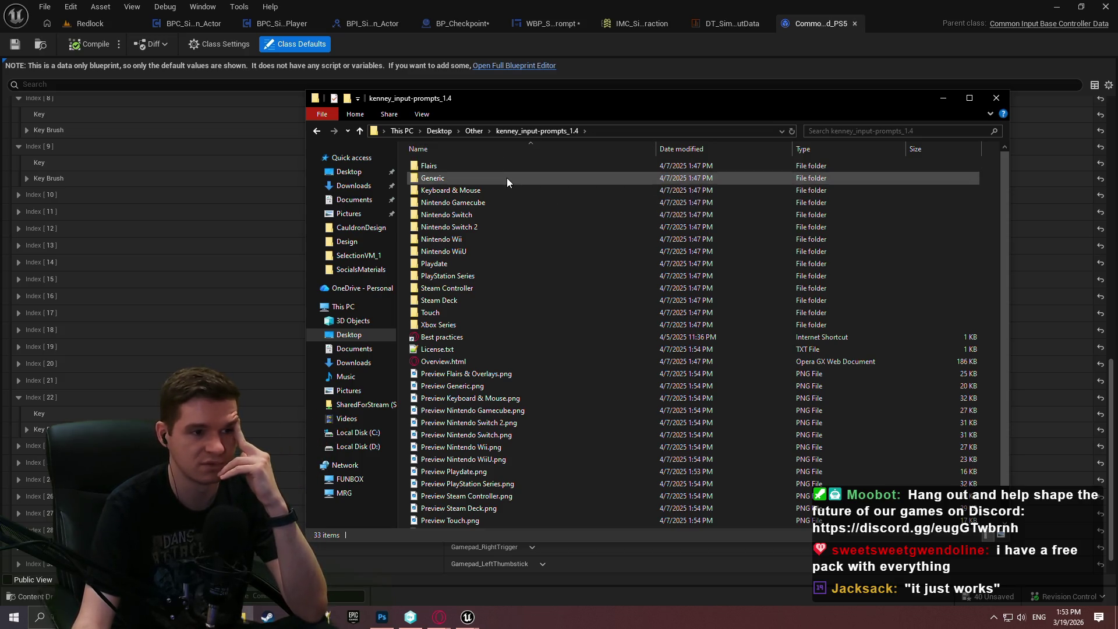
double_click(507, 177)
click(555, 131)
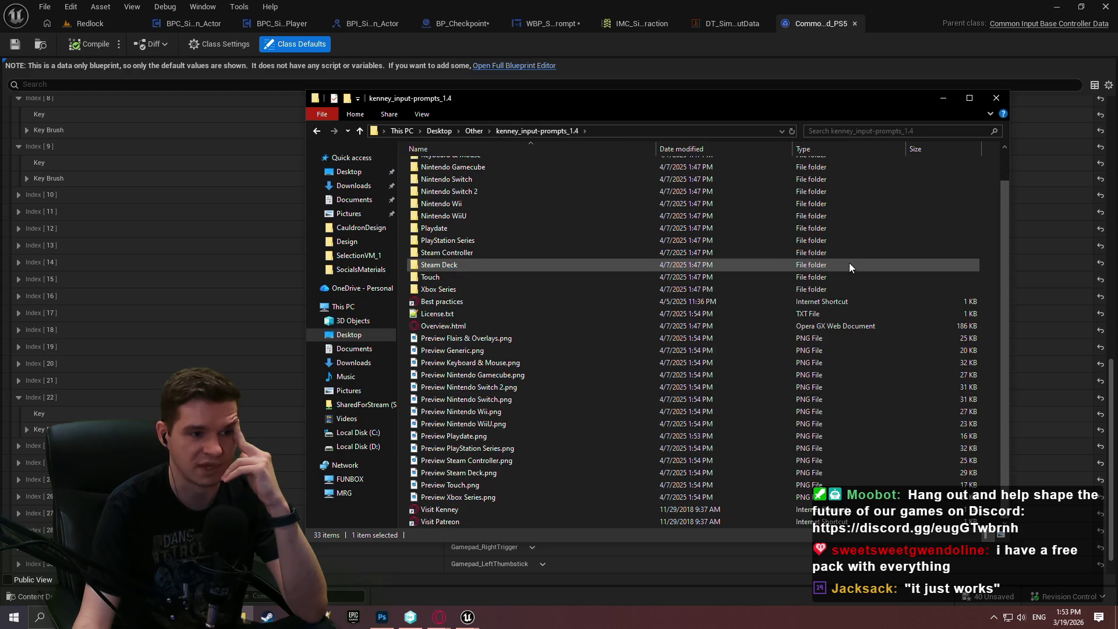
click(937, 102)
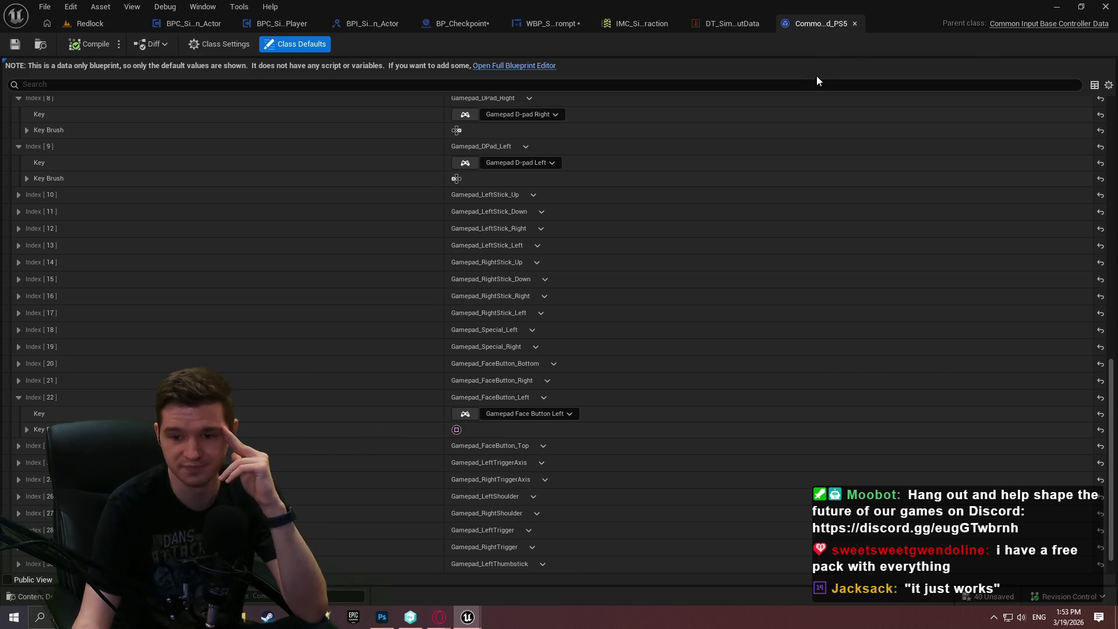
Scroll through the PS5 class defaults, then close it and DT_SimpleInputData to get back to Redlock.
scroll(105, 407, up, 1)
scroll(106, 413, up, 12)
scroll(250, 328, up, 13)
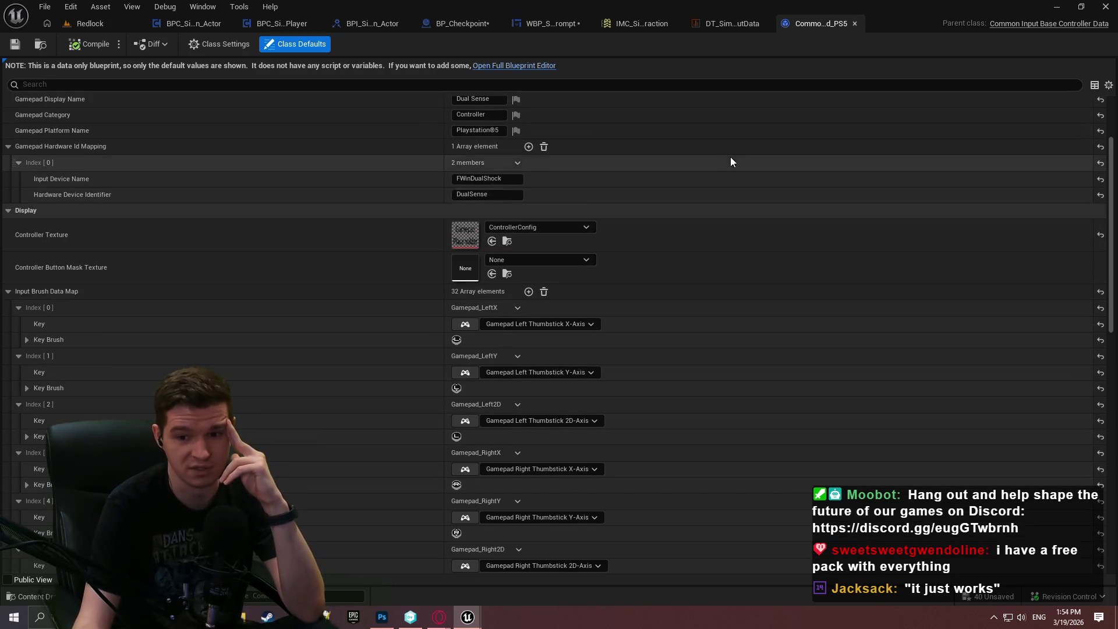
scroll(913, 150, up, 4)
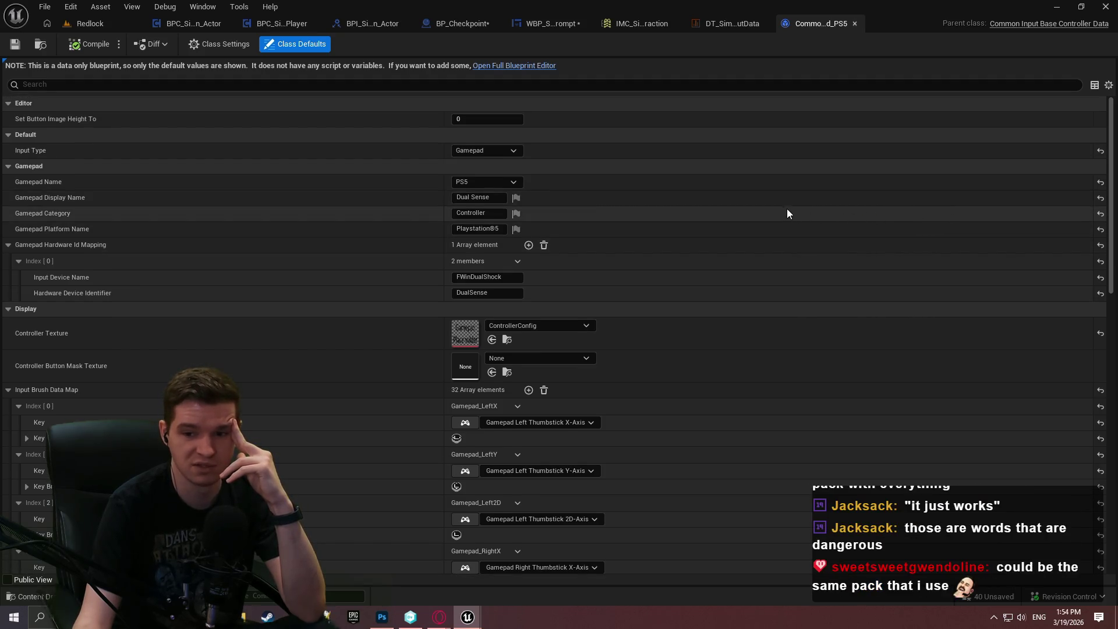
click(853, 23)
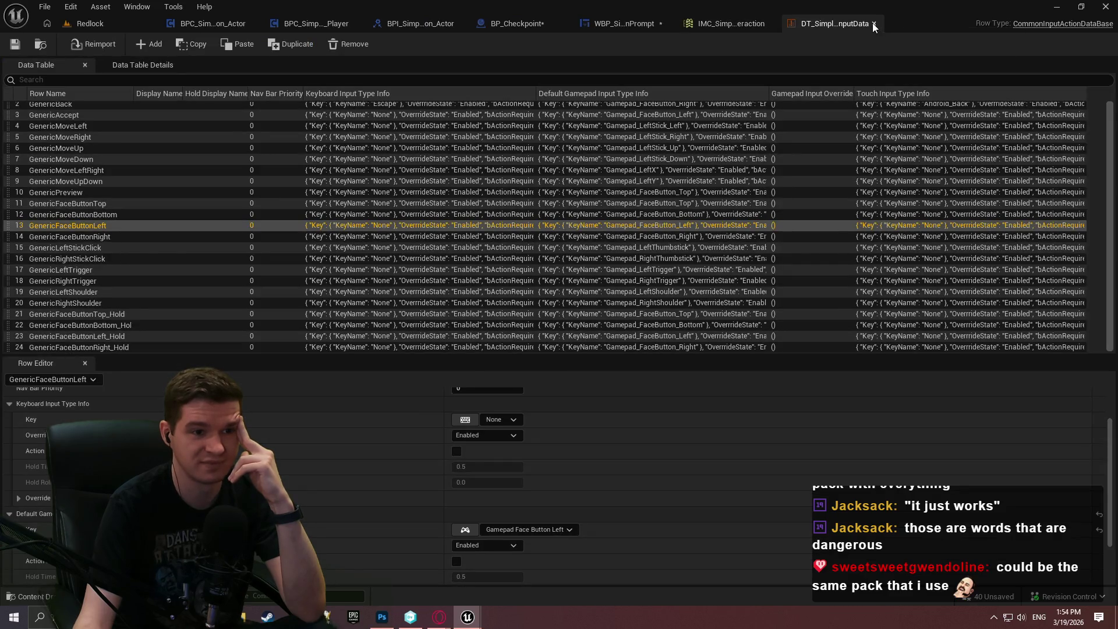
click(874, 24)
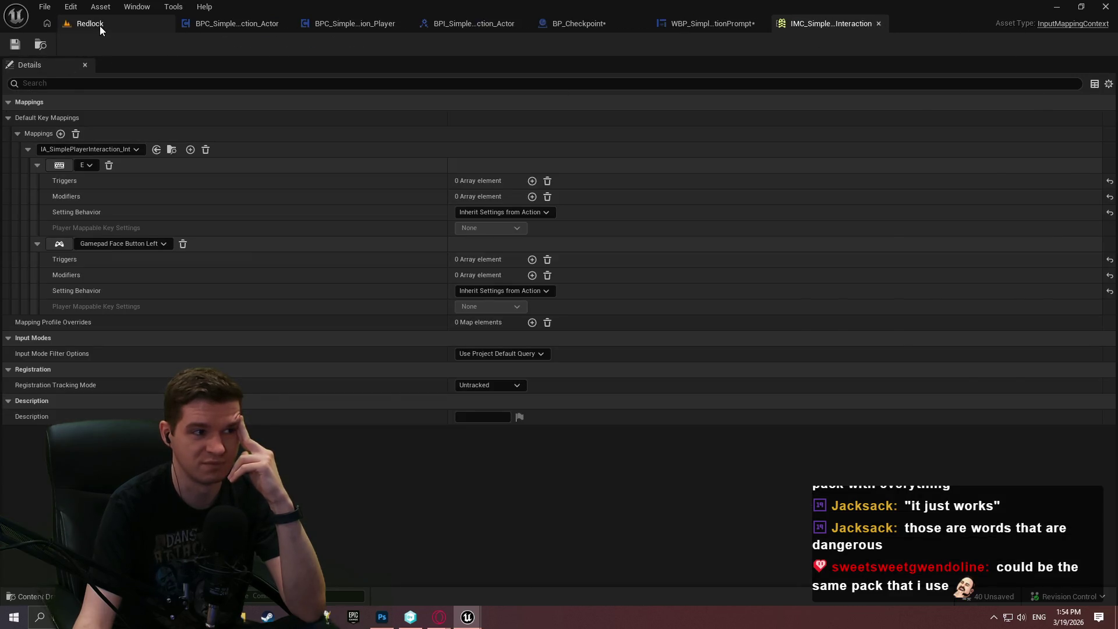
click(100, 25)
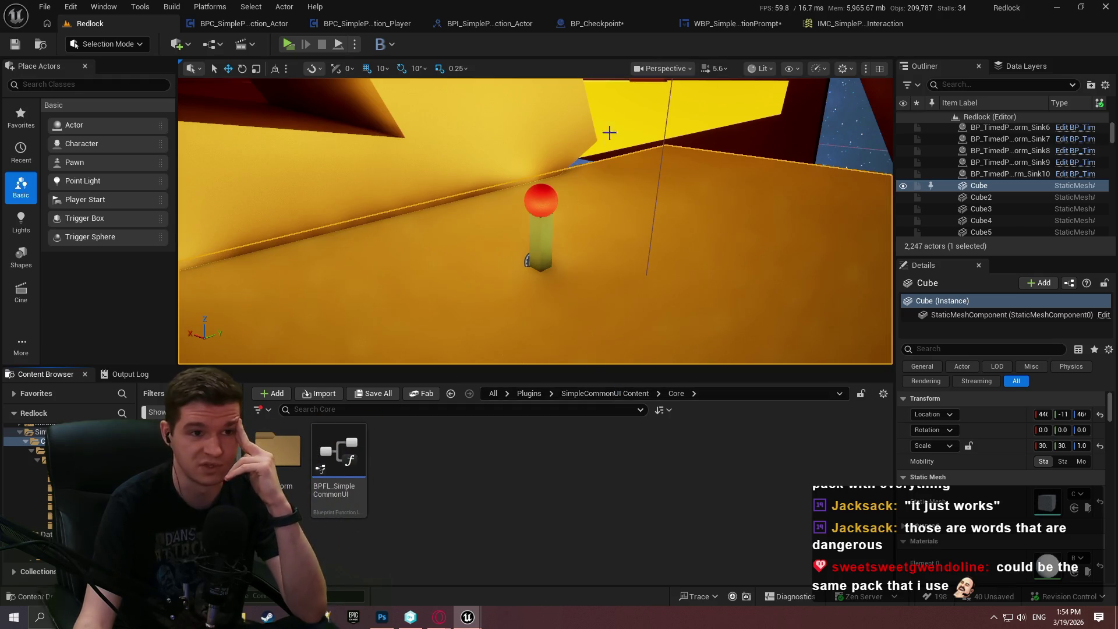
click(594, 24)
Place an Add Modal to Stack node beside Add Widget to Stack in BP_Checkpoint's EventGraph.
scroll(699, 243, up, 4)
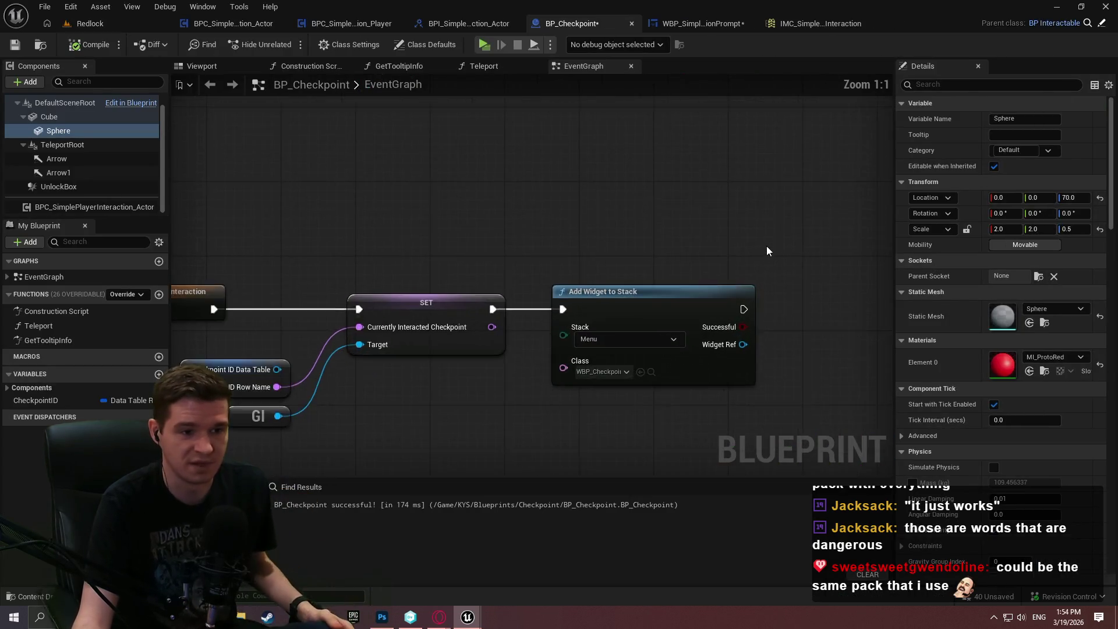
drag(523, 200, 292, 349)
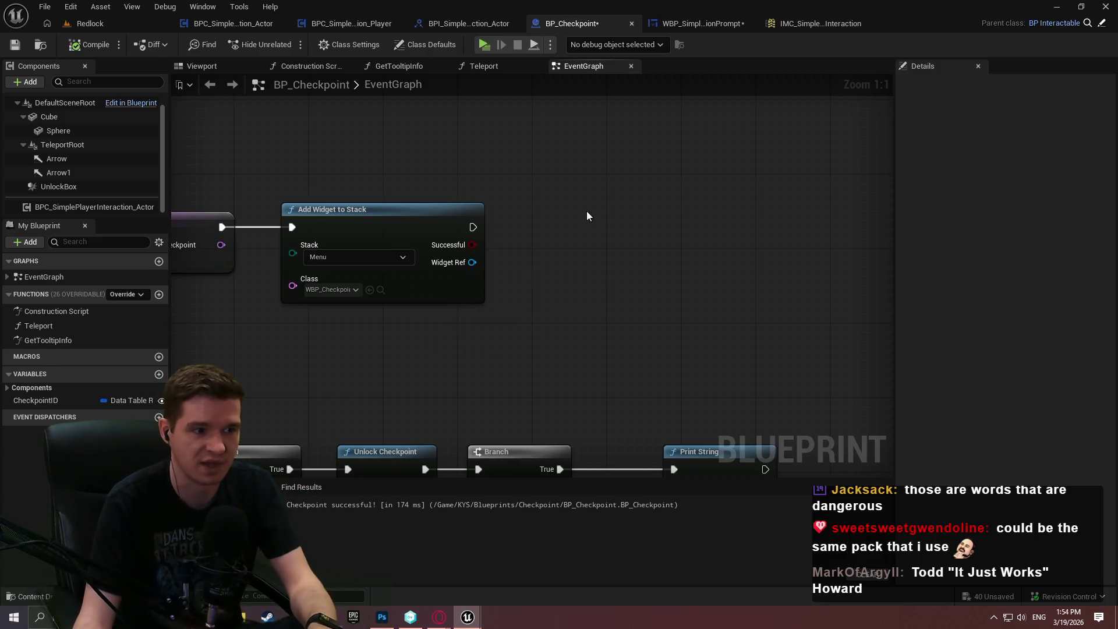
right_click(702, 171)
text(add moda)
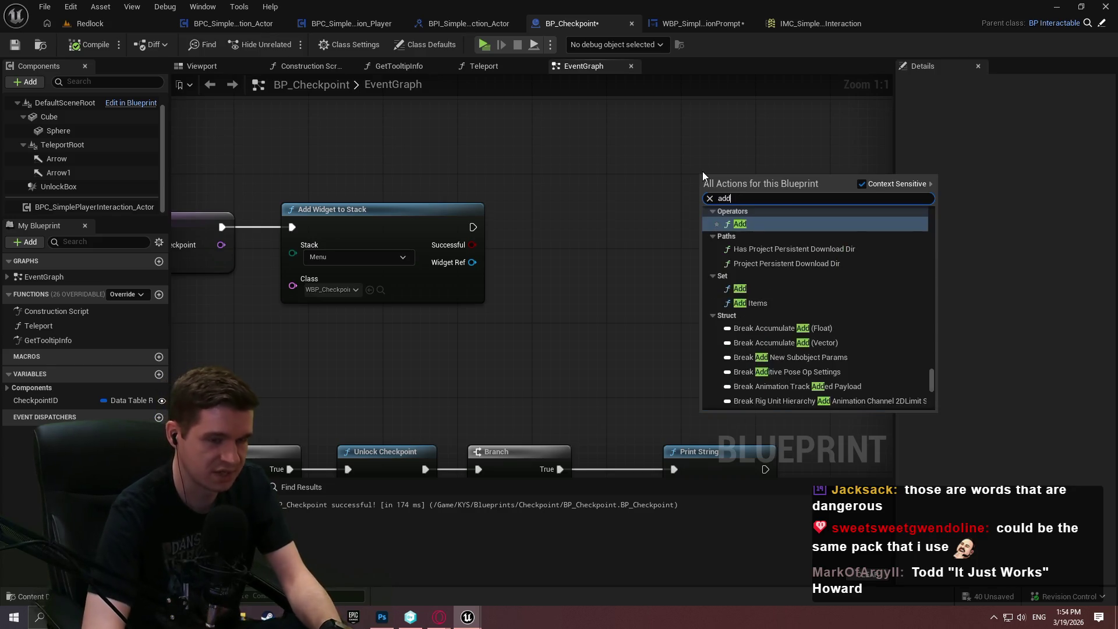
key(Return)
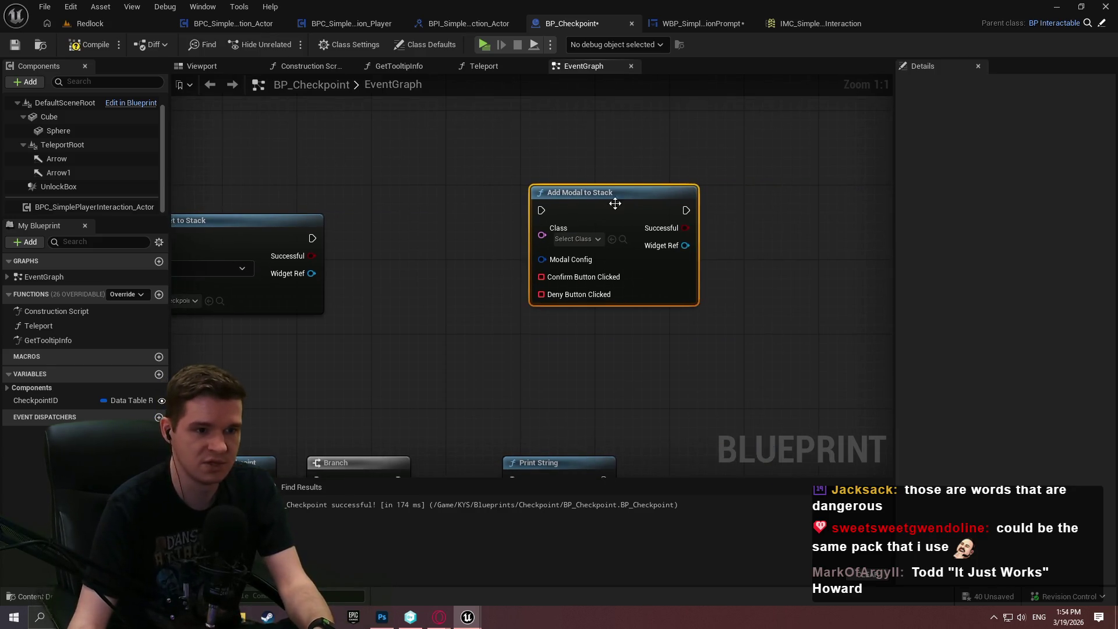
drag(626, 218, 655, 191)
drag(596, 251, 499, 259)
key(Escape)
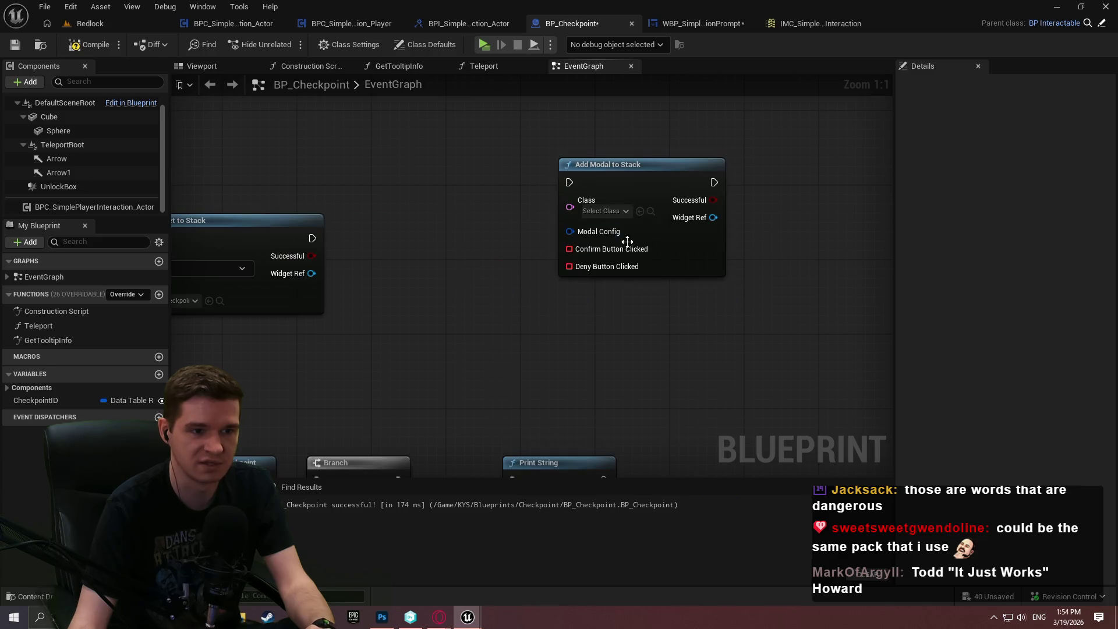
Split the Modal Config struct pin and set its Class to WBP_GenericModal.
right_click(627, 257)
right_click(594, 234)
click(633, 282)
drag(669, 163, 808, 98)
drag(540, 196, 401, 196)
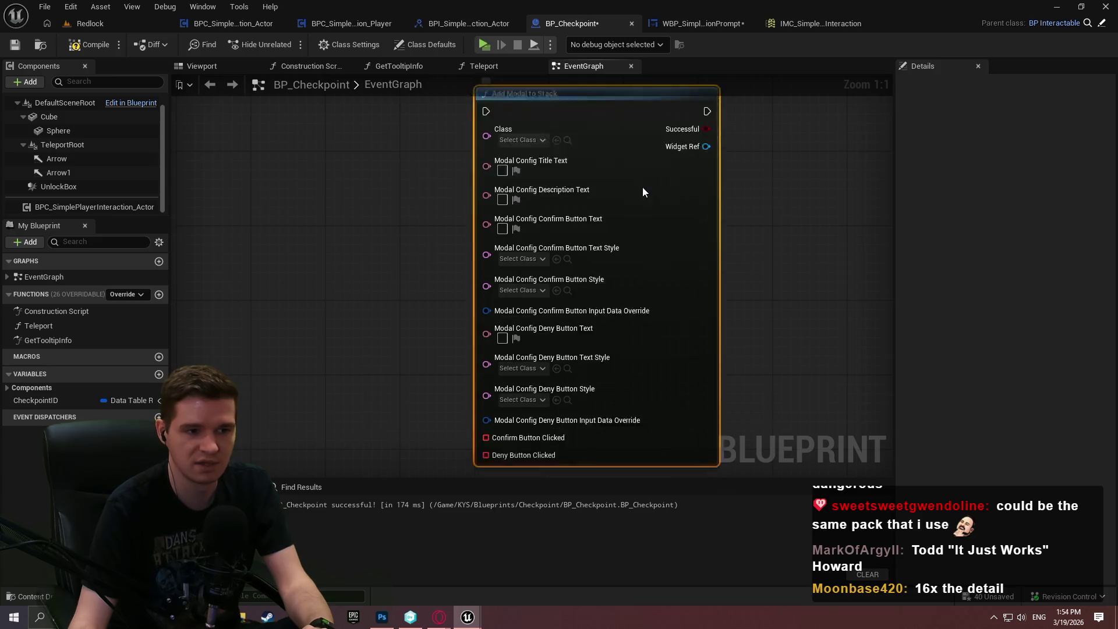
scroll(789, 264, down, 1)
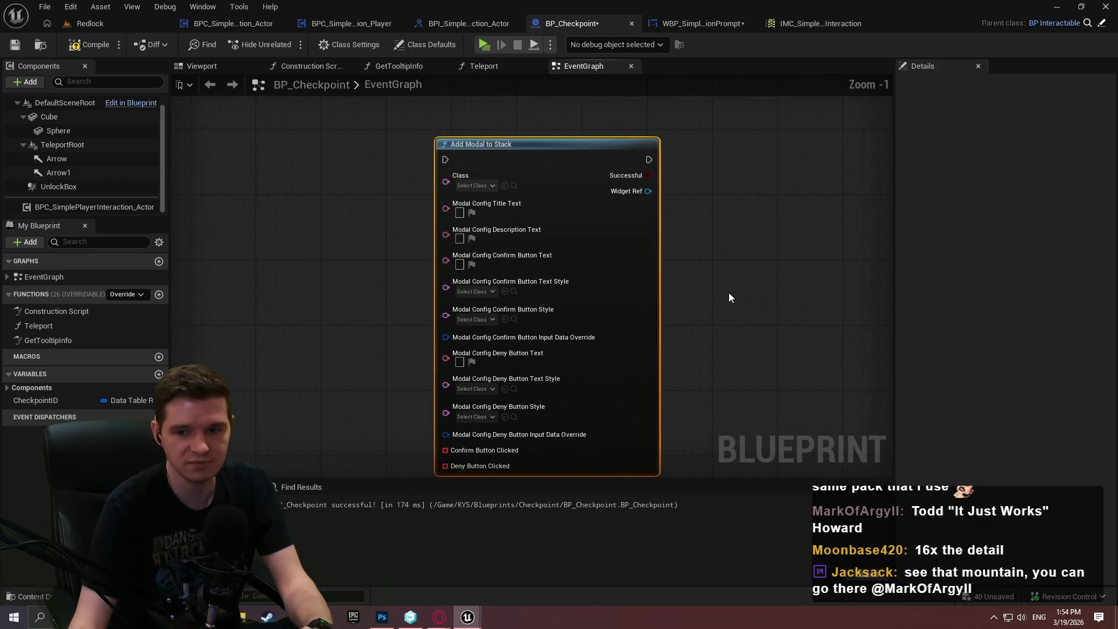
click(471, 186)
click(509, 230)
mouse_move(490, 191)
mouse_down()
mouse_move(739, 162)
mouse_move(722, 145)
mouse_up()
drag(784, 177, 467, 245)
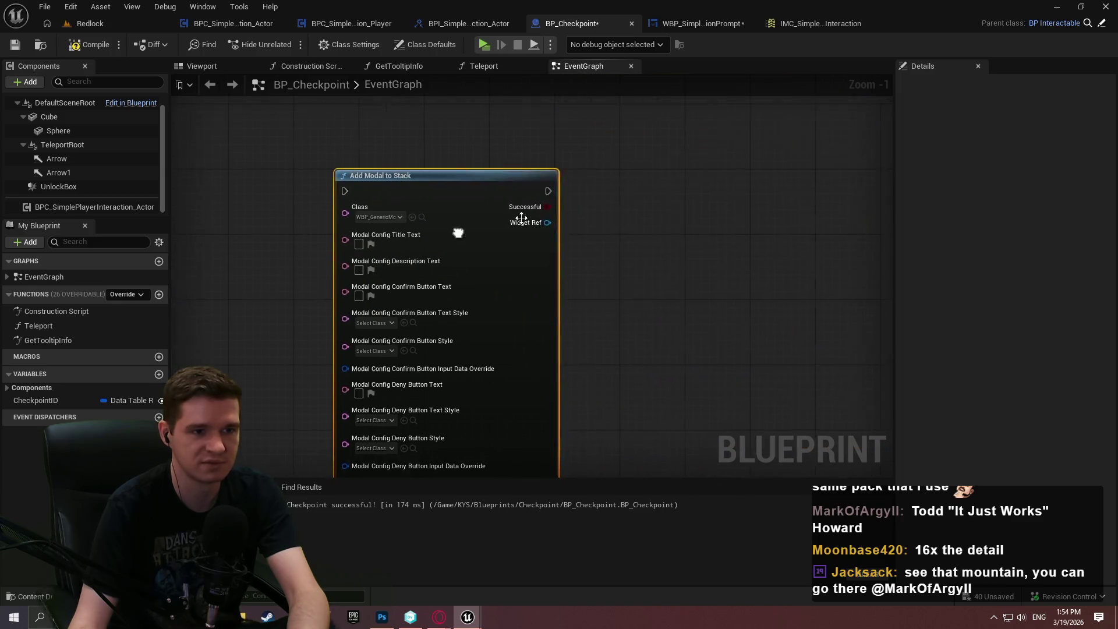
Add a Remove Widget from Stack node on the Modal stack and try wiring Widget Ref into it.
right_click(578, 219)
text(remove)
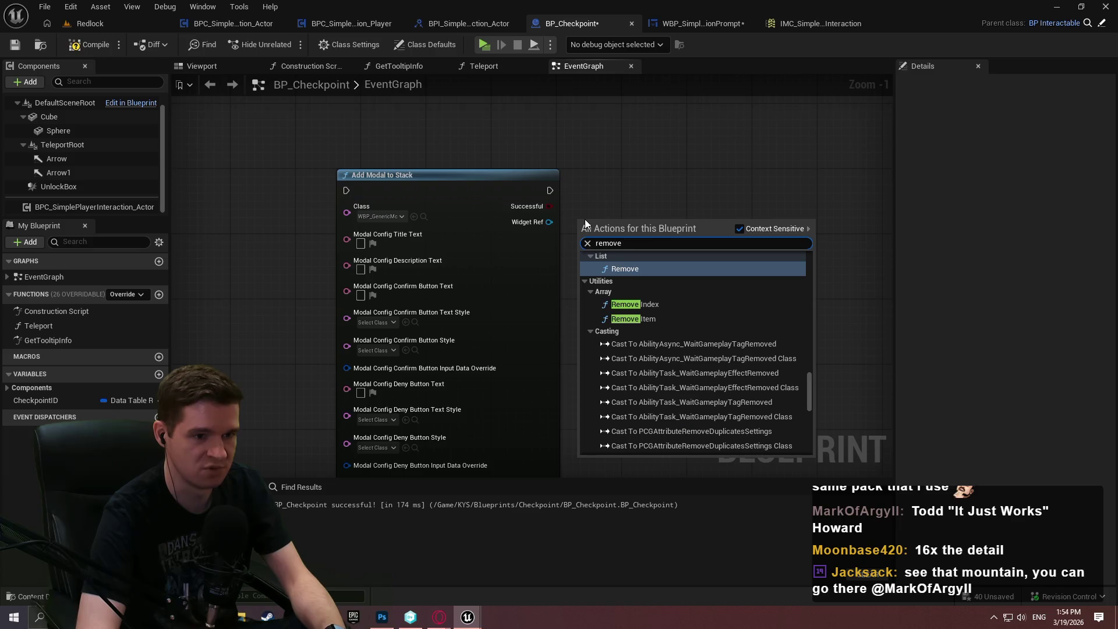
text( widget)
key(Return)
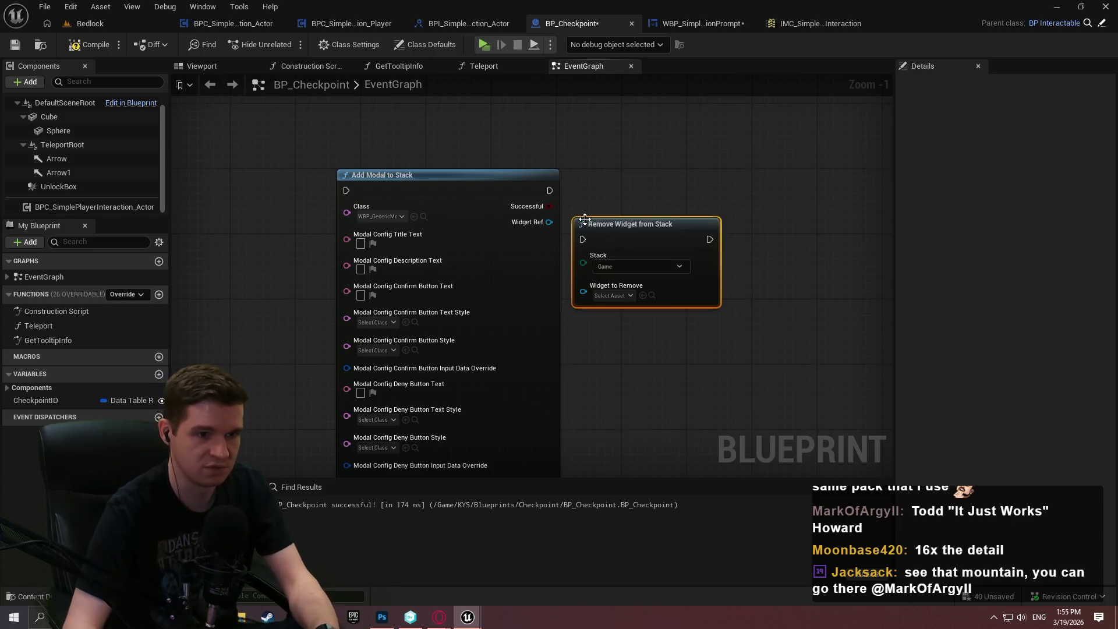
click(639, 266)
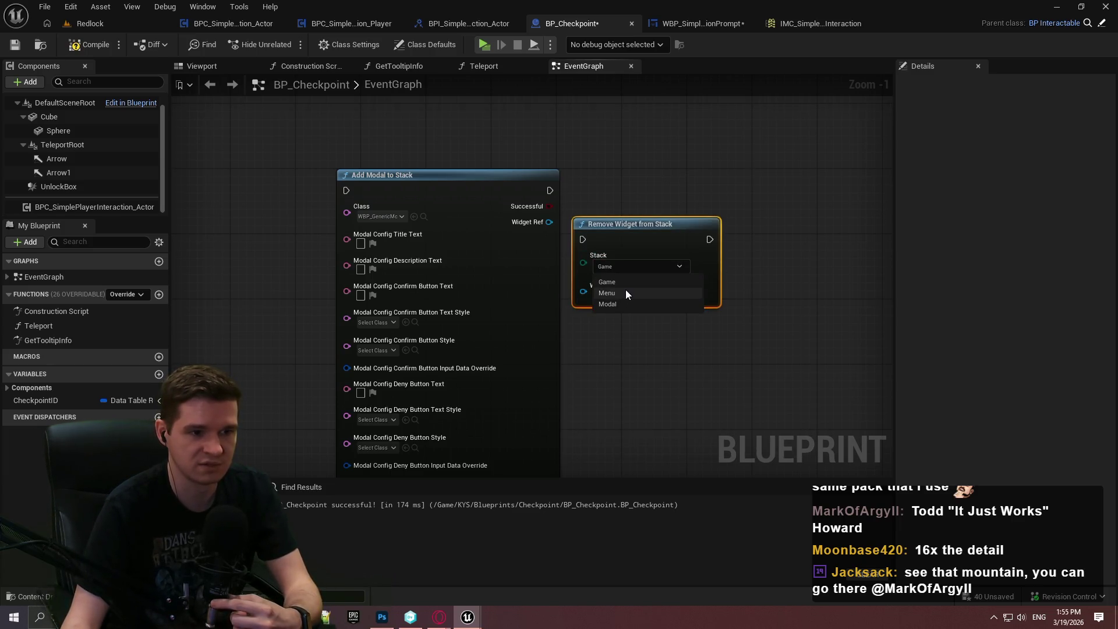
click(607, 304)
drag(673, 242, 812, 202)
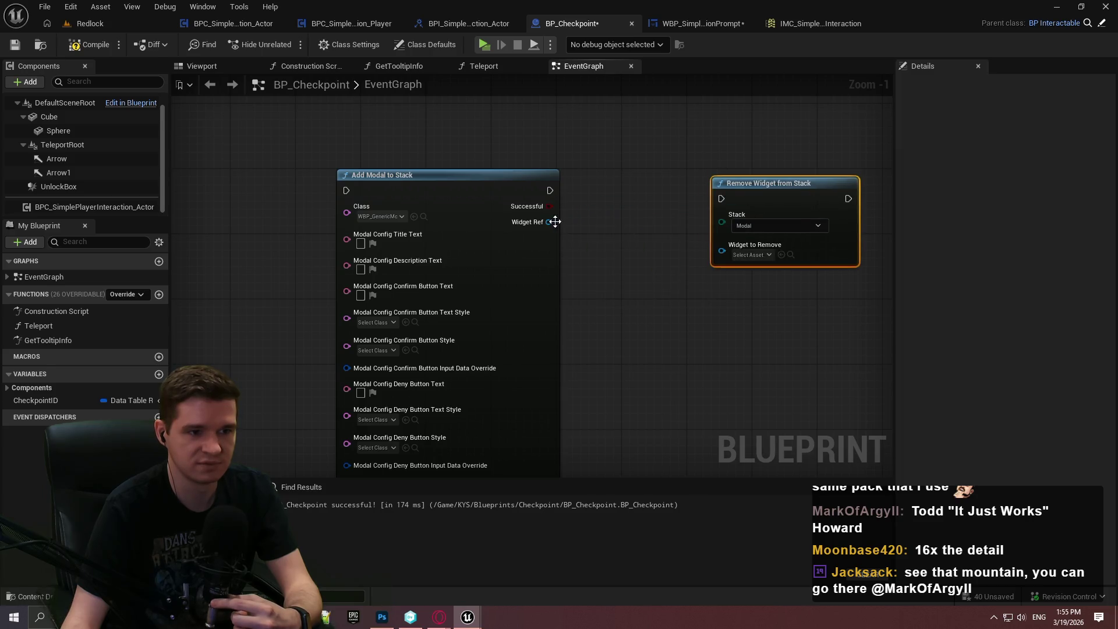
mouse_move(767, 251)
mouse_down()
mouse_move(711, 319)
mouse_move(724, 312)
mouse_move(723, 258)
mouse_move(539, 227)
mouse_up()
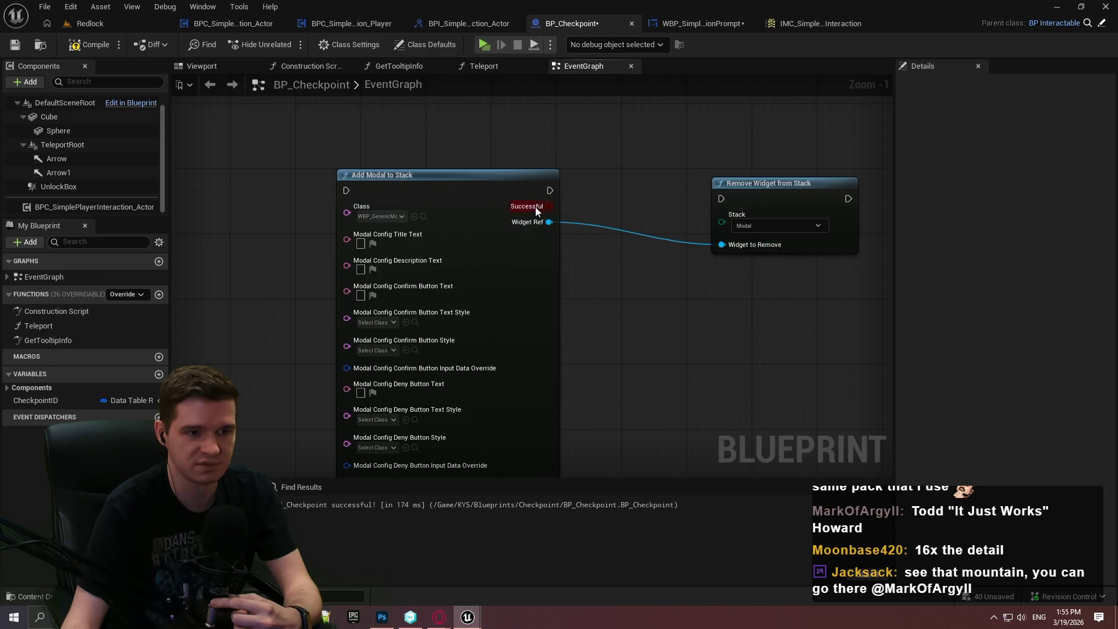
drag(728, 198, 725, 198)
drag(745, 191, 728, 189)
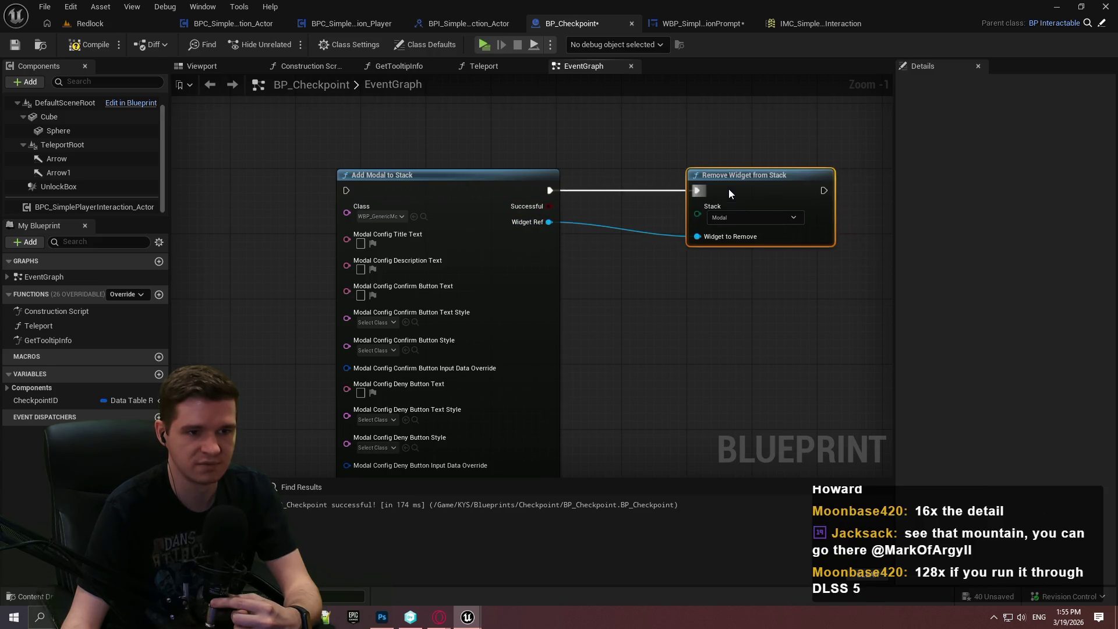
scroll(728, 188, up, 1)
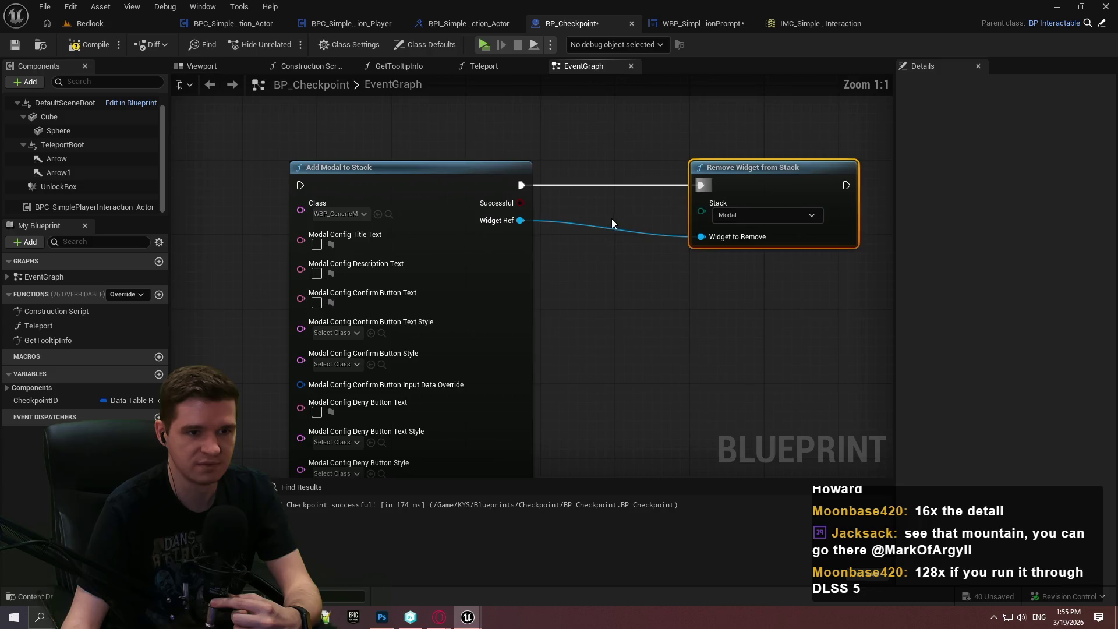
alt+click(701, 236)
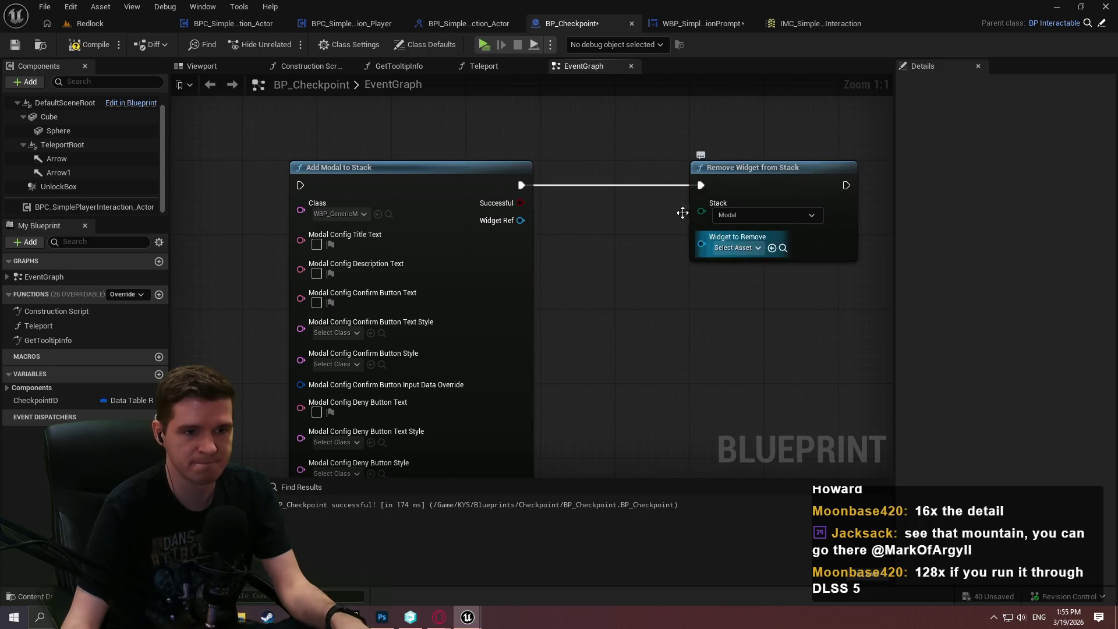
Add a Get Active Stack Widget node set to the Modal stack and position it.
right_click(634, 303)
text(get currently)
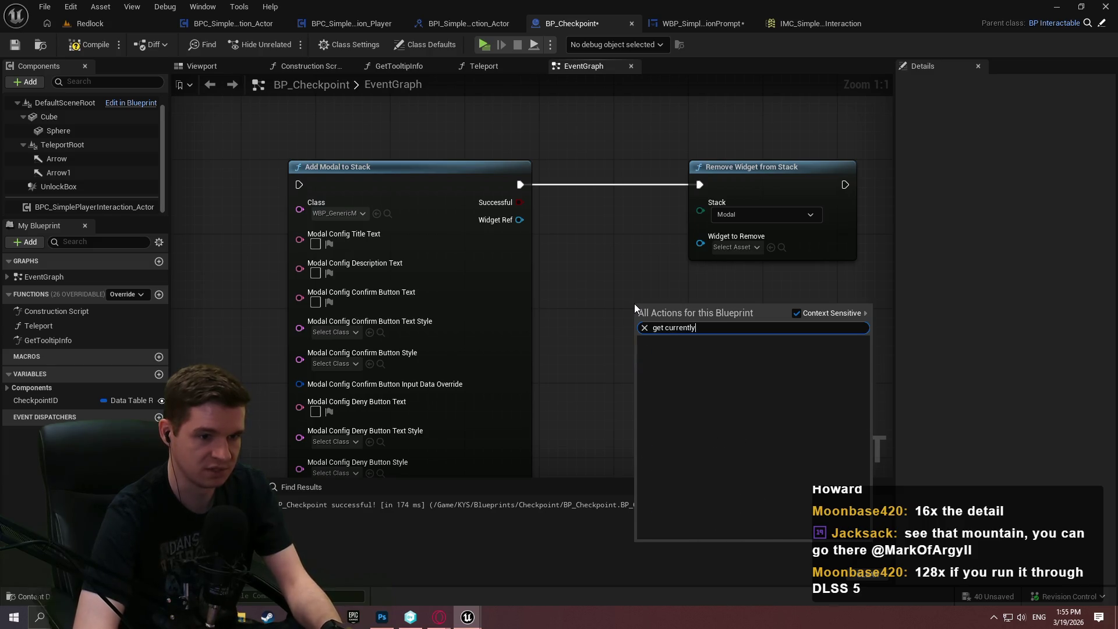
key(BackSpace)
key(BackSpace)
text( acti)
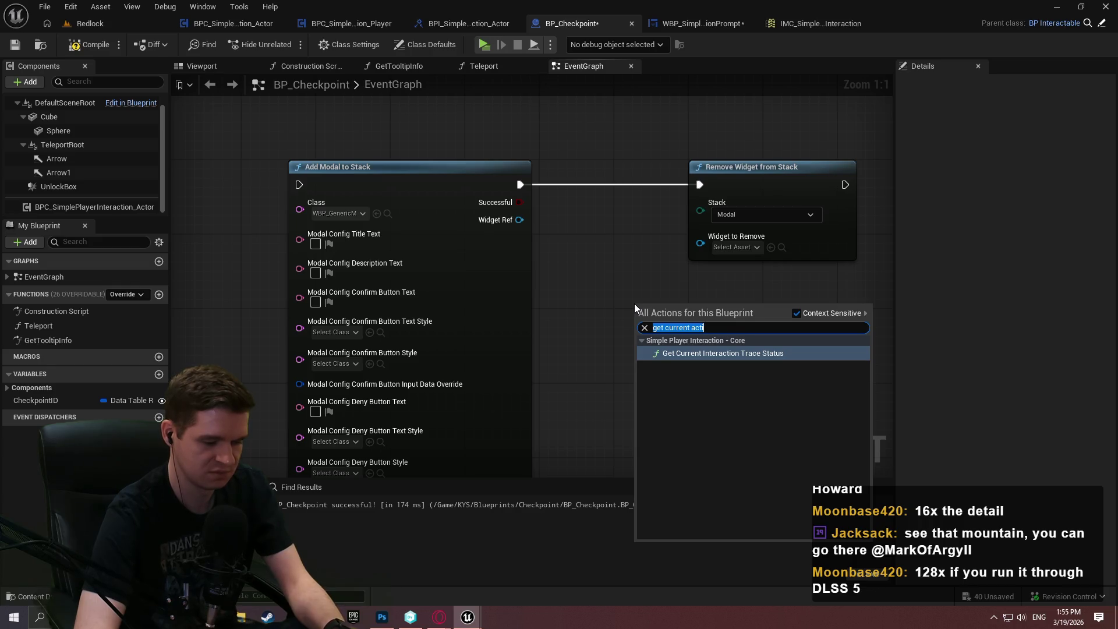
text(get widget from )
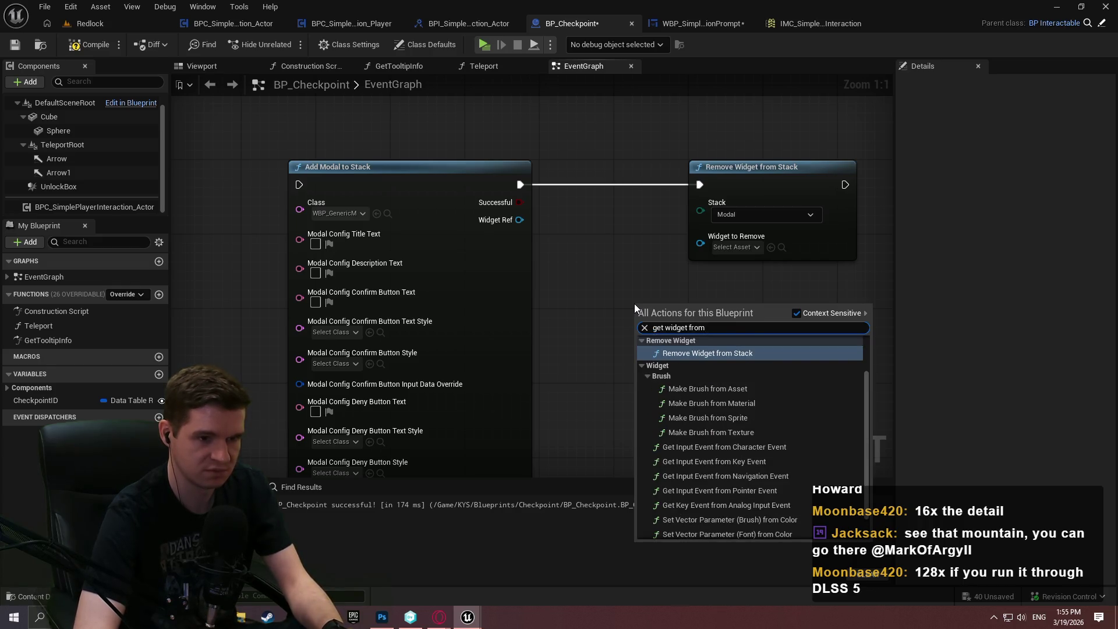
text(sta)
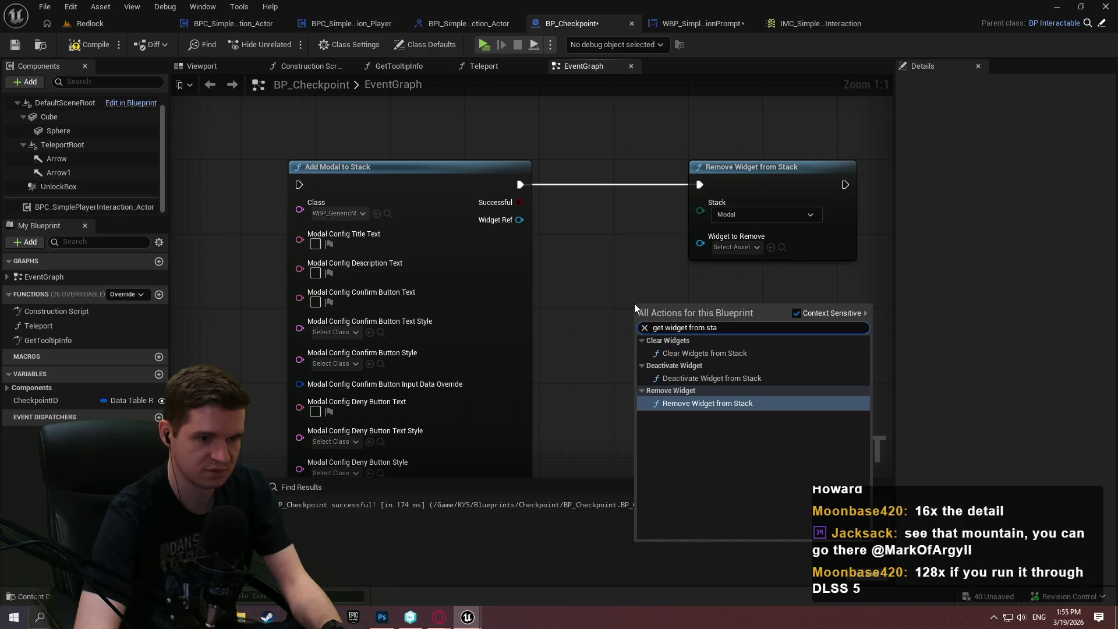
key(ctrl+a)
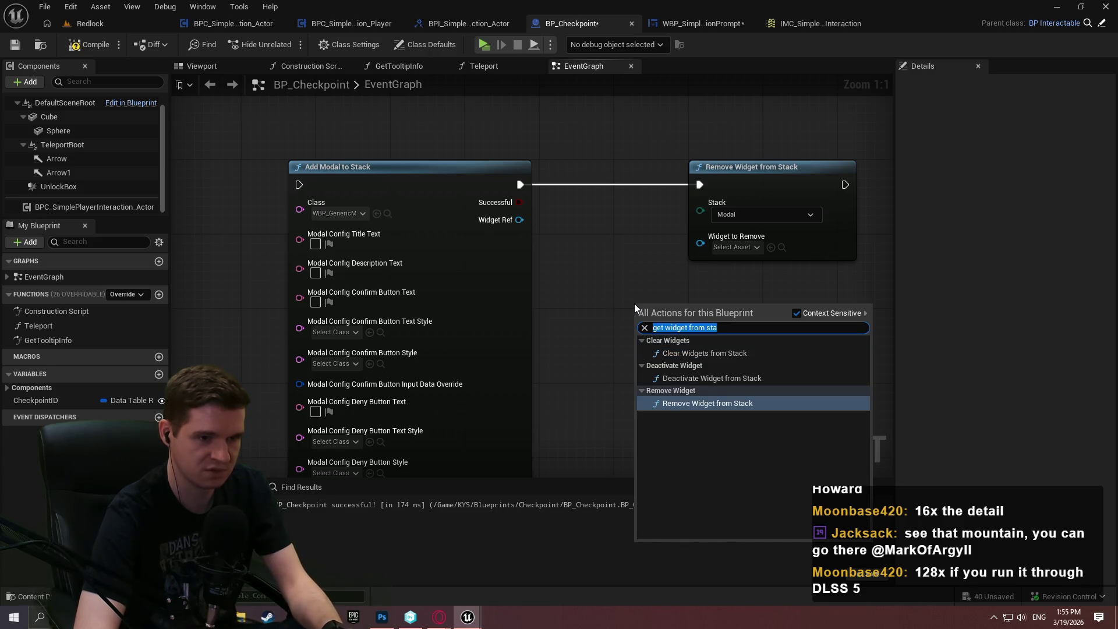
text(widget in sta)
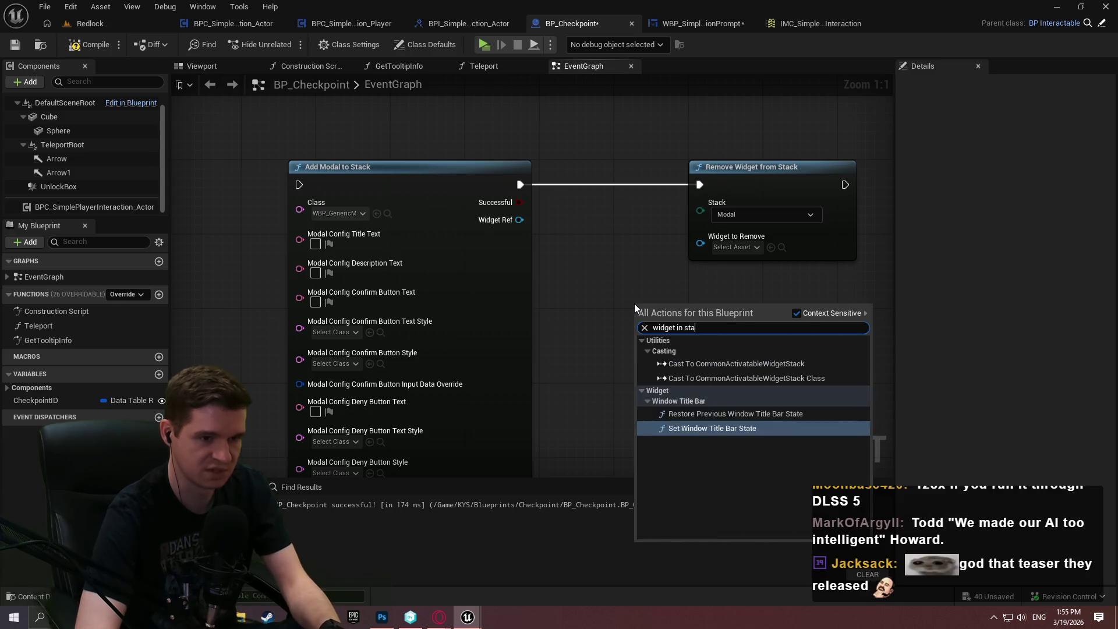
key(ctrl+a)
text(active wid)
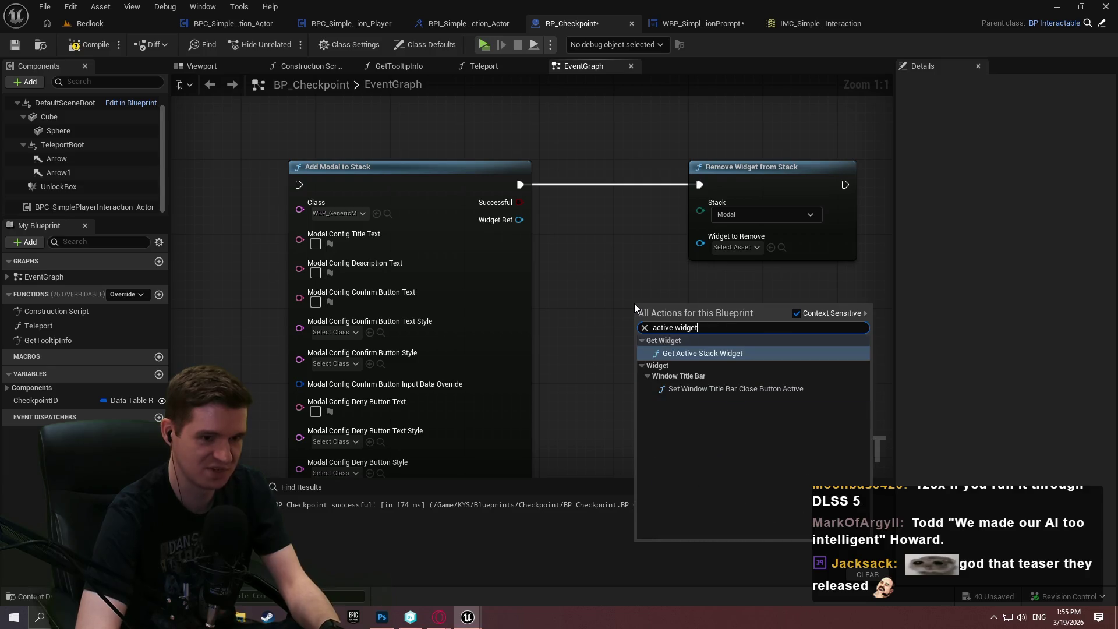
key(Return)
click(720, 357)
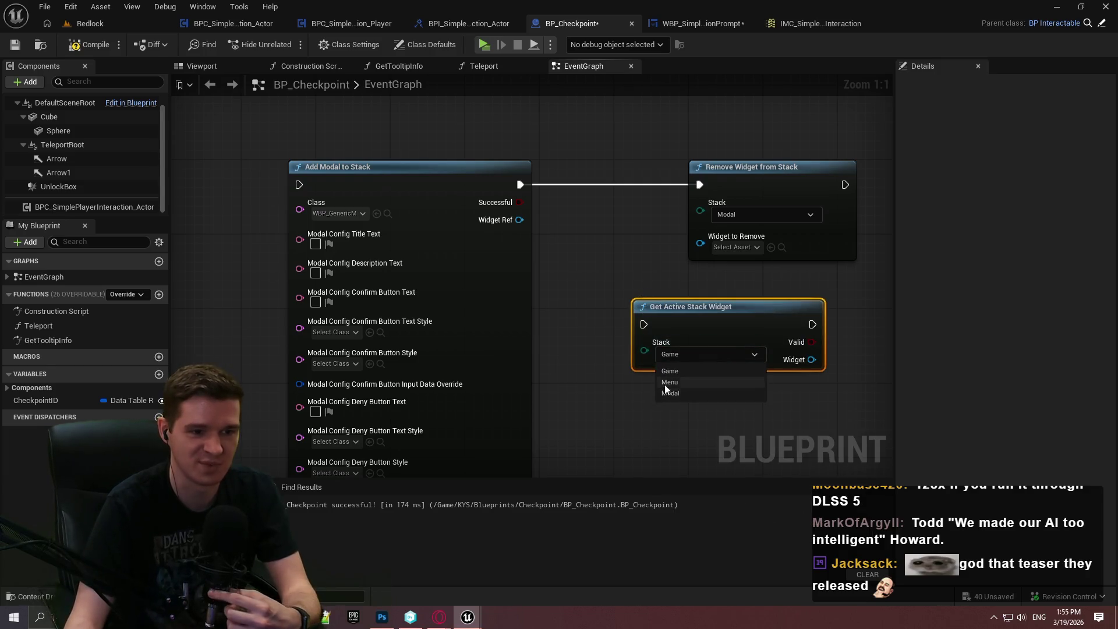
click(683, 382)
click(693, 392)
mouse_move(675, 345)
mouse_down()
mouse_move(609, 252)
mouse_move(653, 366)
mouse_move(644, 357)
mouse_move(562, 222)
mouse_move(693, 201)
mouse_up()
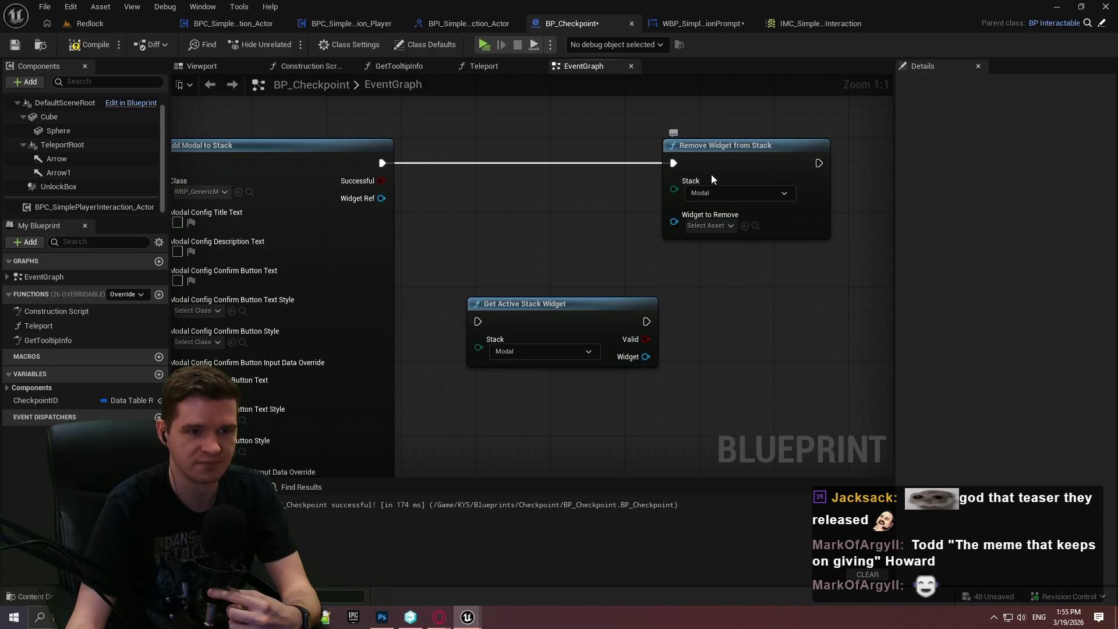
drag(709, 176, 763, 183)
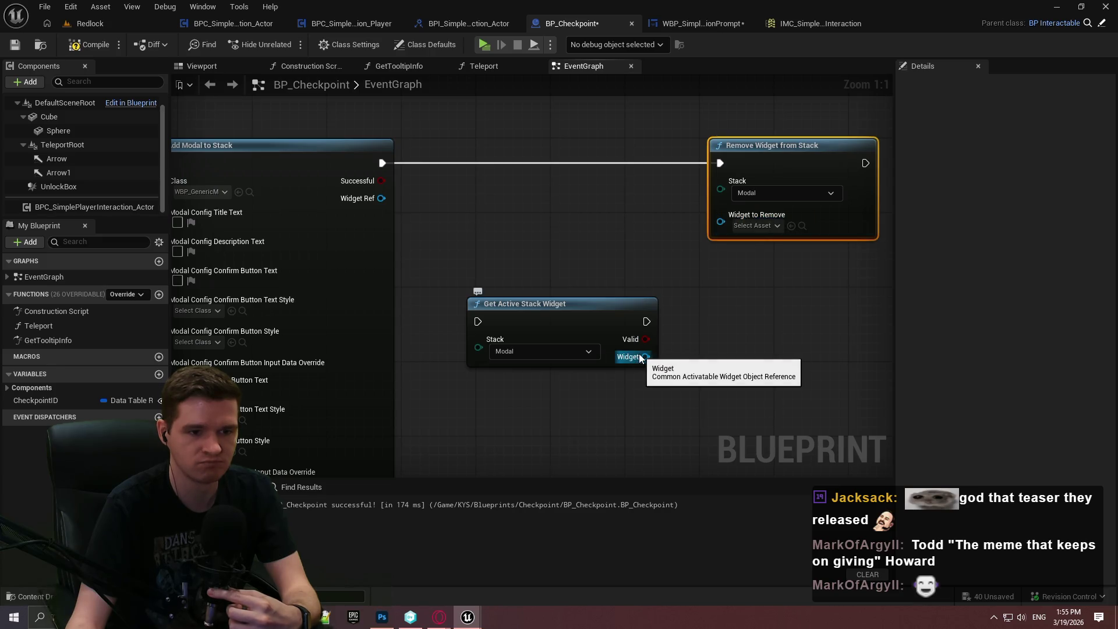
Try the active widget in the exec chain, then pull it out and rewire Widget Ref into Widget to Remove.
drag(644, 357, 682, 367)
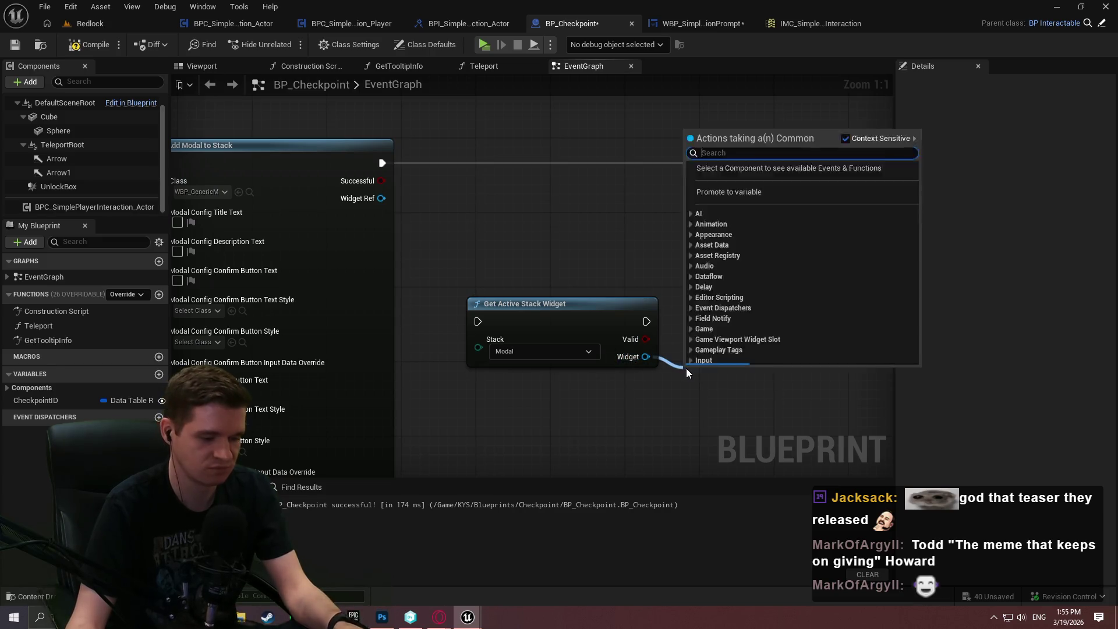
text(cast)
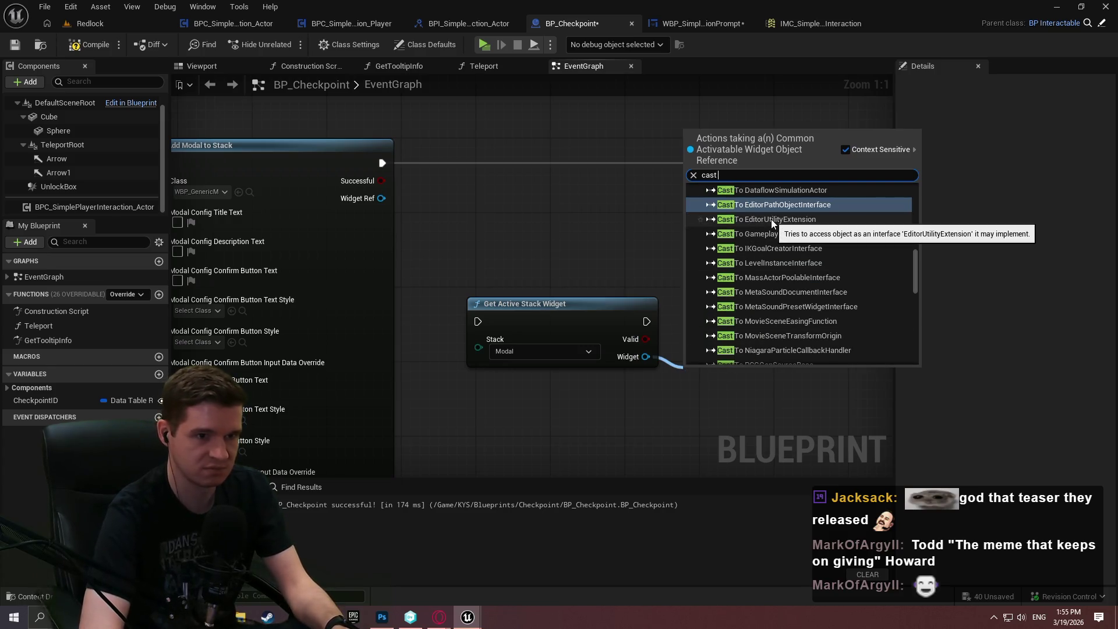
click(512, 212)
drag(524, 303, 486, 135)
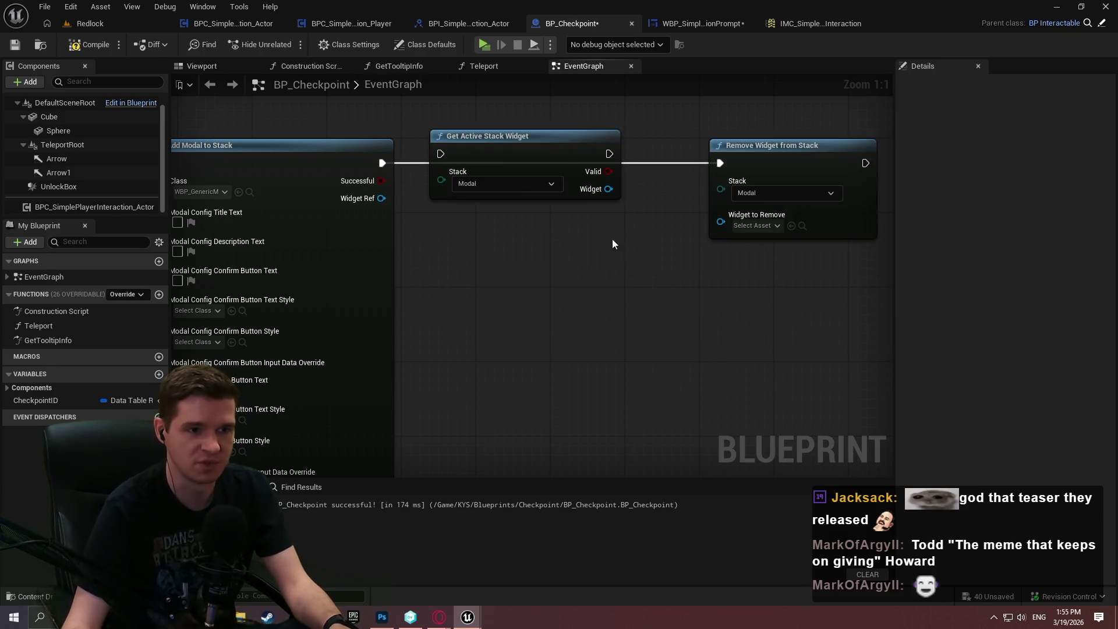
drag(574, 174, 574, 202)
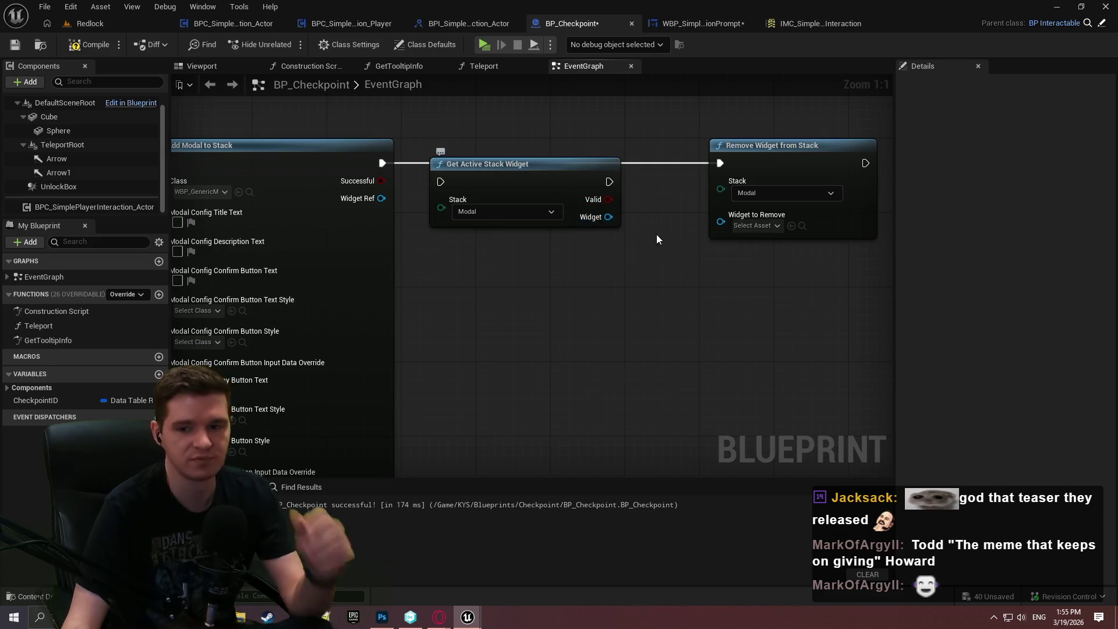
scroll(531, 300, down, 2)
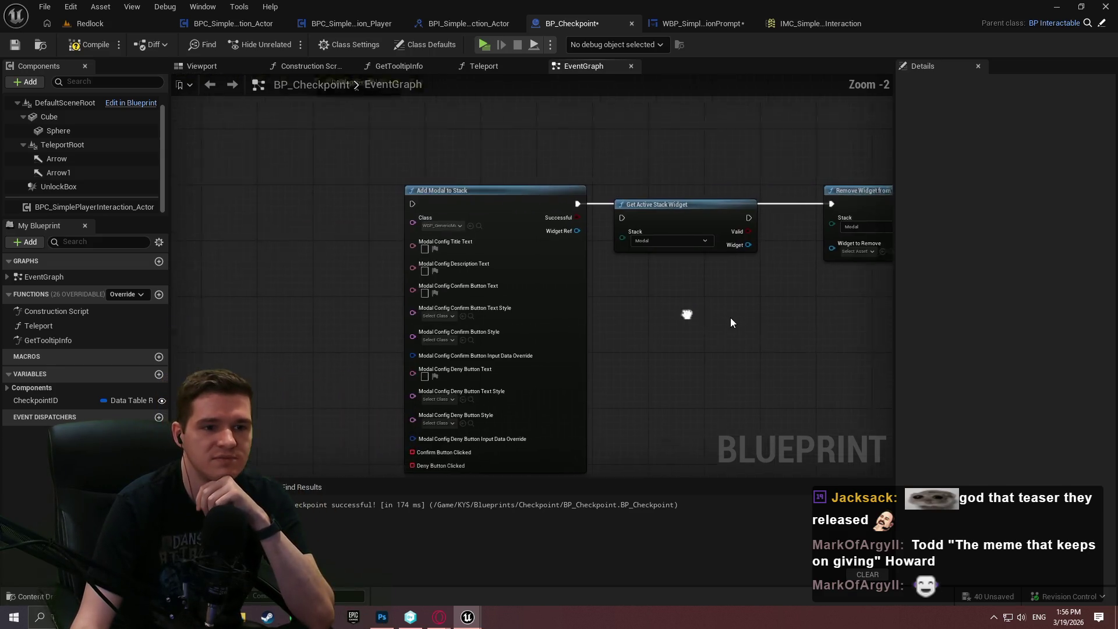
scroll(510, 291, up, 1)
scroll(509, 291, up, 1)
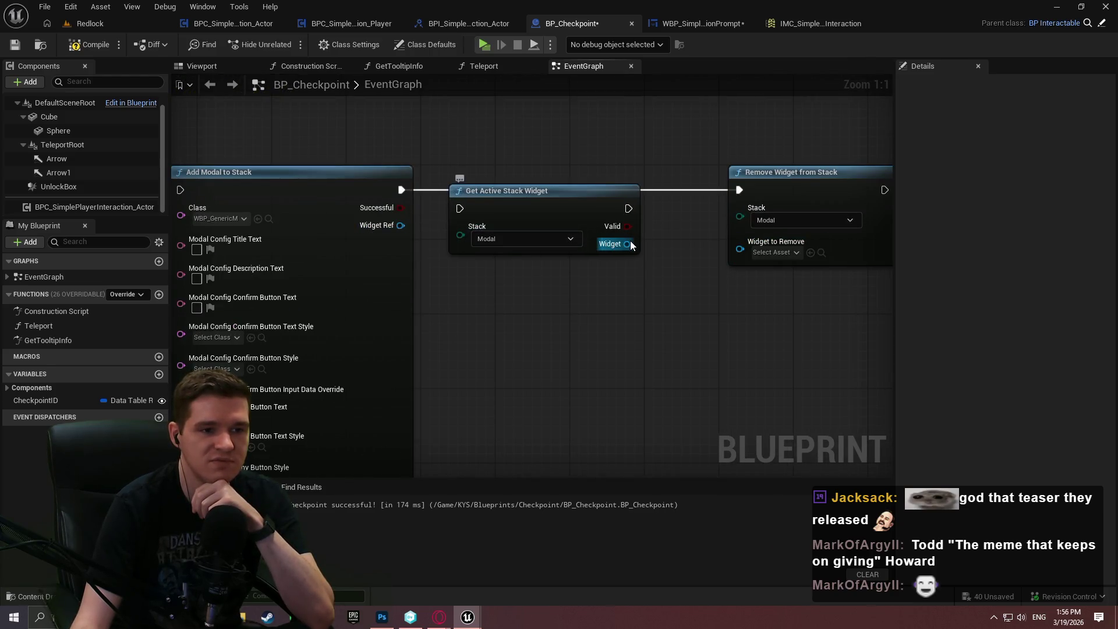
drag(596, 249, 604, 342)
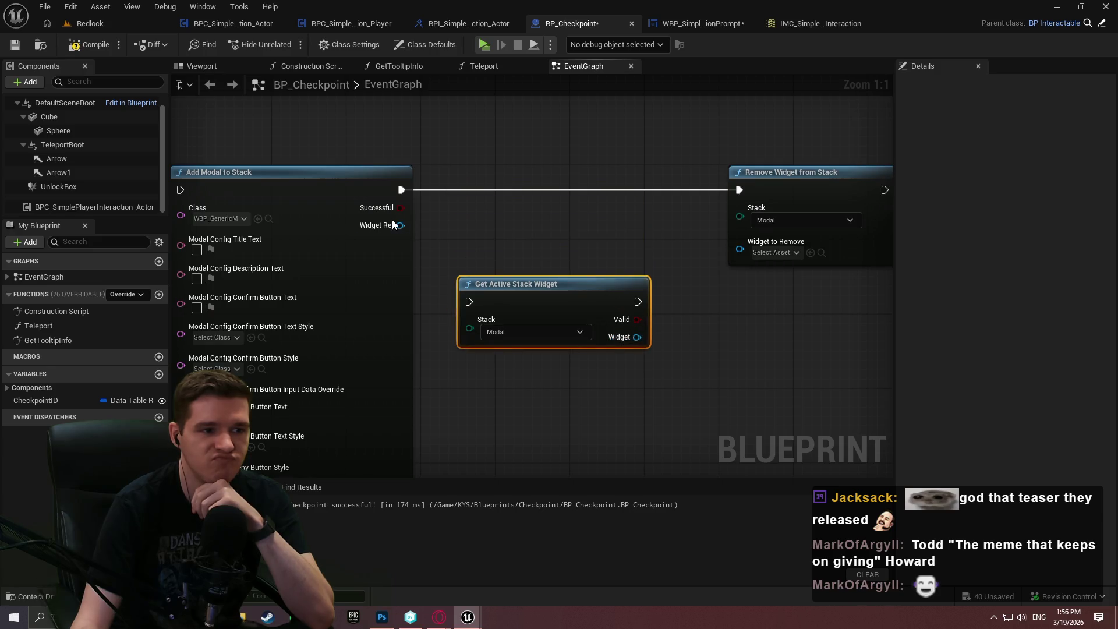
drag(400, 225, 740, 241)
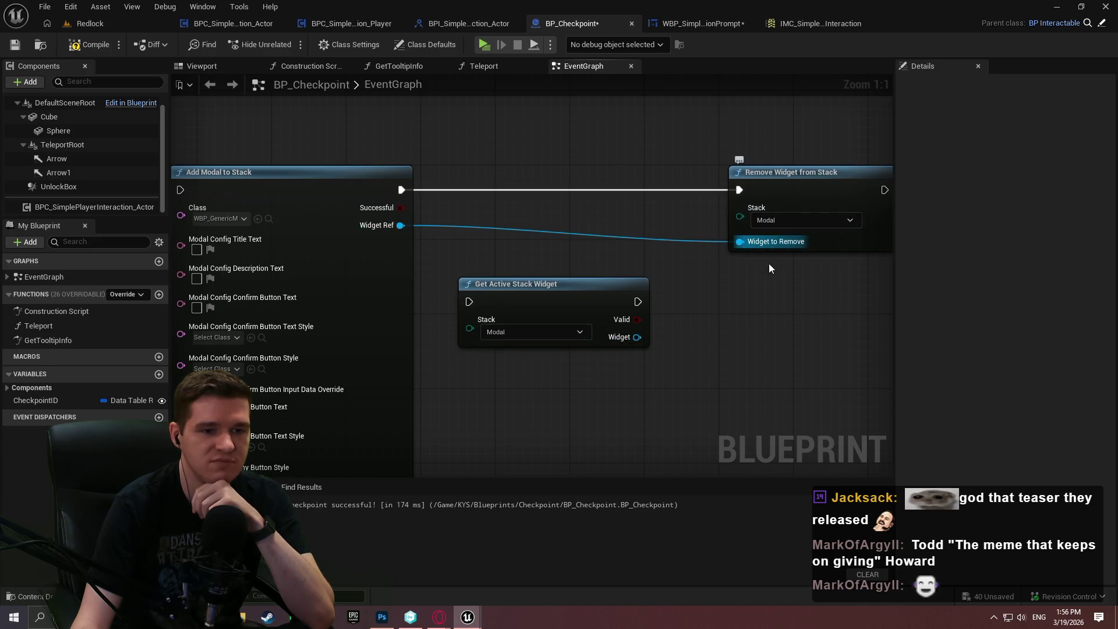
Marquee-select the three modal-stack nodes and delete them.
drag(795, 180, 514, 179)
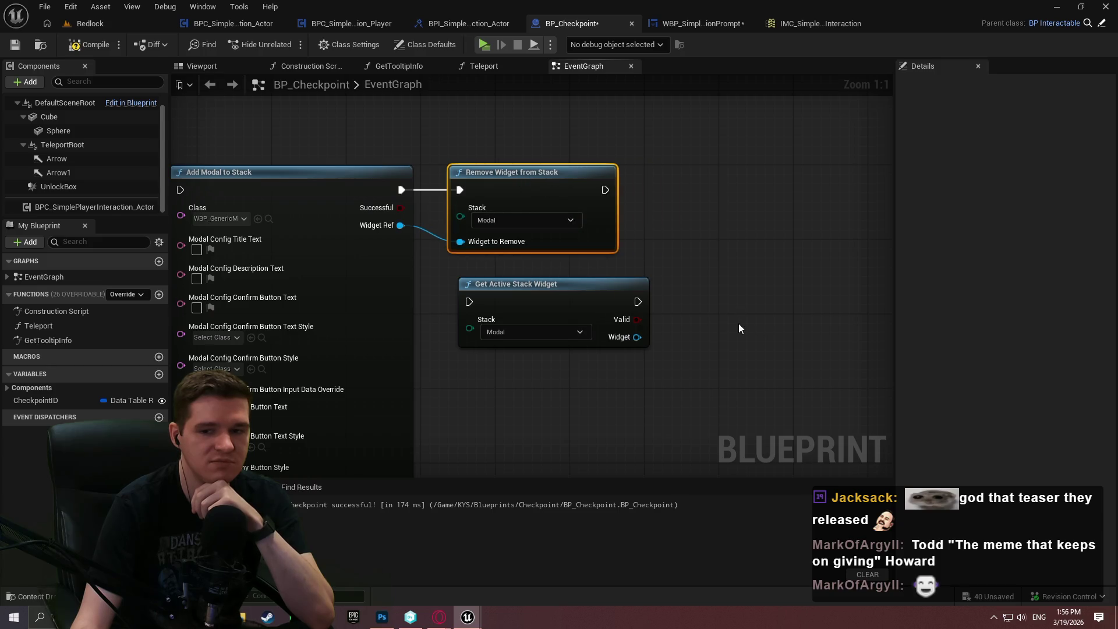
scroll(697, 330, down, 3)
drag(799, 317, 483, 152)
key(Delete)
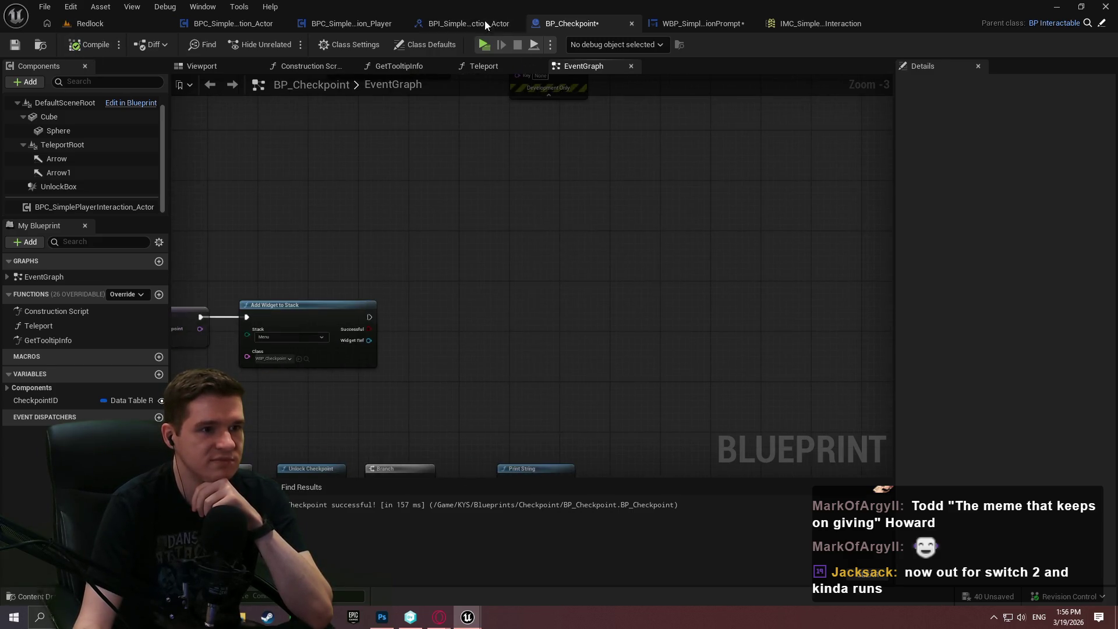
Check the widget creation nodes in BPC_SimplePlayerInteraction_Actor, then return to the Redlock level.
click(349, 24)
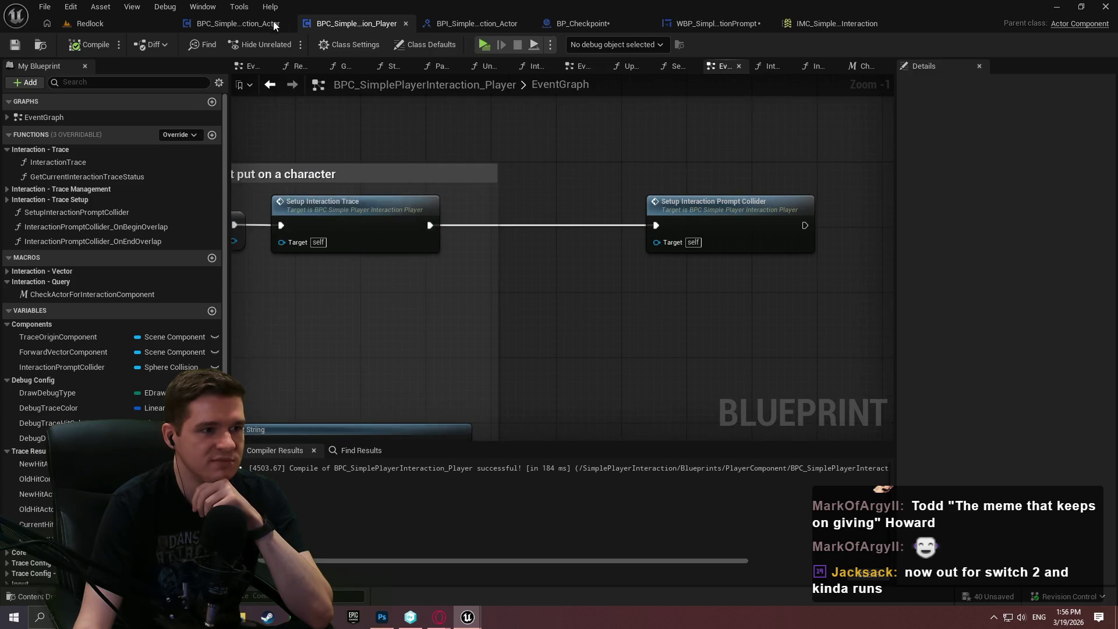
click(278, 20)
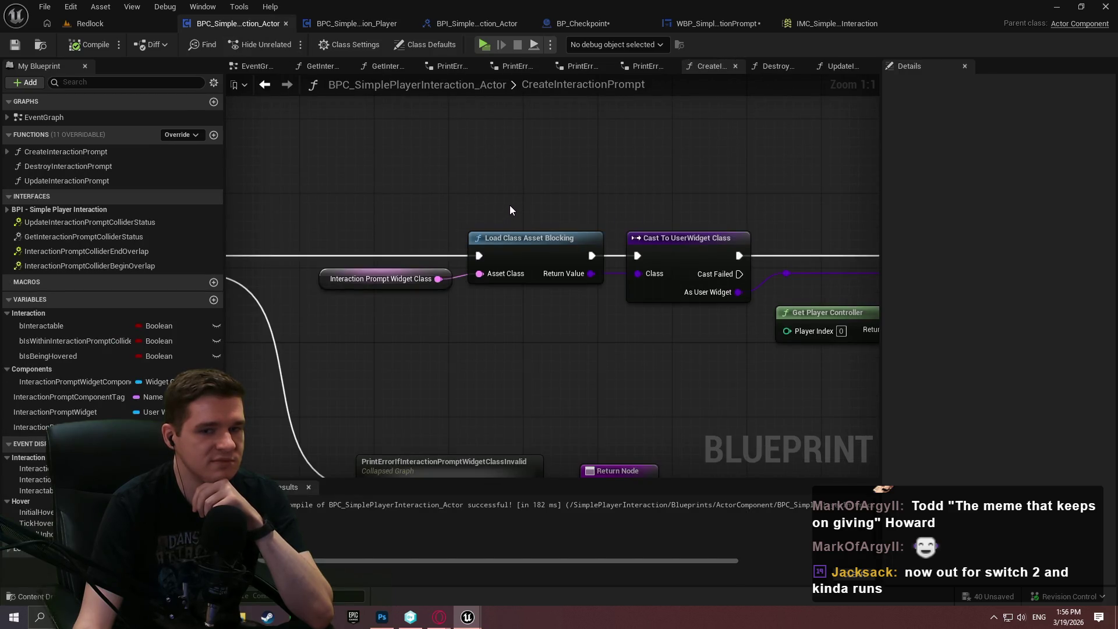
drag(741, 219, 414, 198)
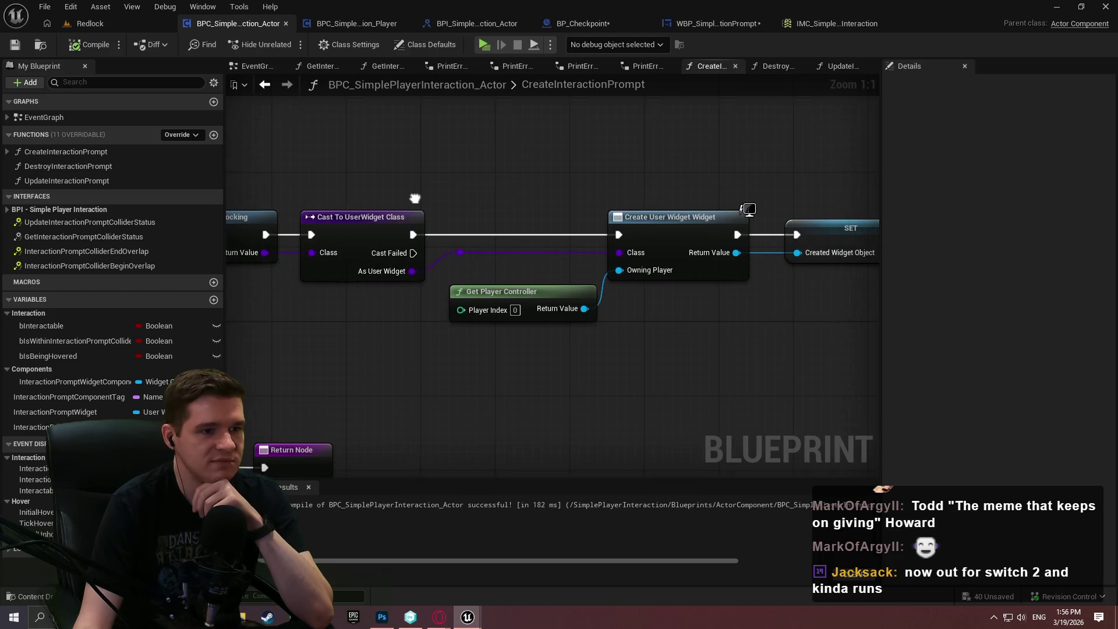
click(124, 27)
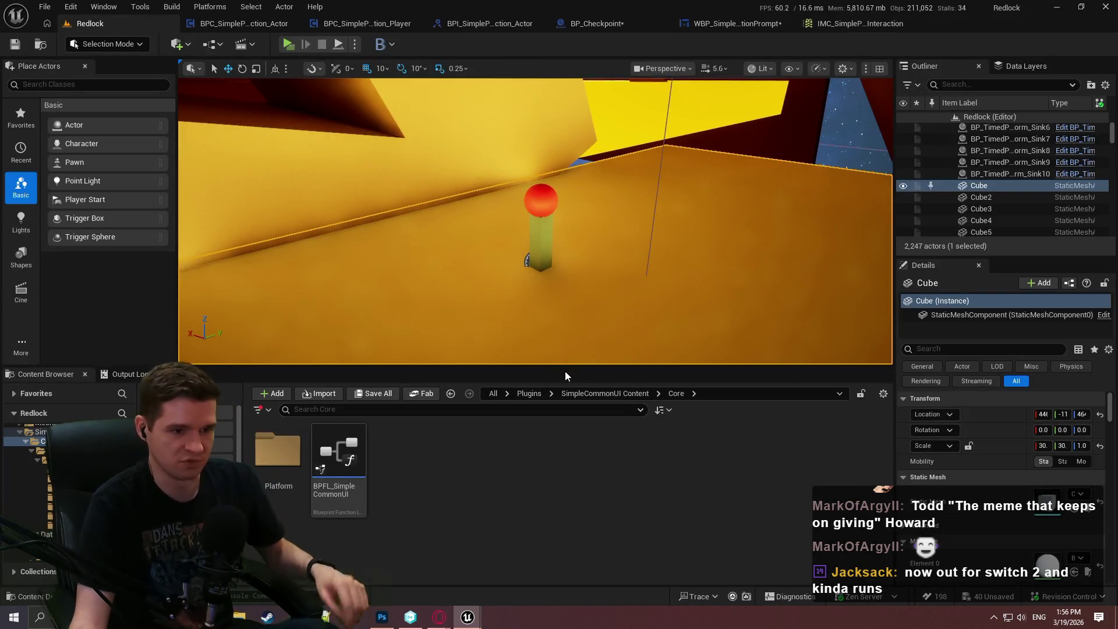
Drag a crate from Content > KYS > Blueprints > BuildingComponents into the level and launch a standalone play test.
click(605, 393)
click(528, 392)
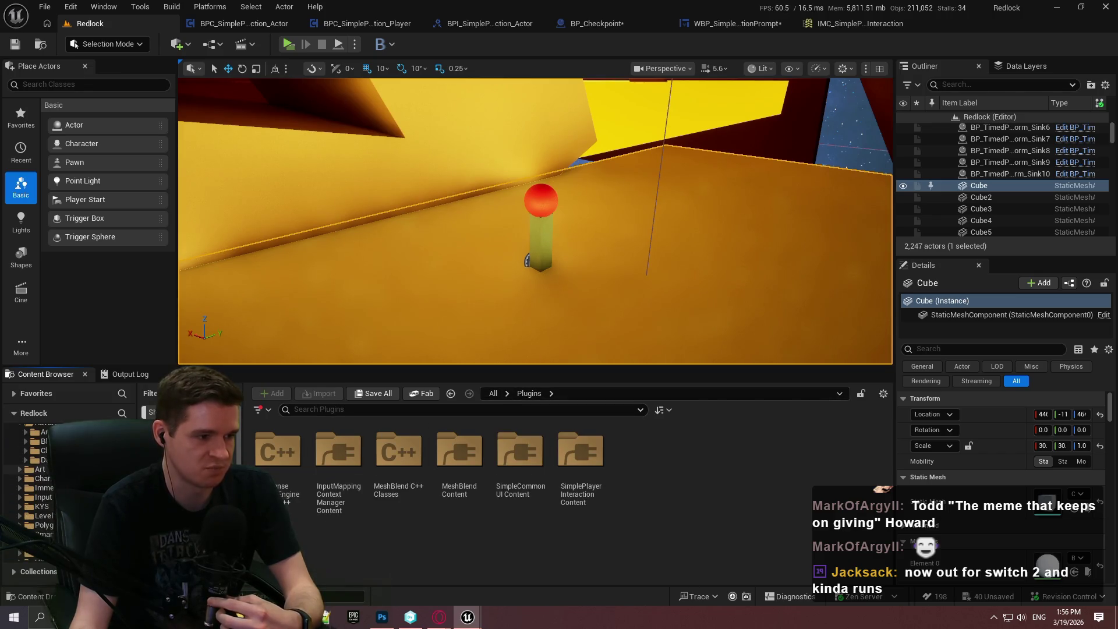
click(35, 439)
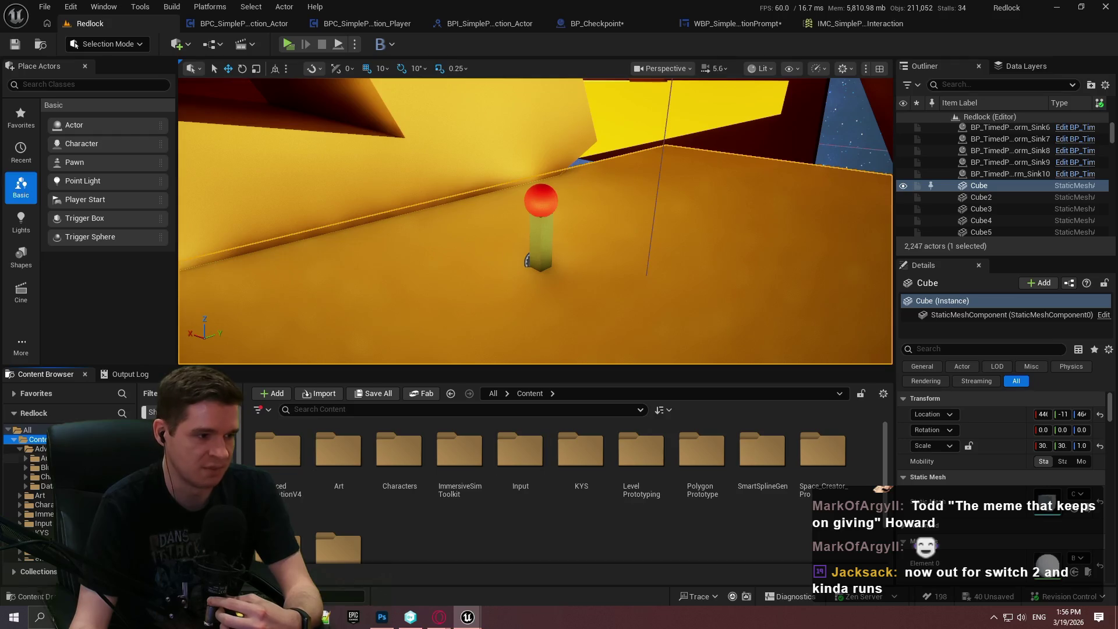
click(39, 448)
click(42, 532)
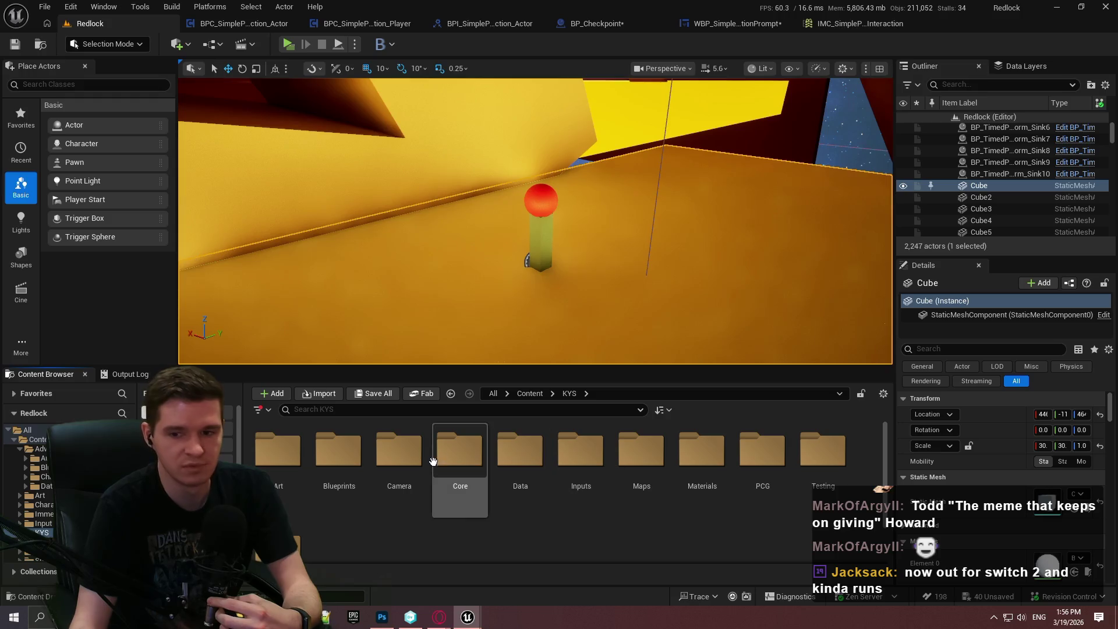
double_click(351, 476)
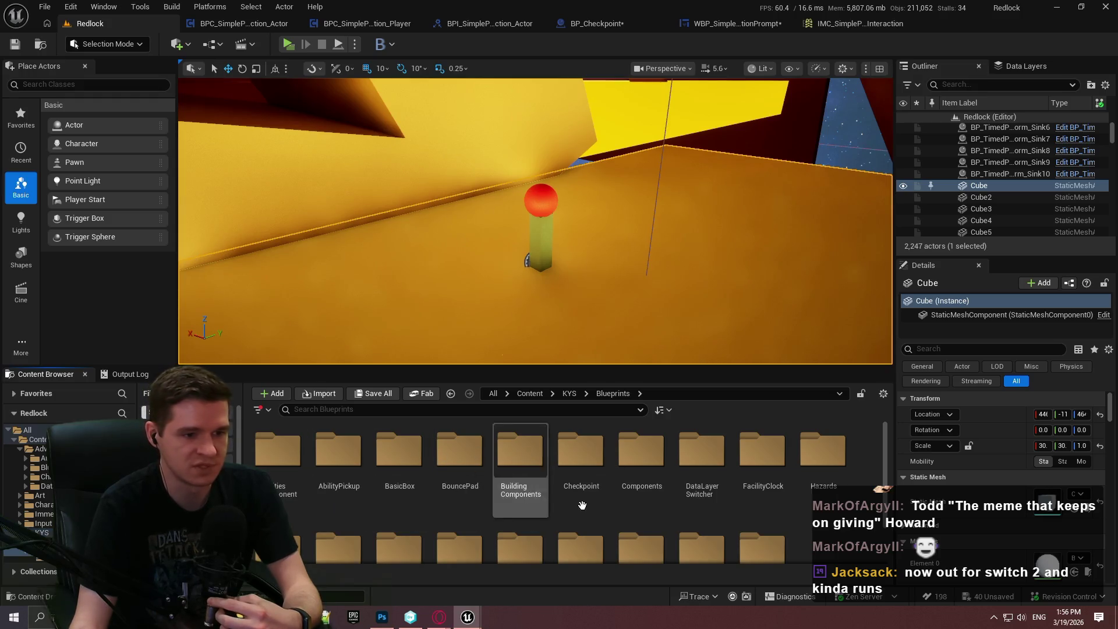
scroll(559, 501, down, 1)
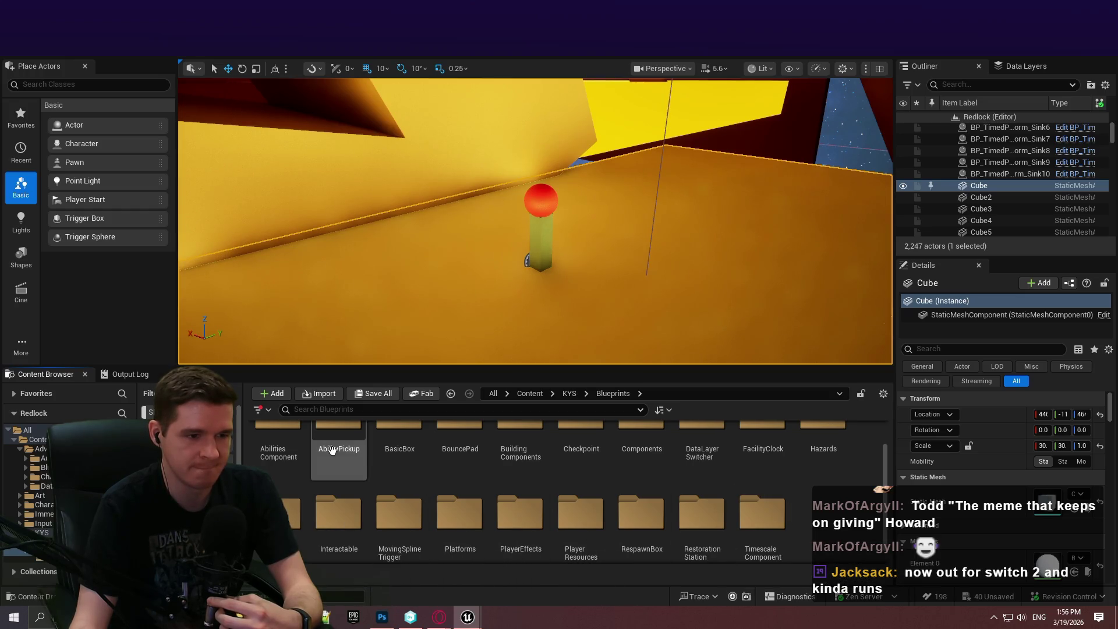
double_click(503, 456)
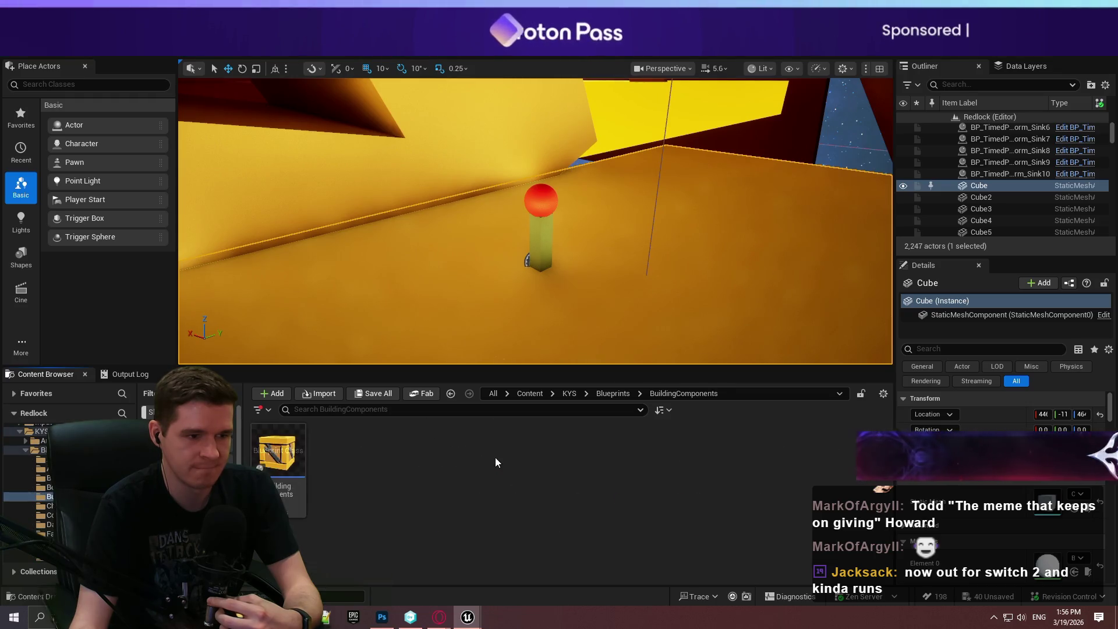
mouse_move(278, 451)
mouse_down()
mouse_move(662, 250)
mouse_move(669, 149)
mouse_move(751, 174)
mouse_move(739, 180)
mouse_move(847, 199)
mouse_up()
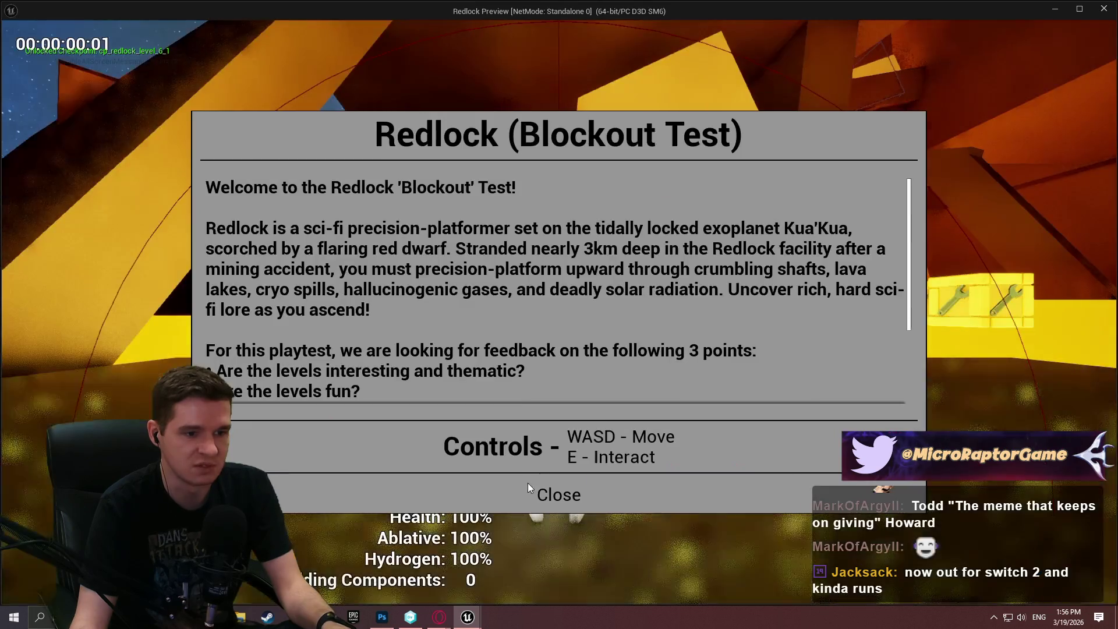
click(527, 489)
key(w)
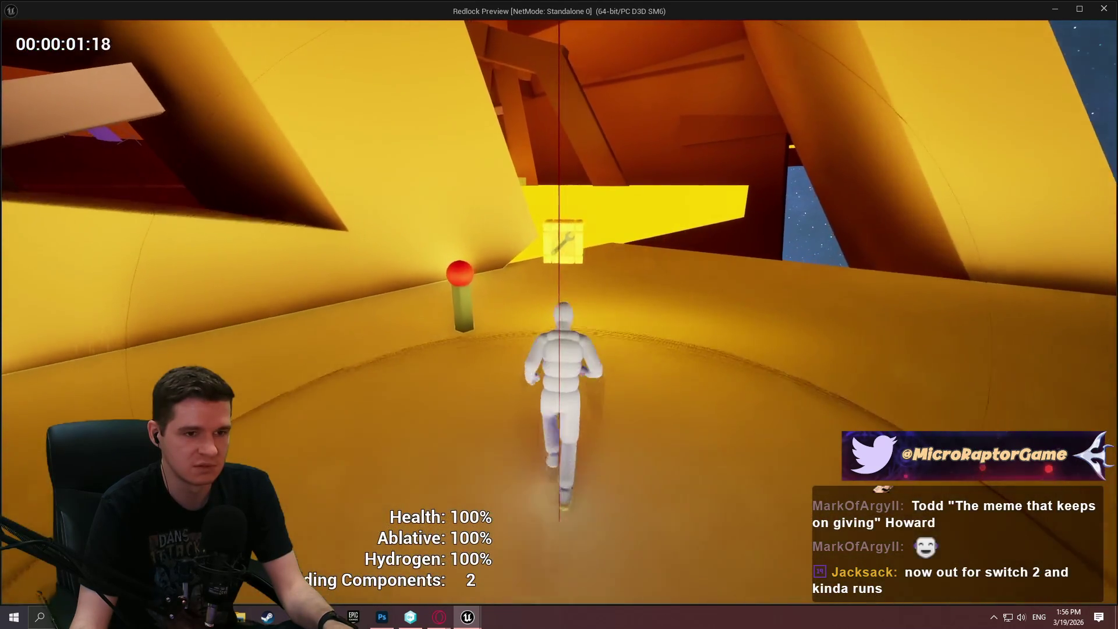
key(w)
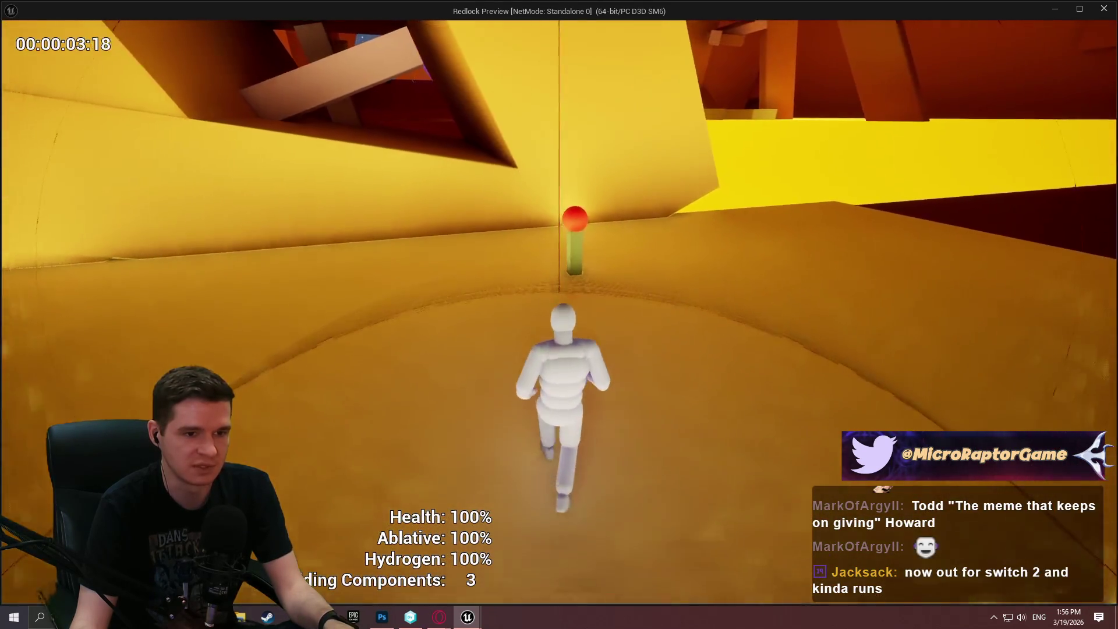
key(a)
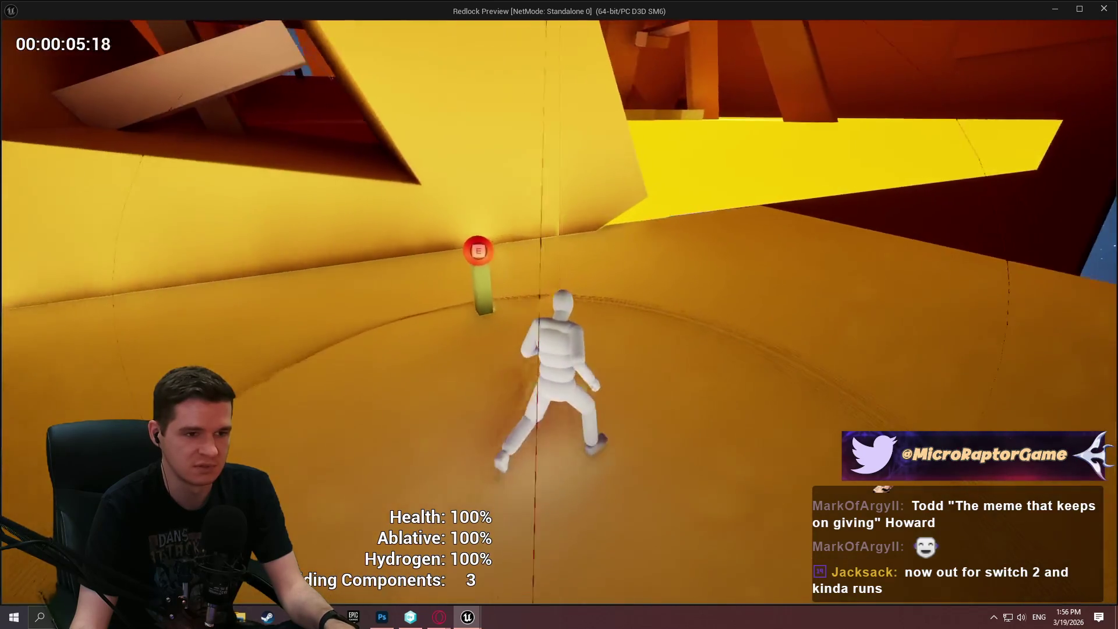
key(w)
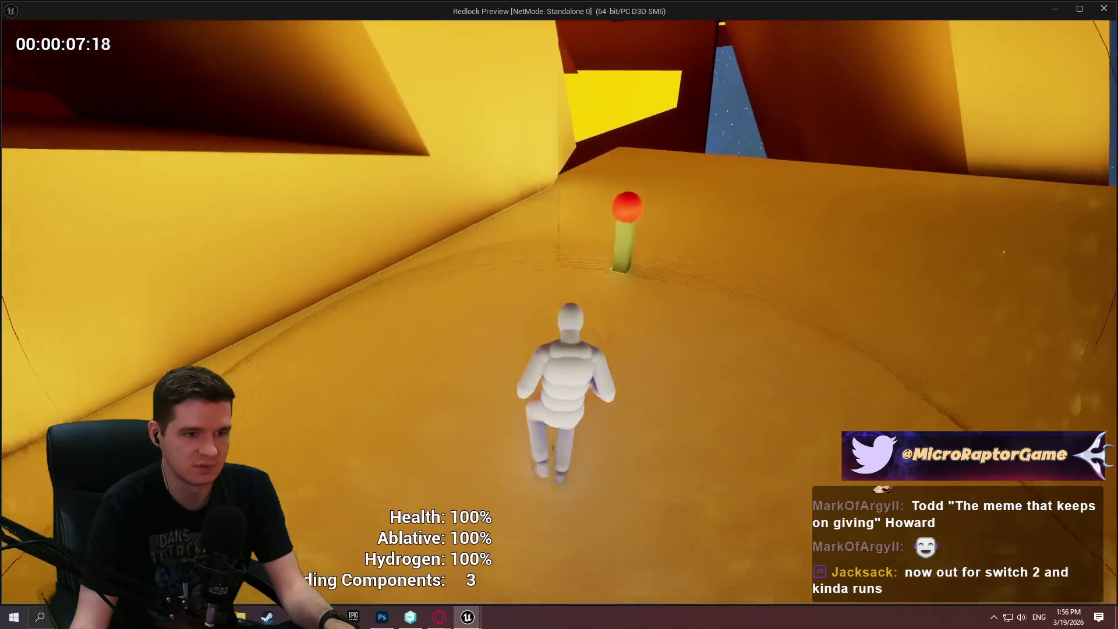
key(w)
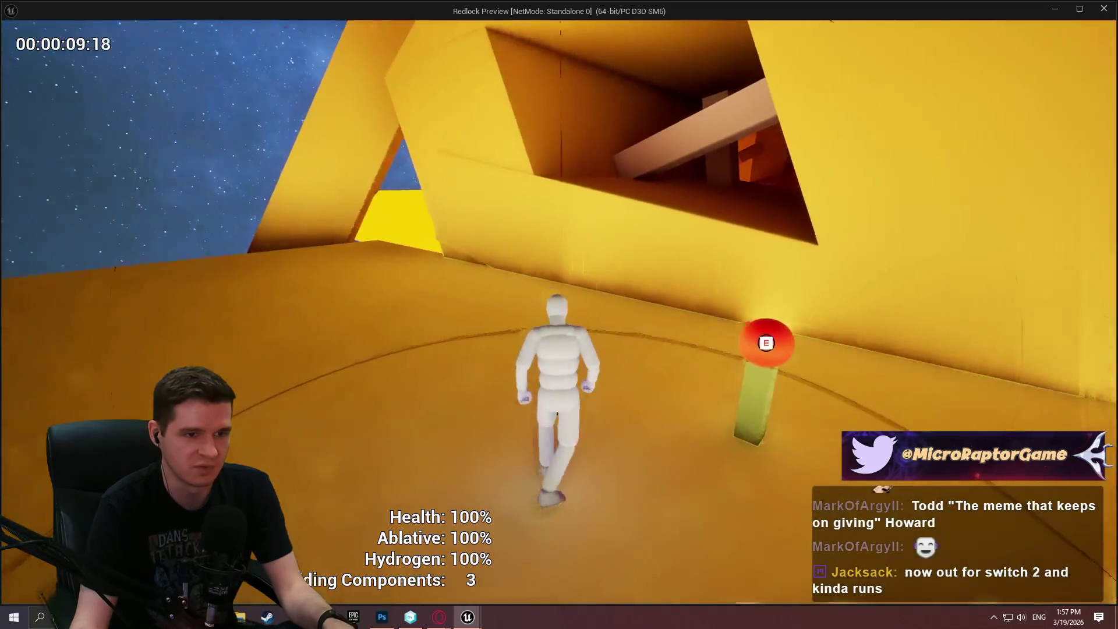
key(space)
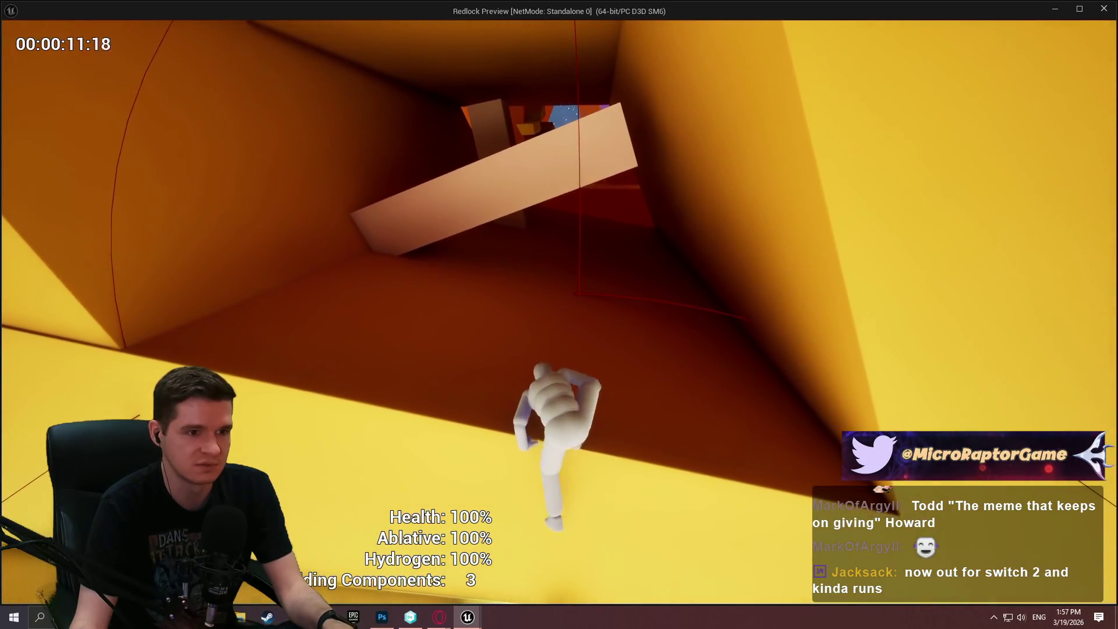
key(w)
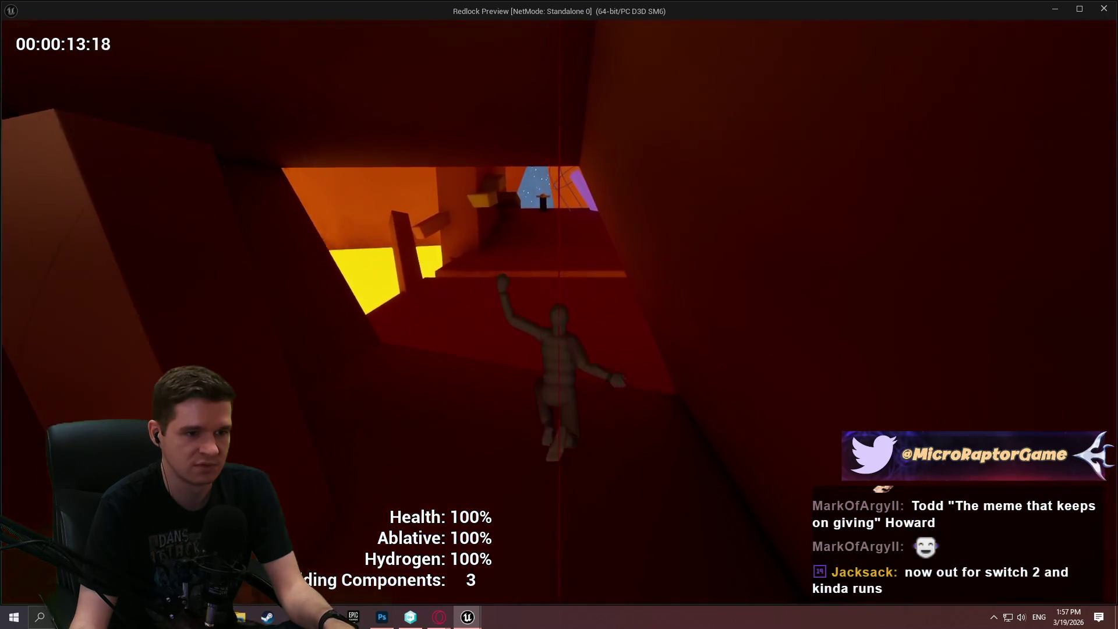
key(w)
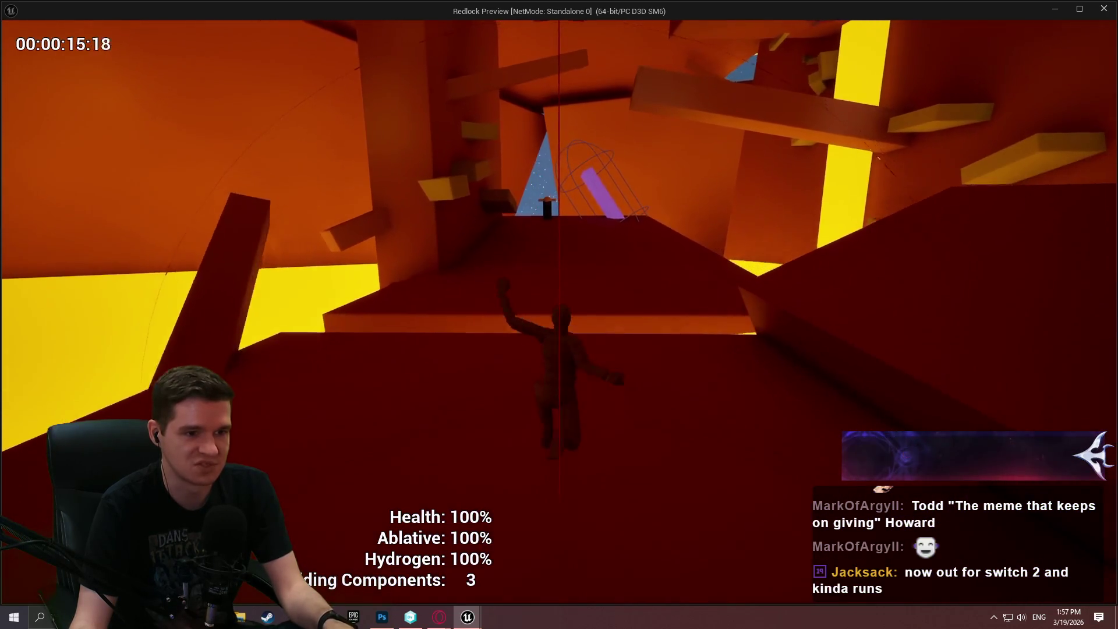
key(w)
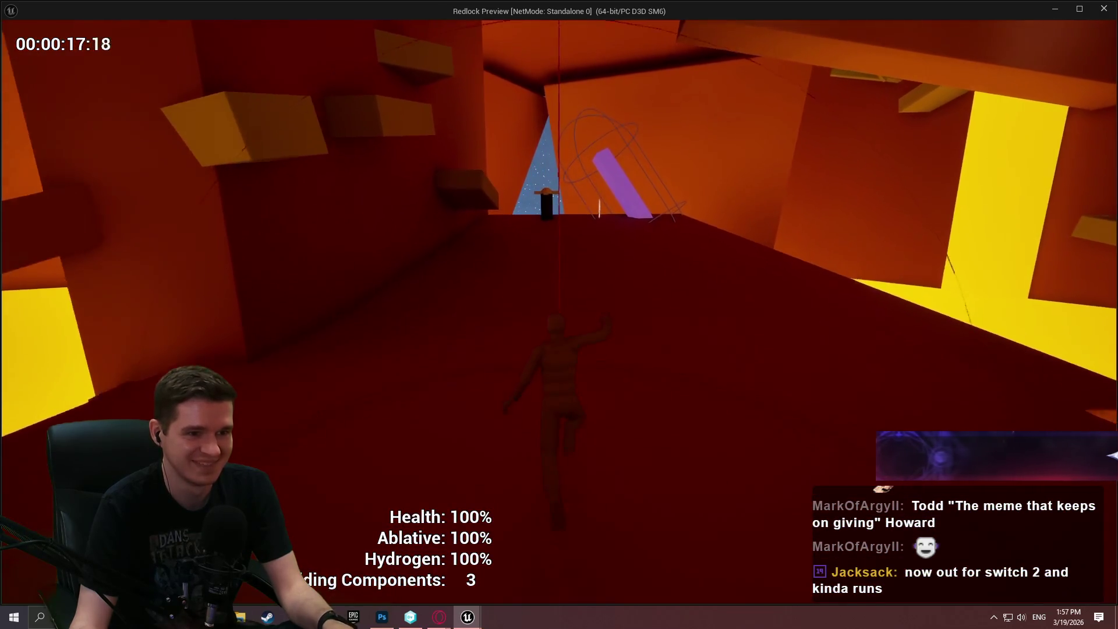
key(w)
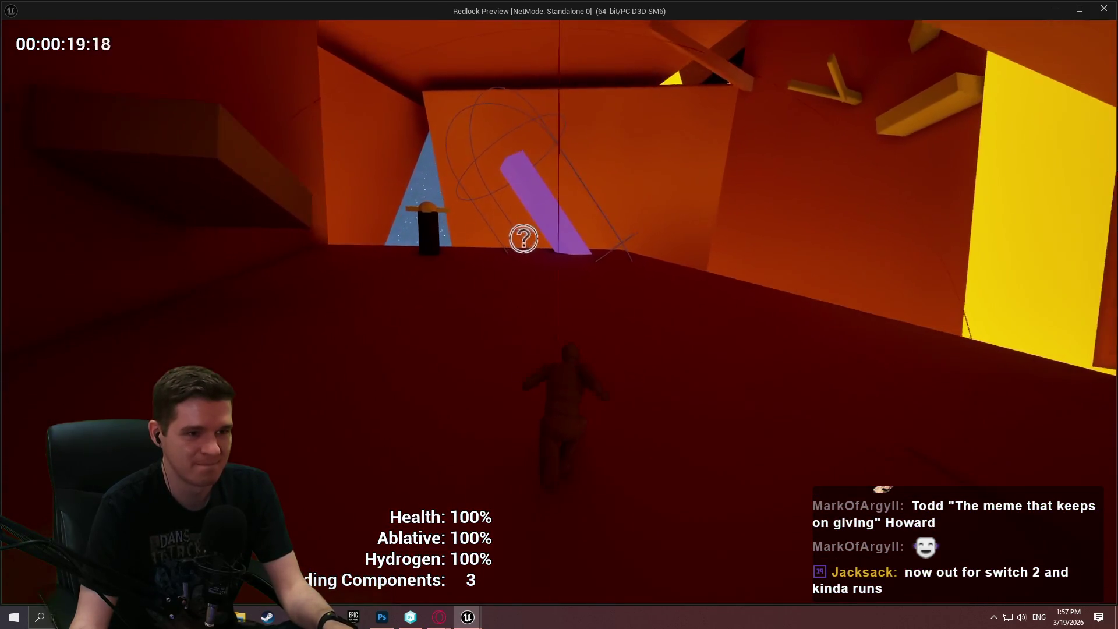
key(w)
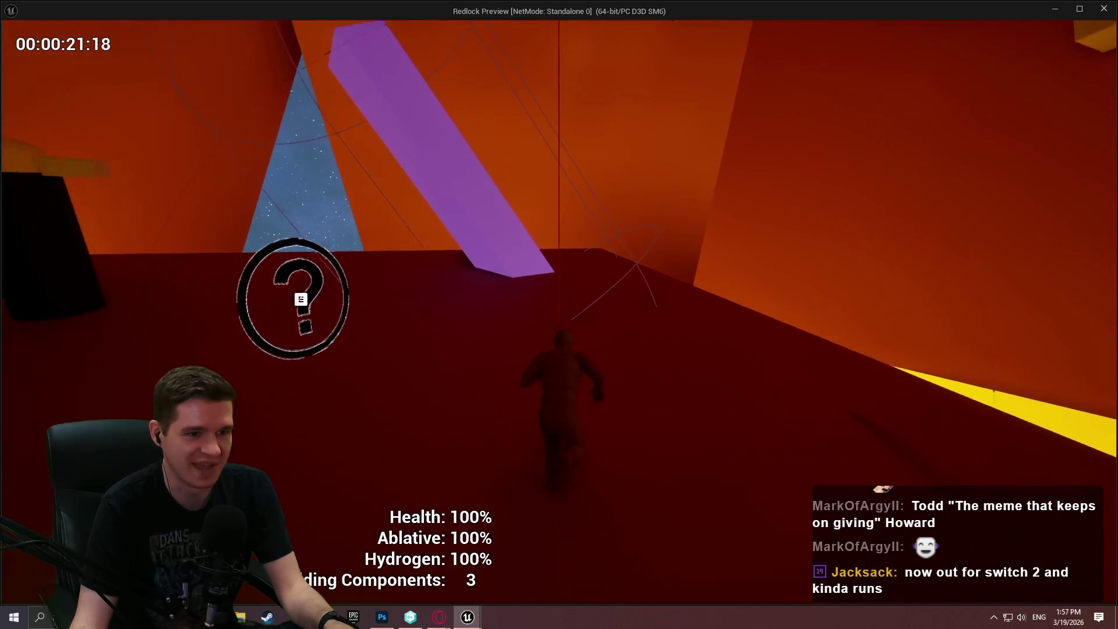
key(e)
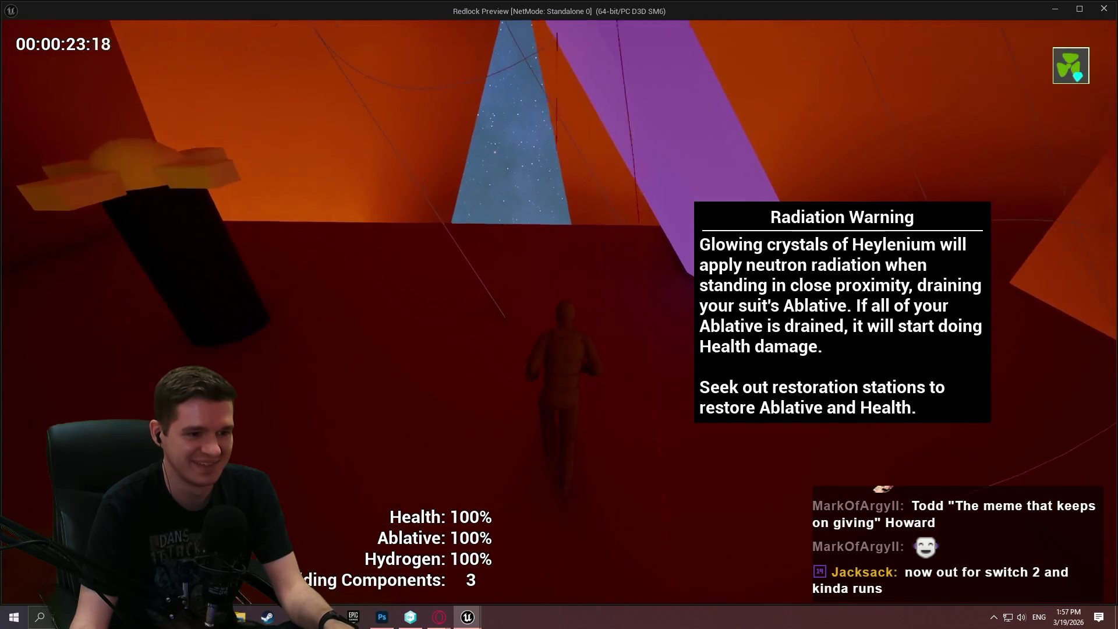
key(w)
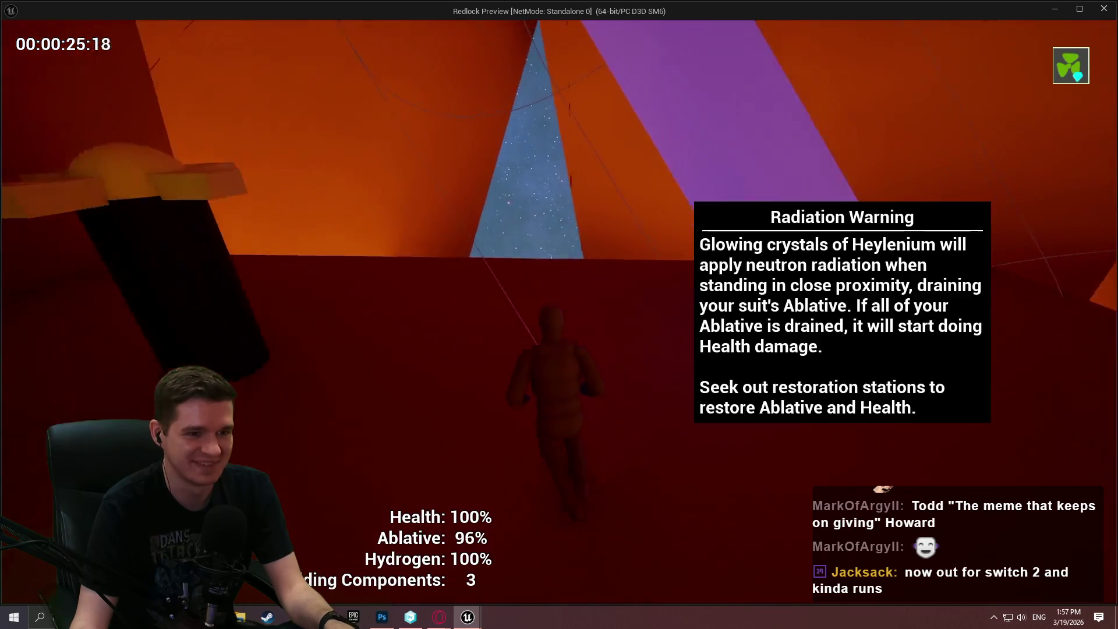
key(w)
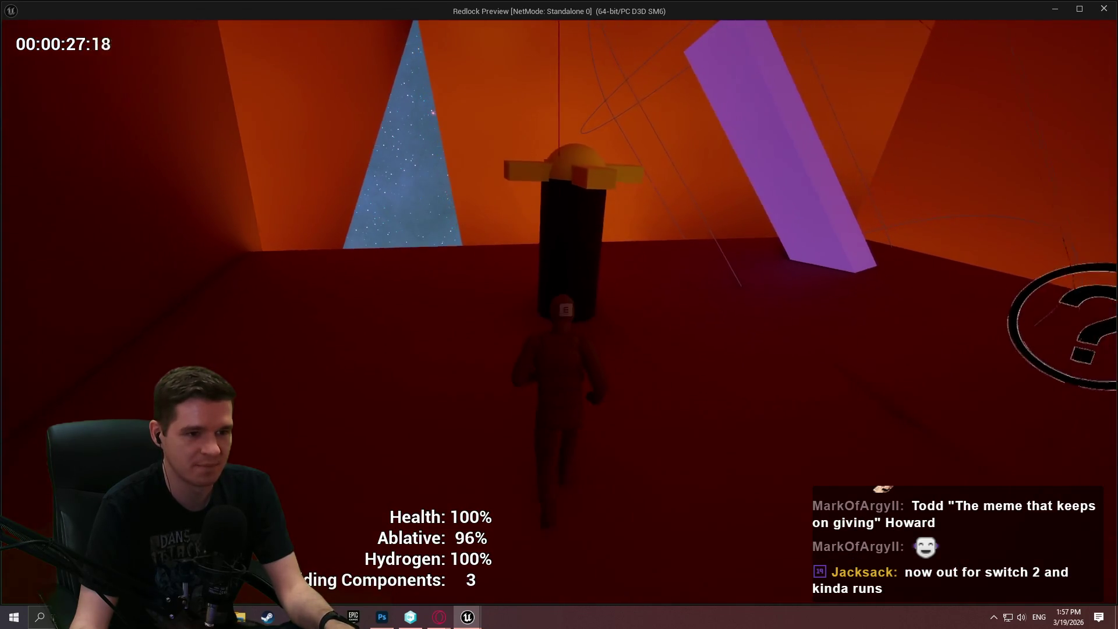
key(e)
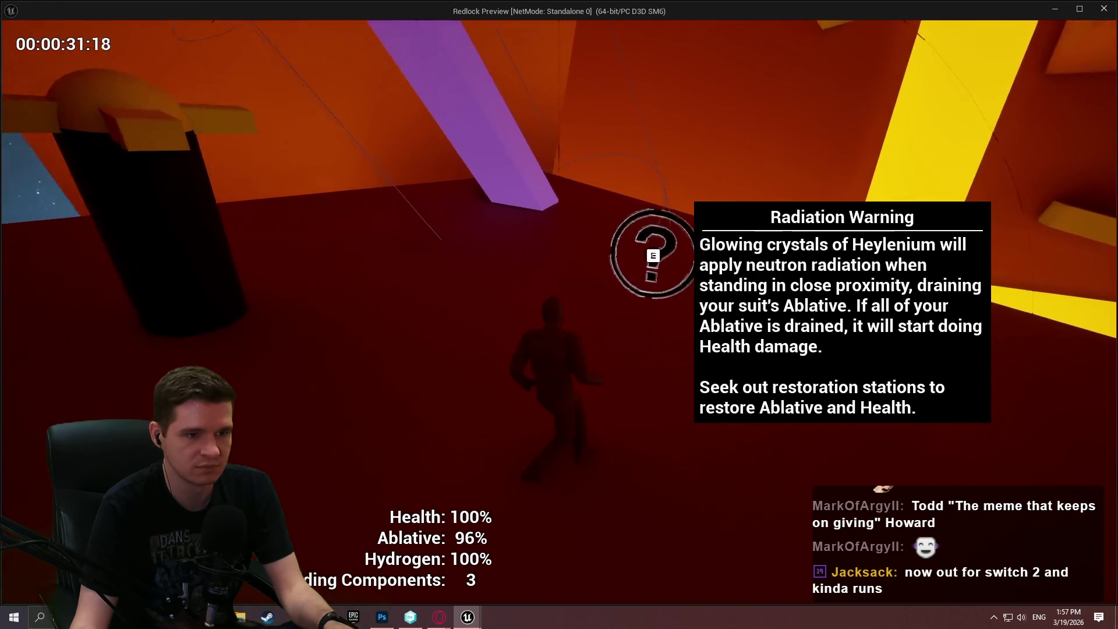
key(e)
key(e)
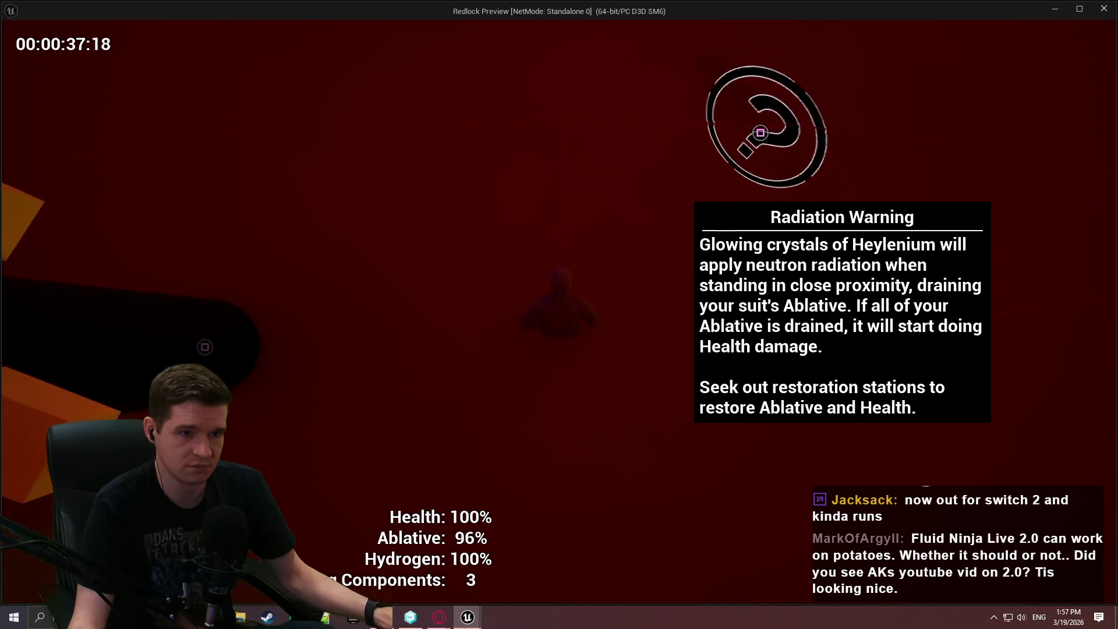
key(Escape)
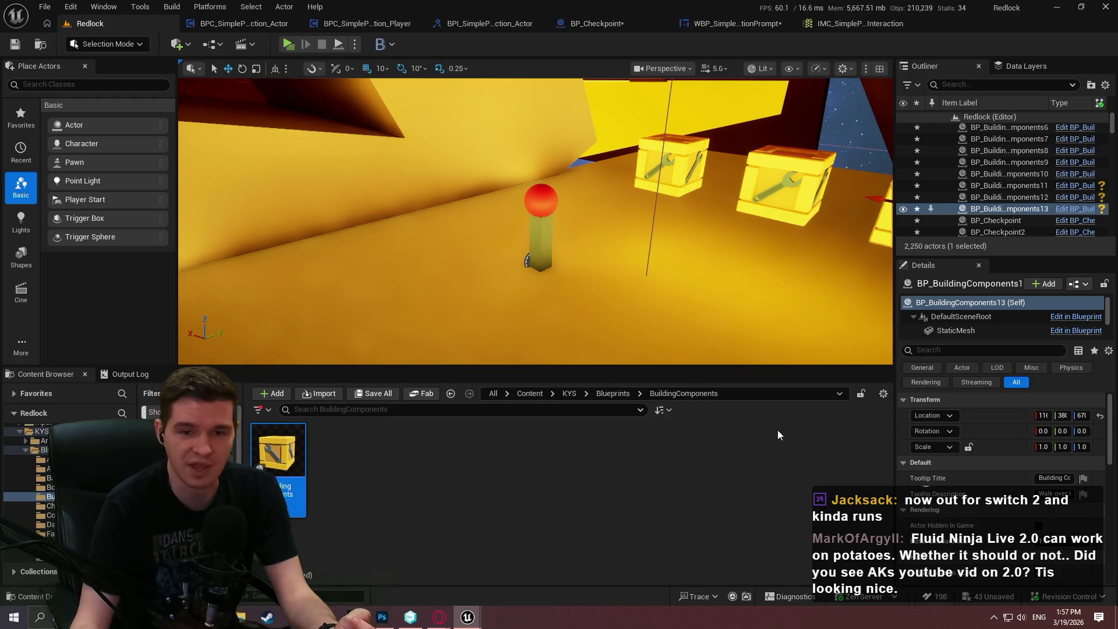
mouse_move(715, 366)
mouse_down()
mouse_move(696, 397)
mouse_move(695, 373)
mouse_up()
click(739, 22)
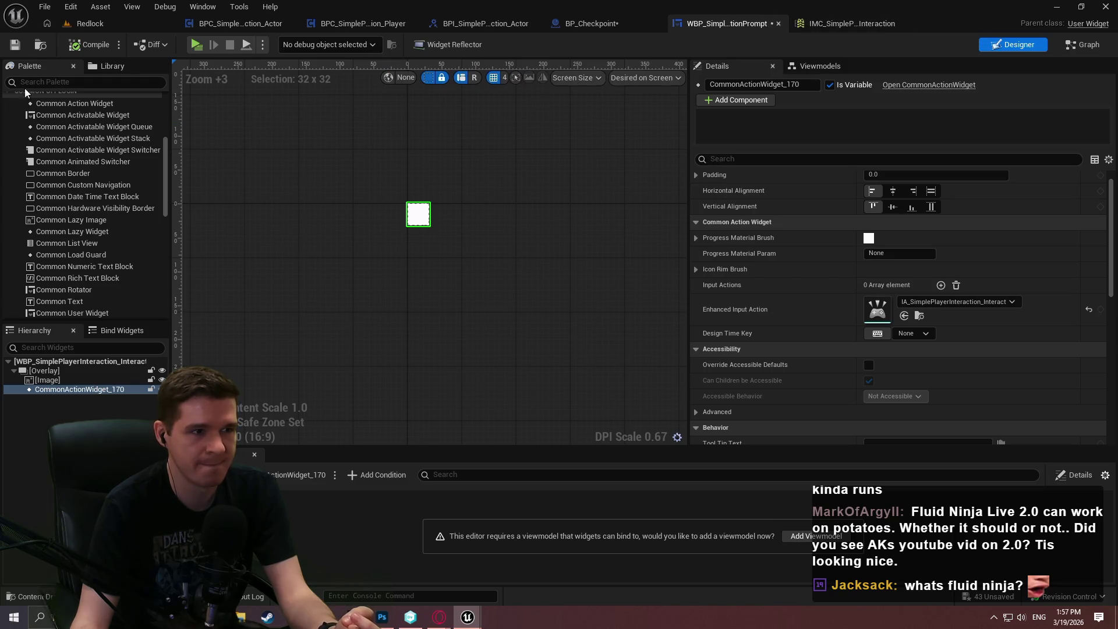
click(93, 27)
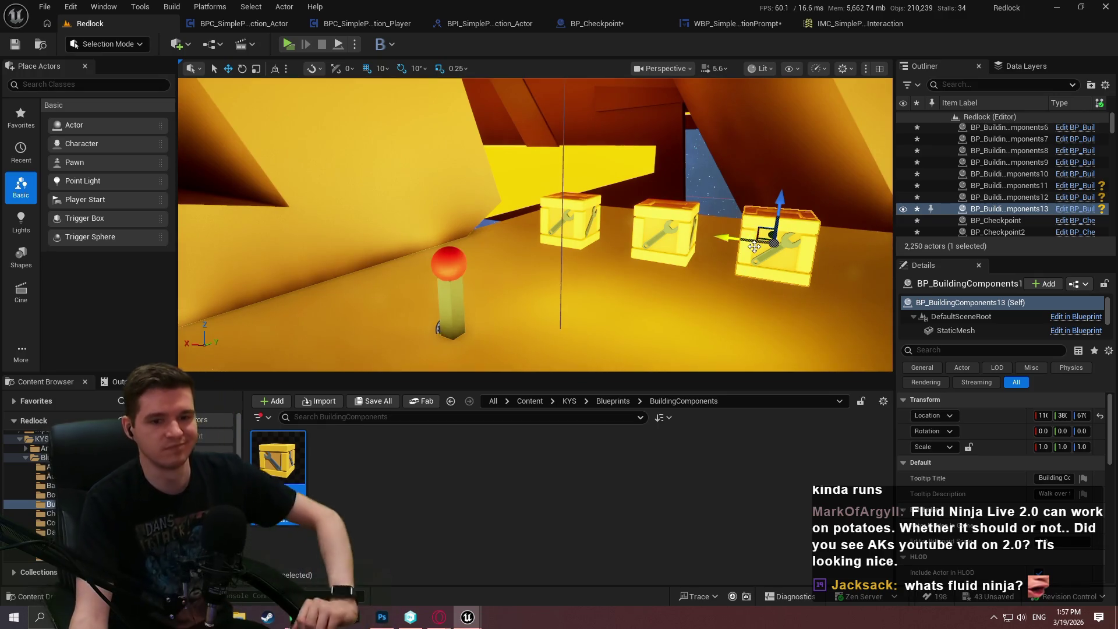
scroll(994, 319, down, 3)
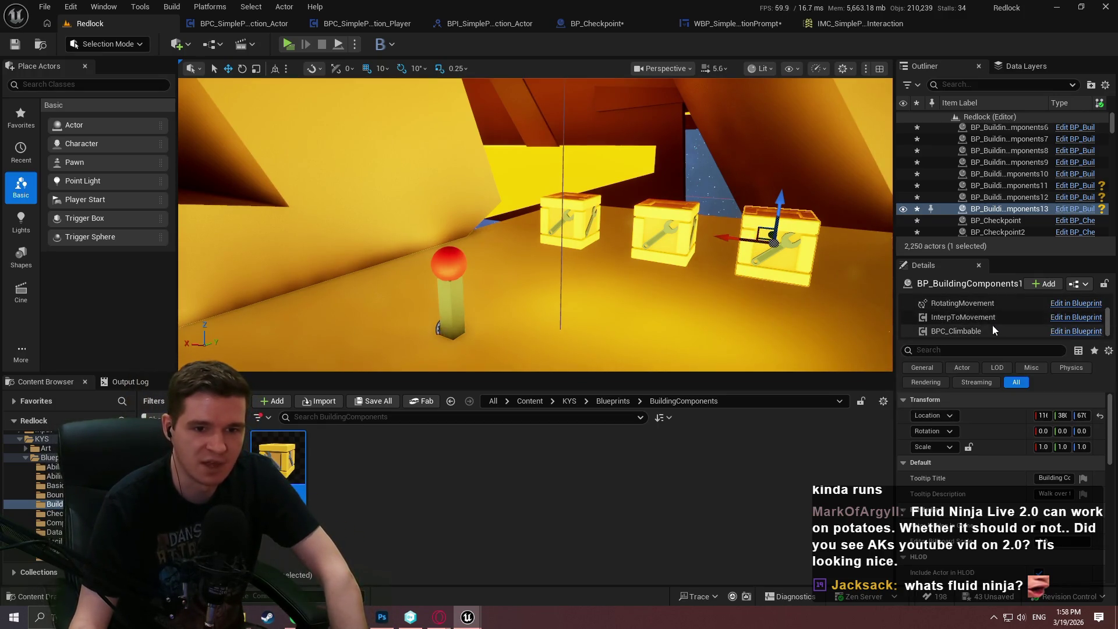
scroll(993, 325, up, 3)
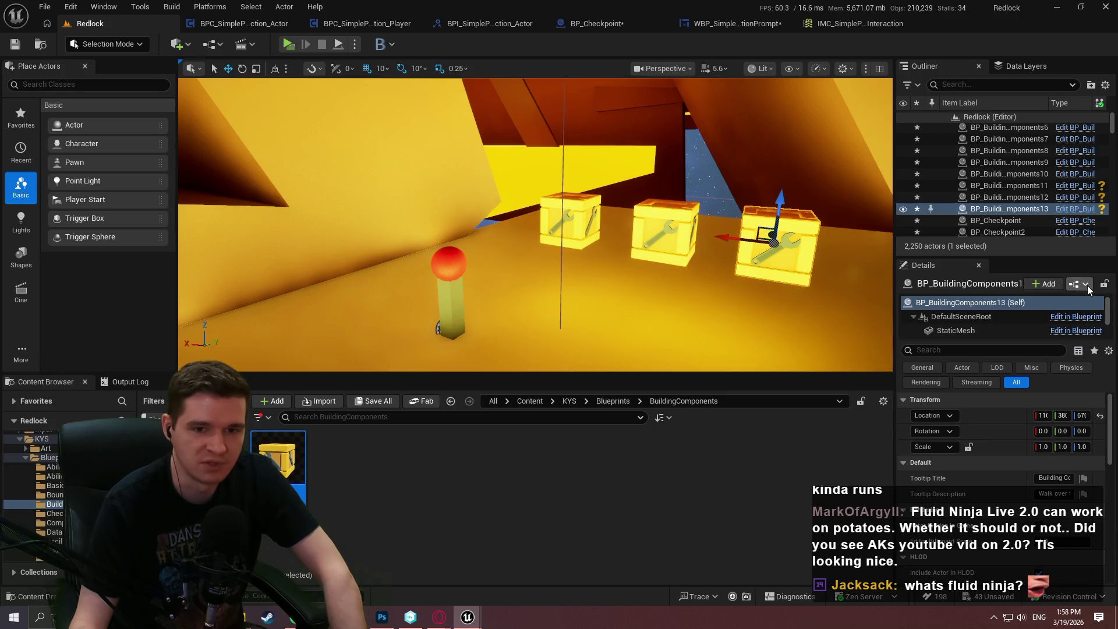
click(648, 478)
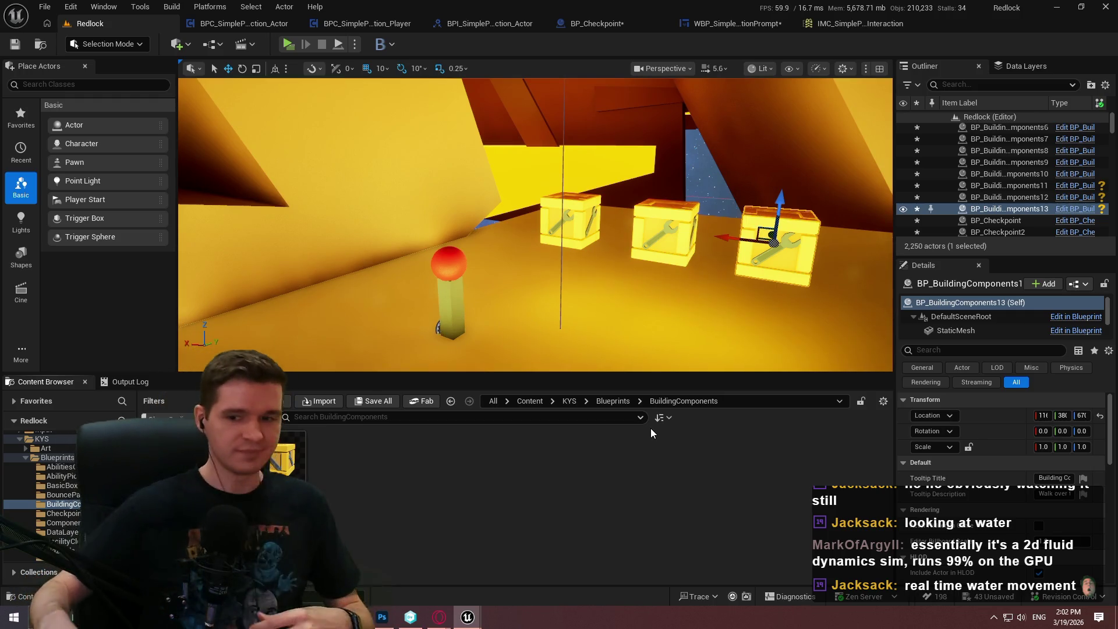
Rename the prompt widget's CommonActionWidget_170 to InputPromptAction.
click(714, 22)
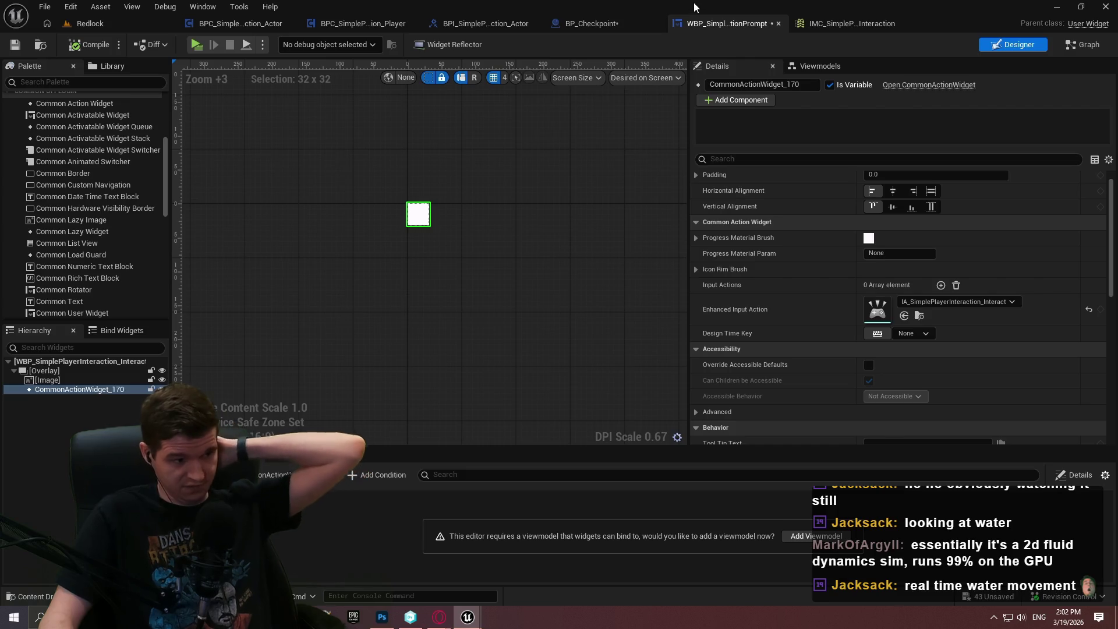
click(60, 389)
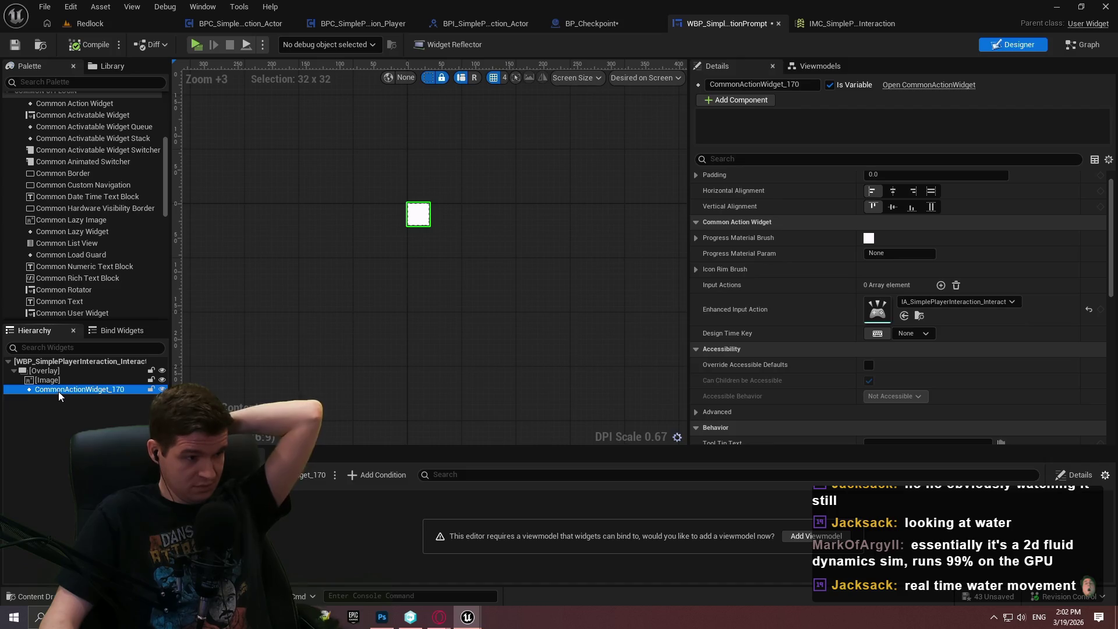
click(65, 391)
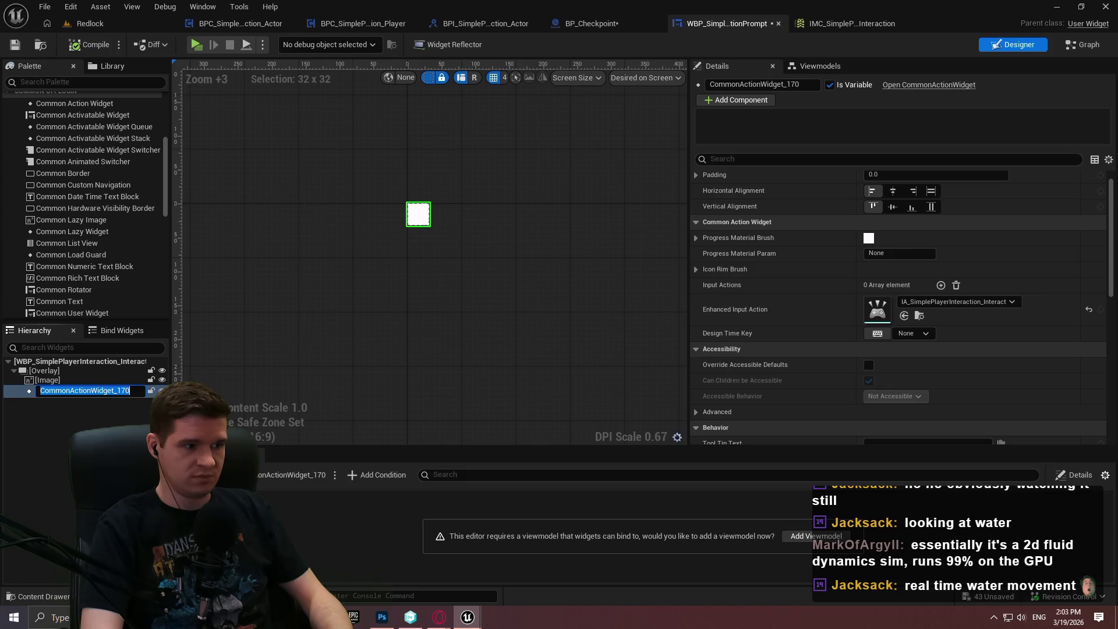
text(InputPrompt)
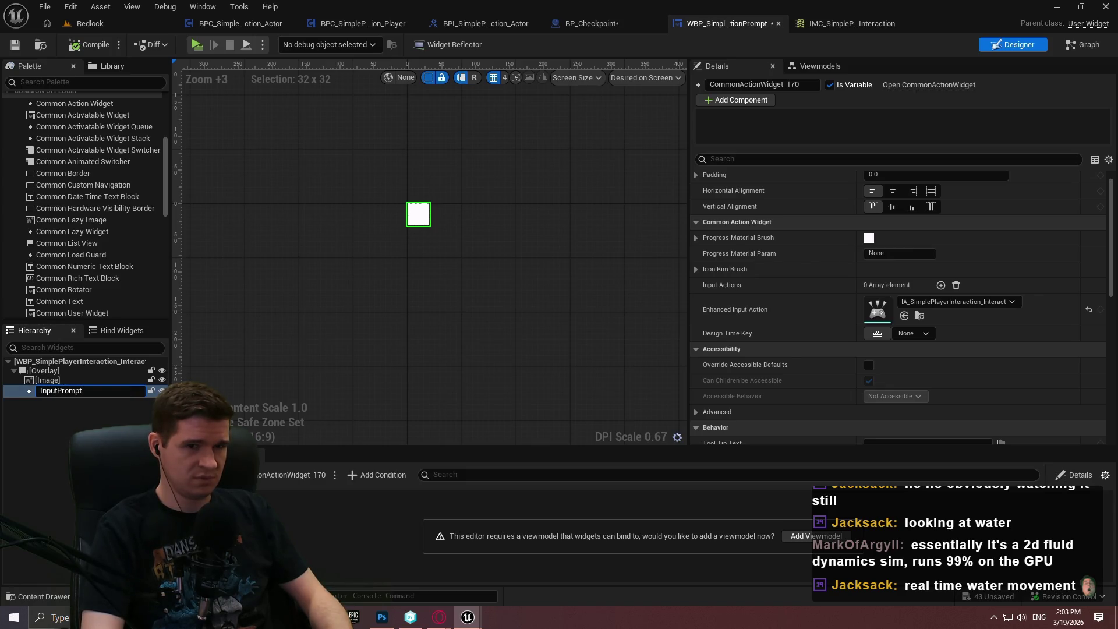
text(Action)
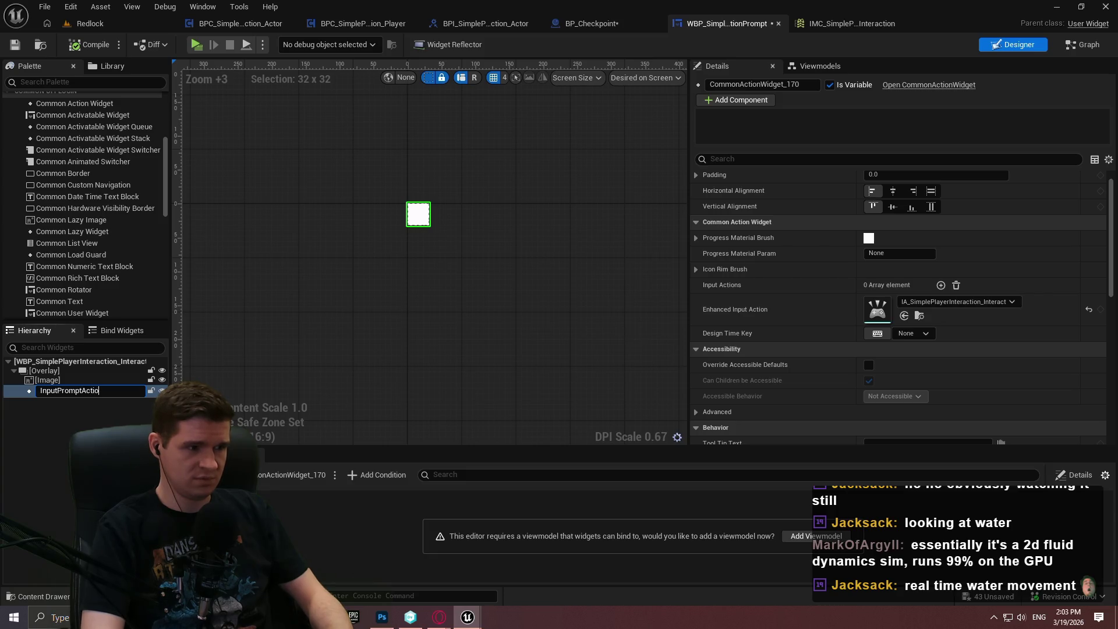
key(Return)
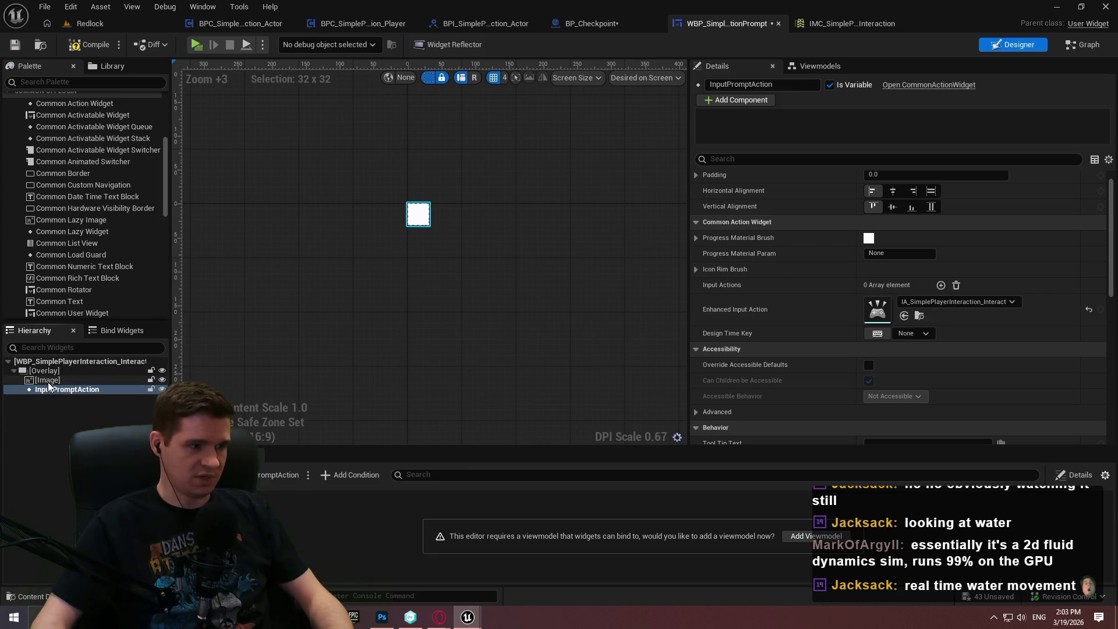
Rename the Image to InputPromptBorder and compile the interaction prompt widget.
click(49, 380)
key(F2)
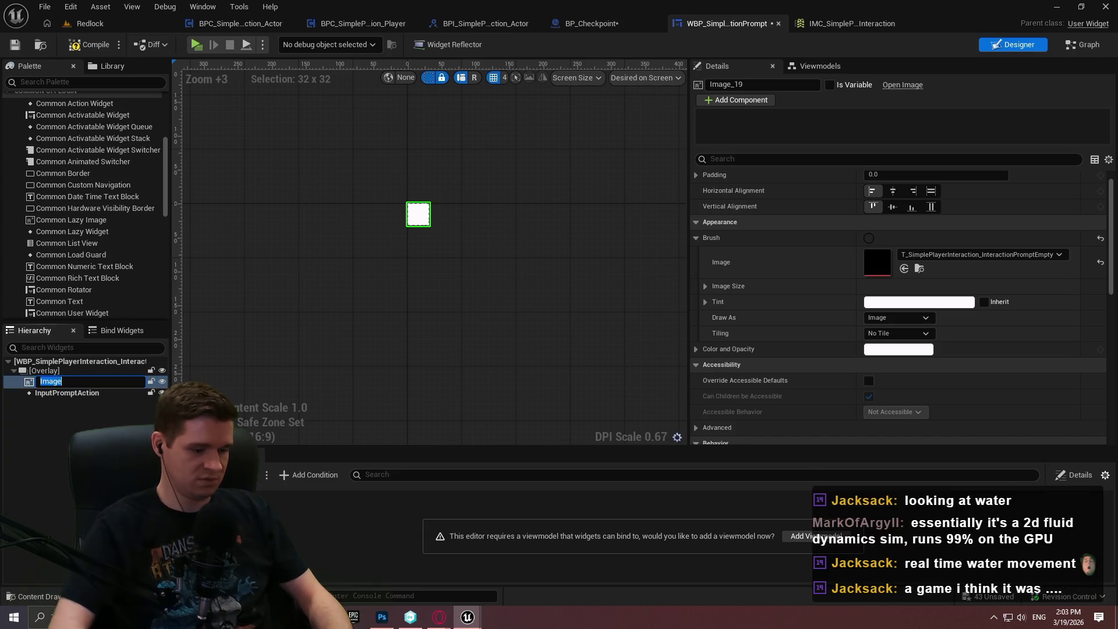
text(InputPrompt)
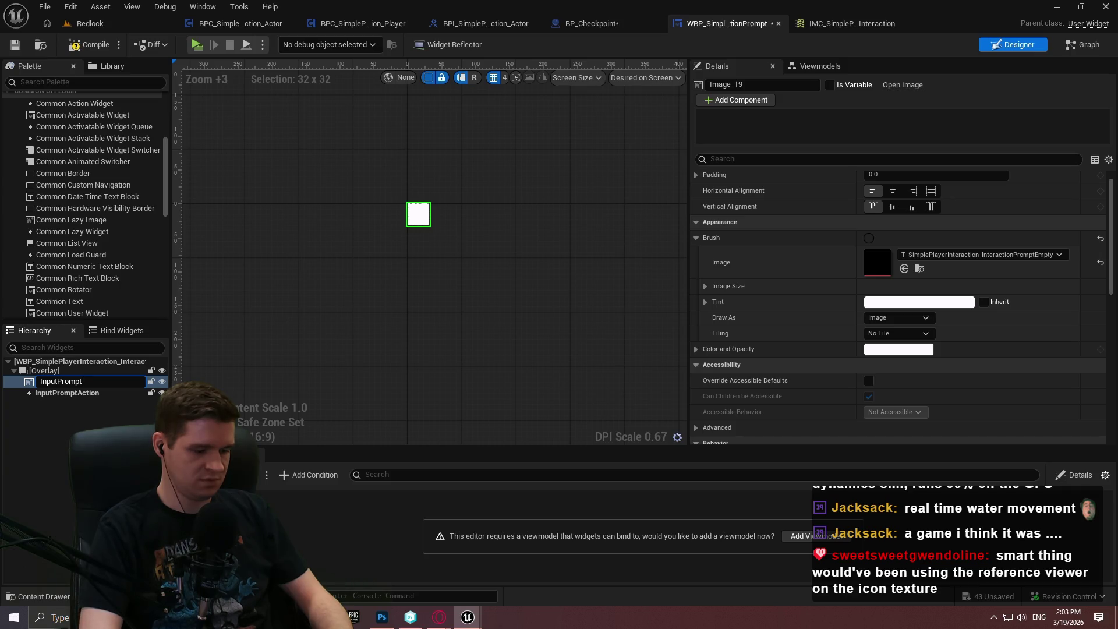
text(Border)
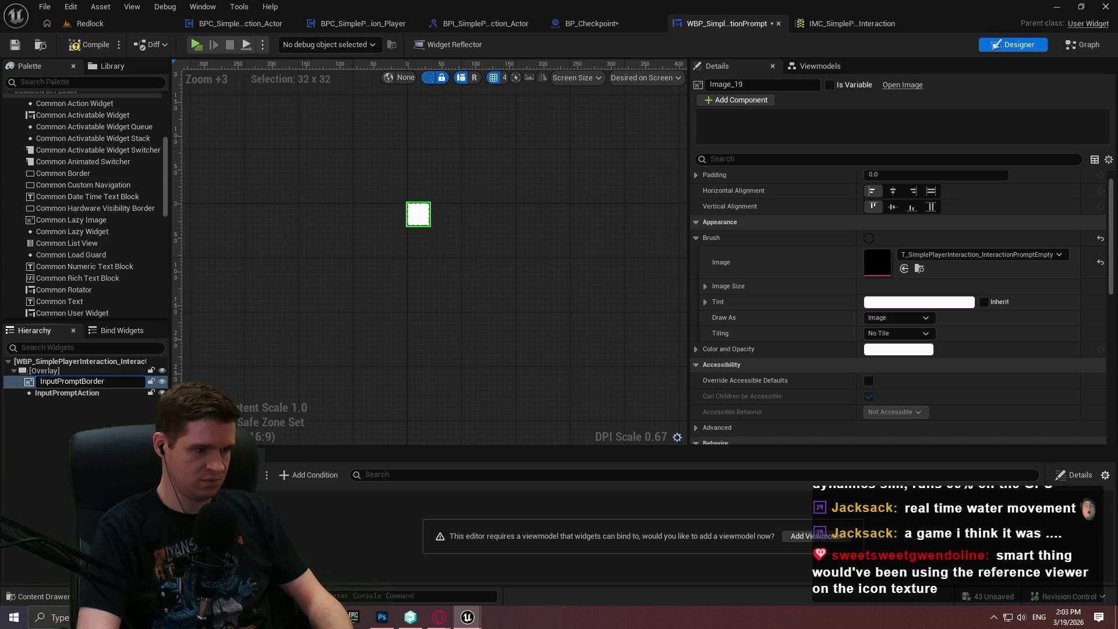
key(Return)
click(82, 54)
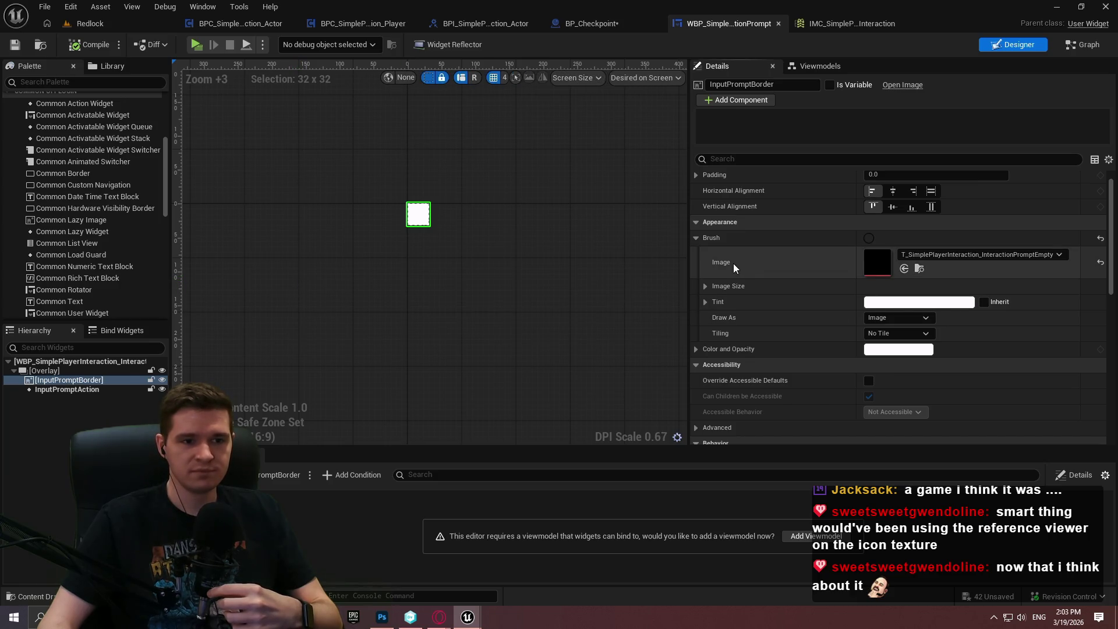
mouse_move(729, 263)
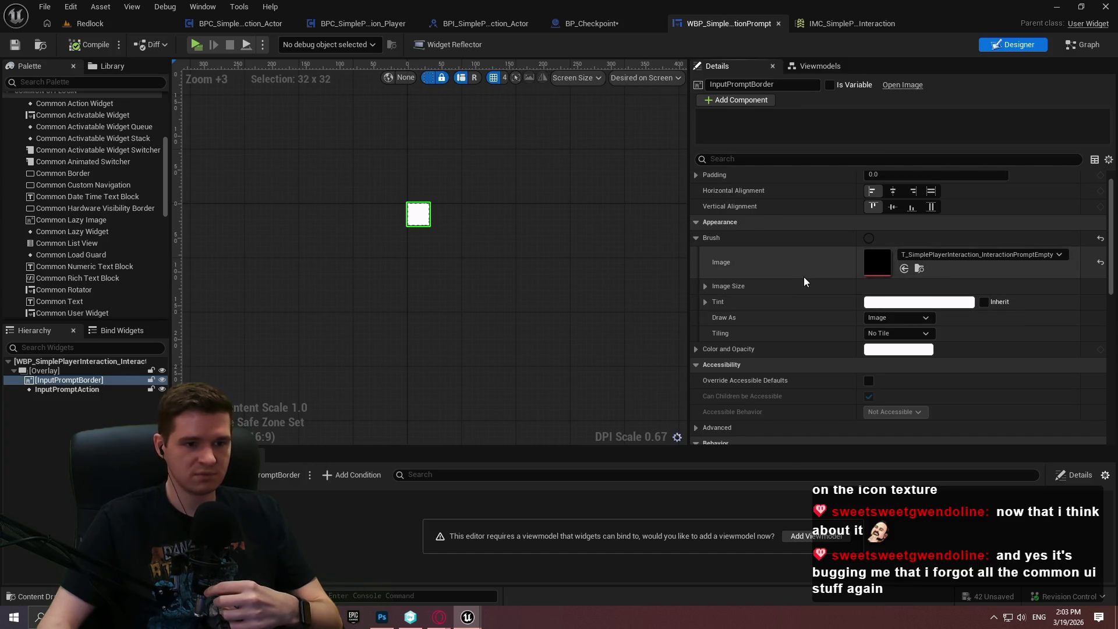
scroll(792, 308, down, 2)
scroll(783, 298, down, 2)
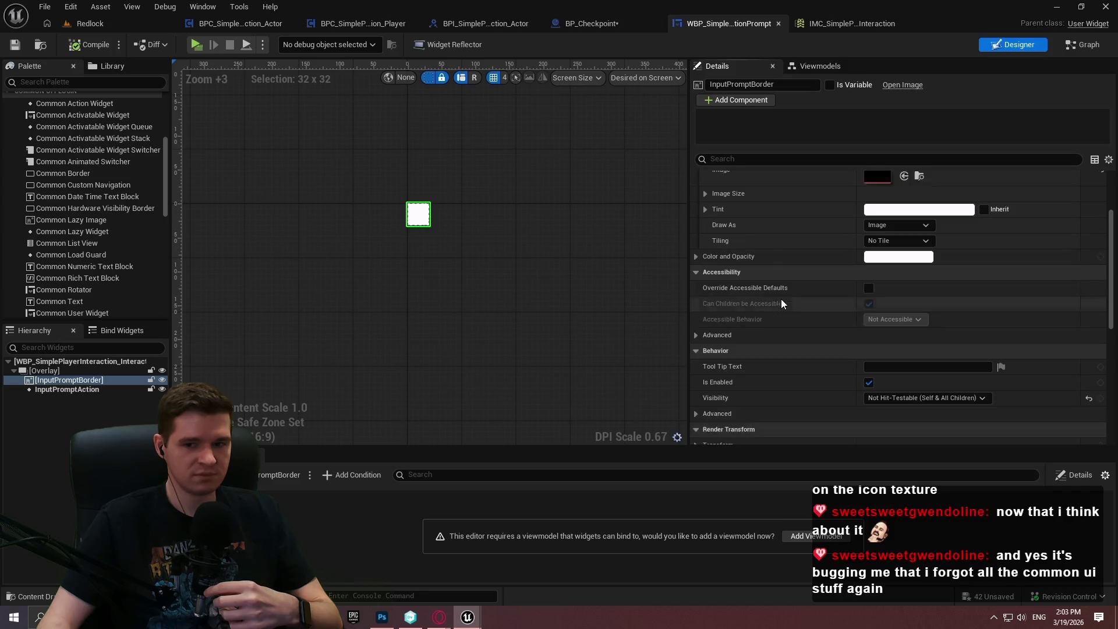
scroll(778, 289, up, 2)
scroll(773, 264, up, 3)
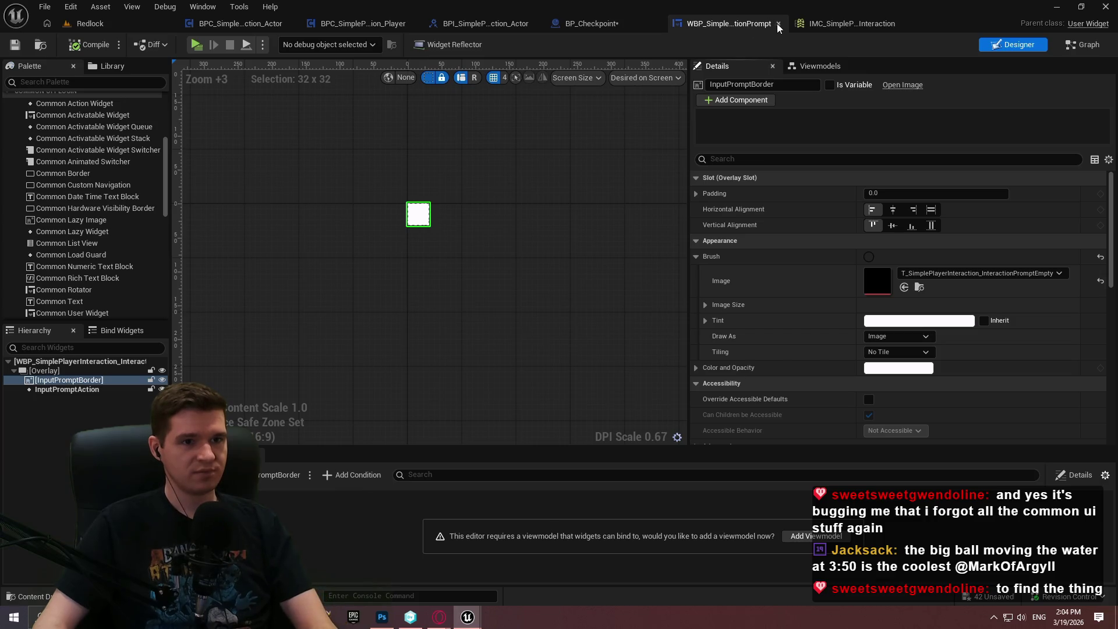
Collapse the E and gamepad mappings in IMC_SimplePlayerInteraction, close it, and select InputPromptAction.
click(816, 24)
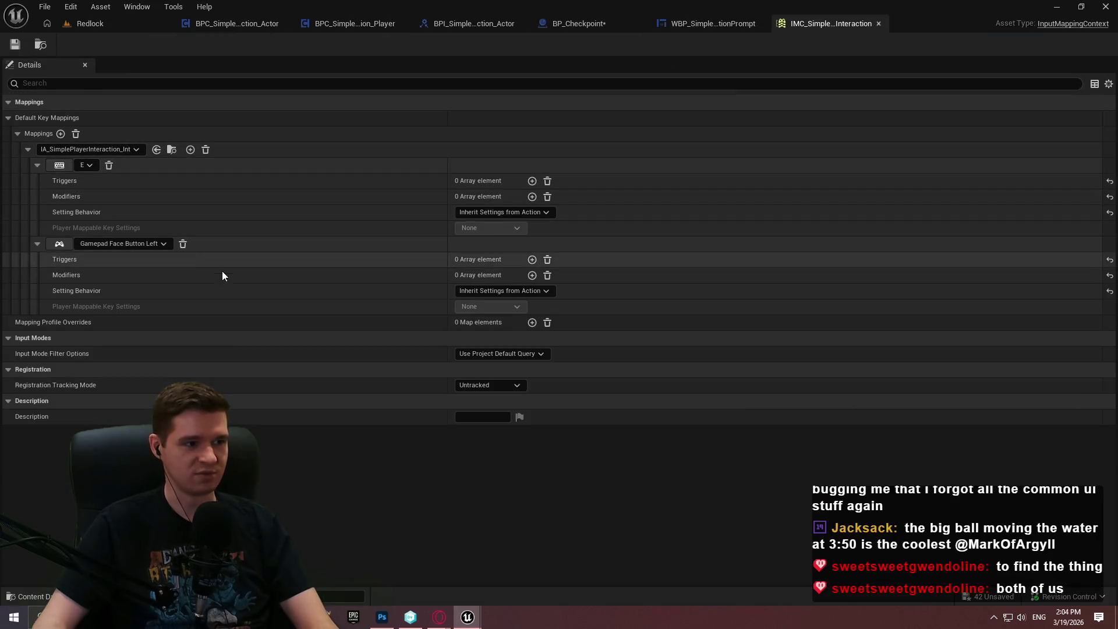
click(38, 245)
click(36, 164)
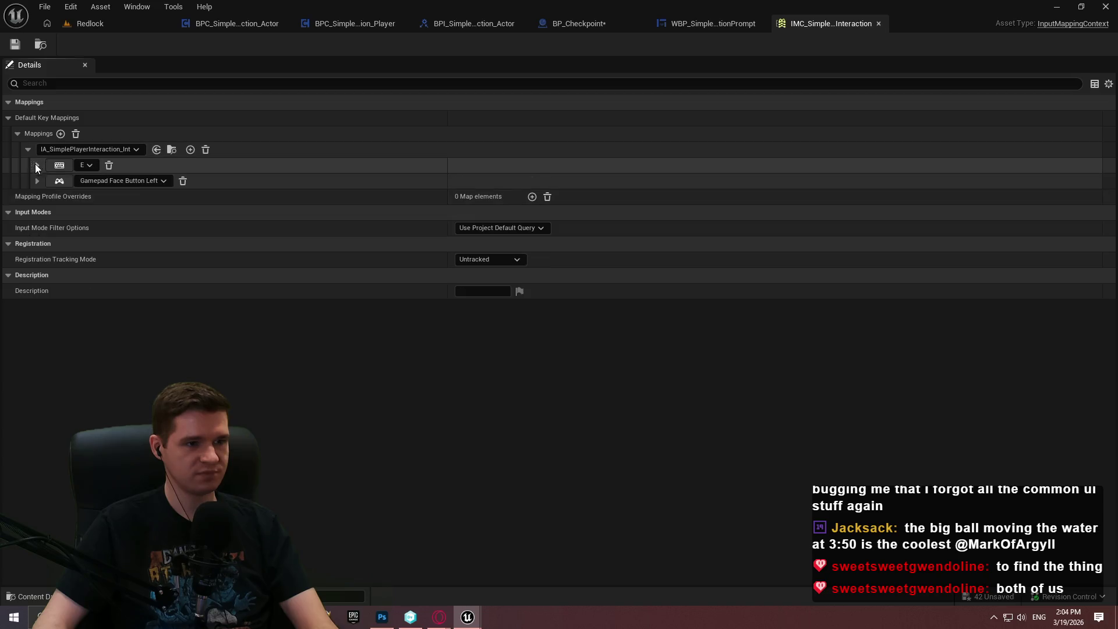
click(878, 24)
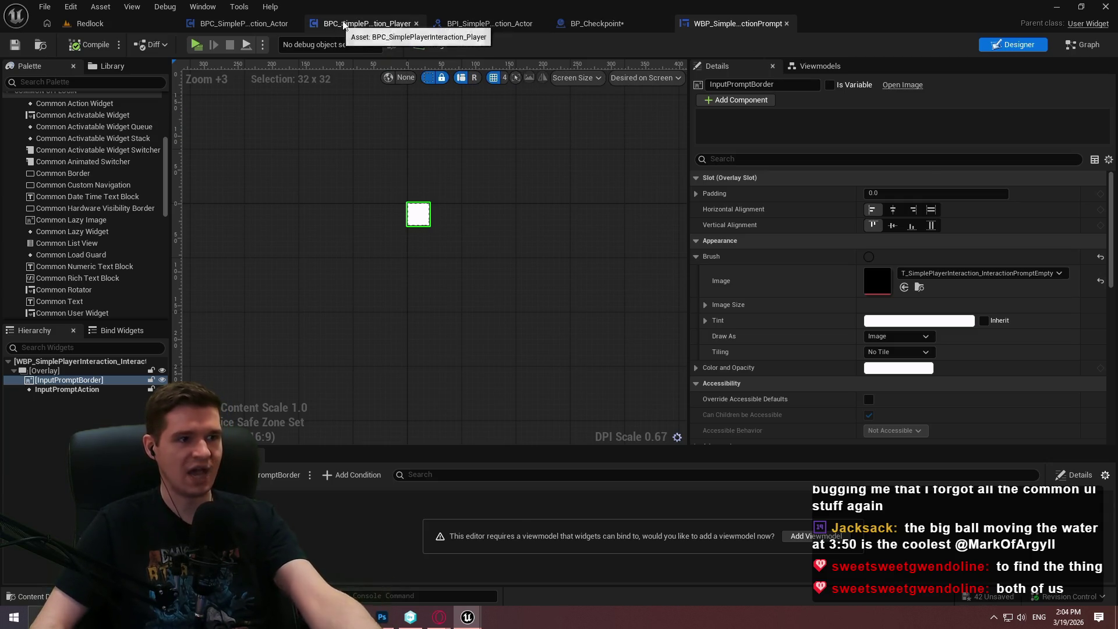
click(84, 391)
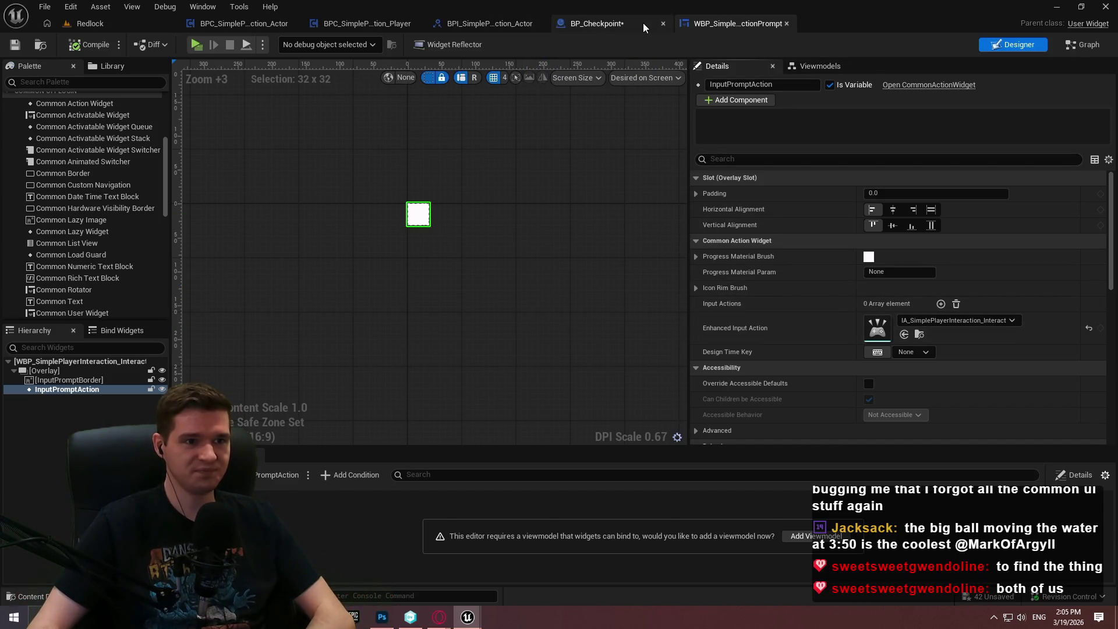
Glance at the BP_Checkpoint event graph, then view the interface's UpdateInteractionPromptColliderStatus function.
click(617, 23)
scroll(511, 270, down, 5)
scroll(519, 257, up, 5)
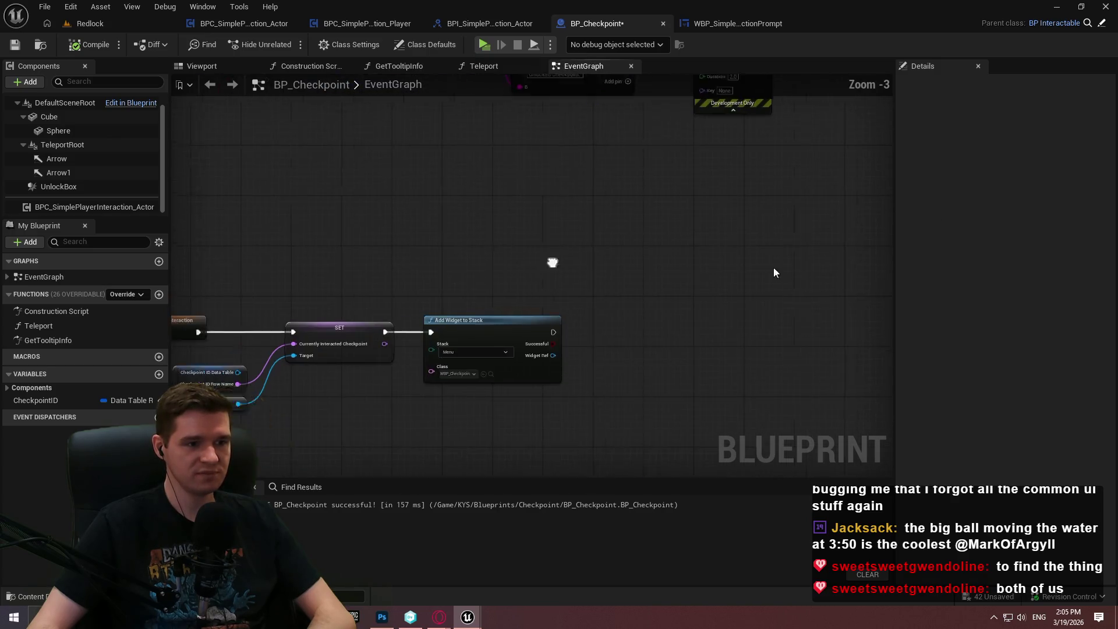
scroll(489, 252, down, 5)
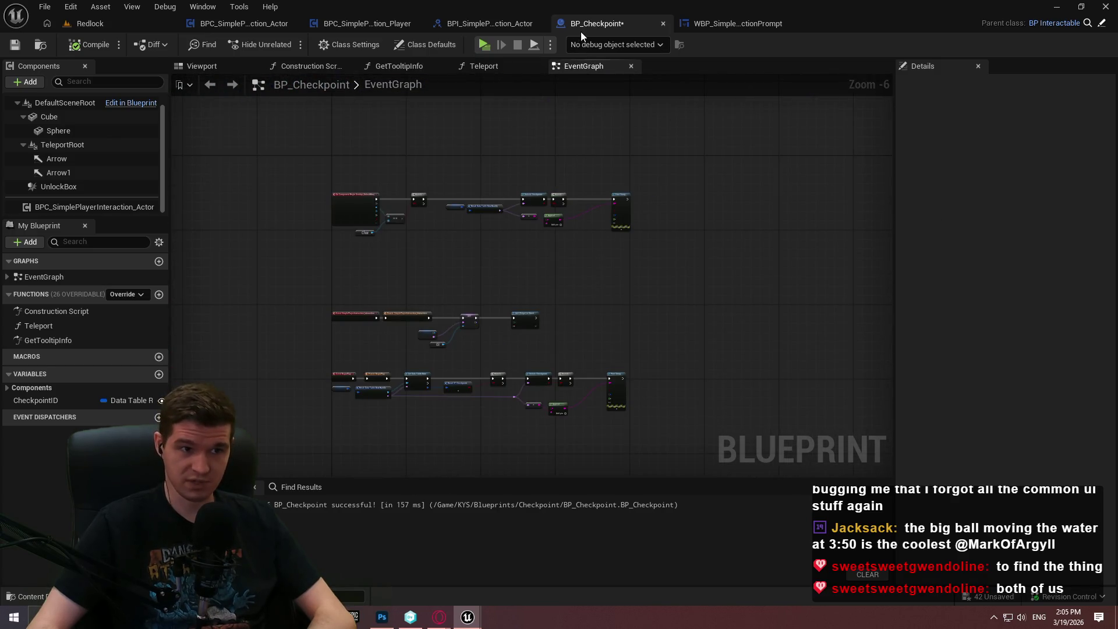
click(489, 23)
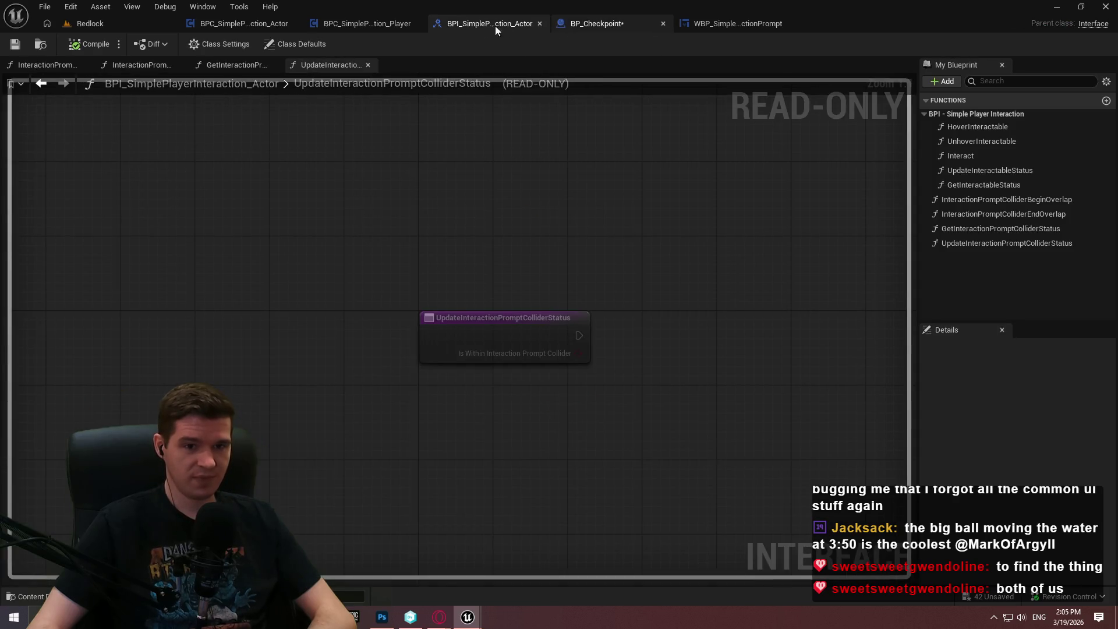
Review the CreateInteractionPrompt graph's class load, cast and Create Widget nodes, then start a play test.
click(379, 23)
click(256, 28)
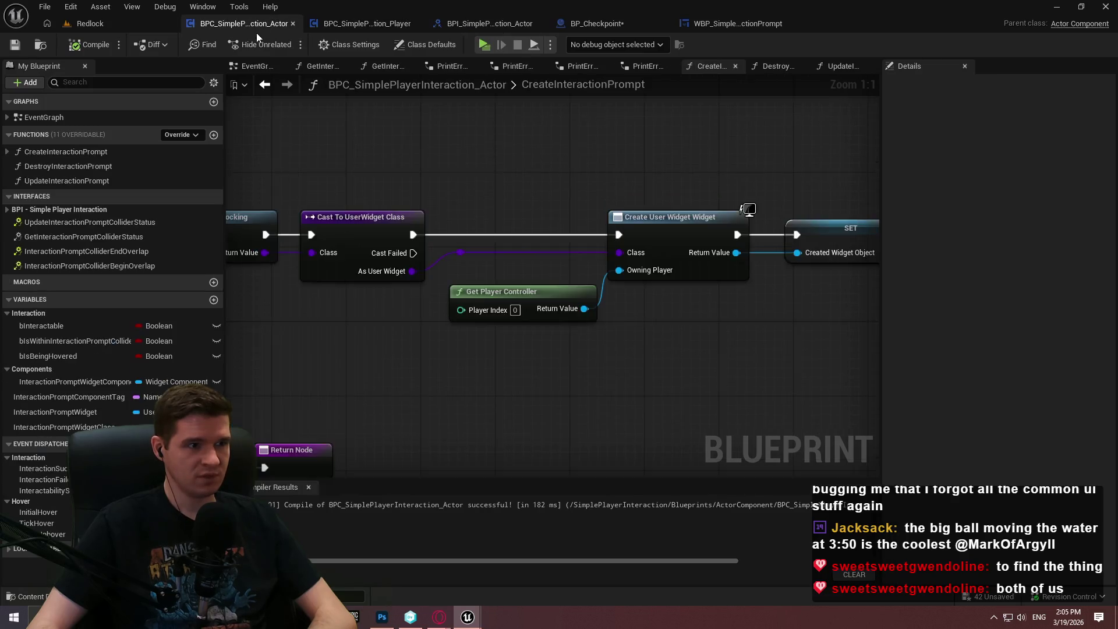
scroll(464, 171, down, 3)
scroll(456, 167, up, 5)
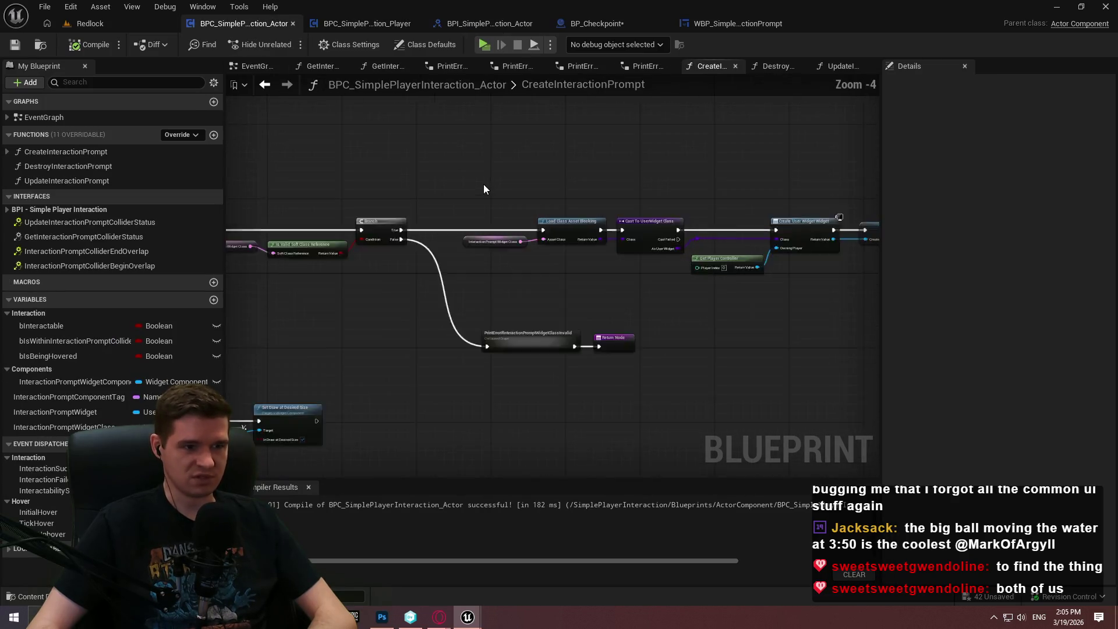
mouse_move(559, 177)
mouse_down()
mouse_move(496, 164)
mouse_move(382, 408)
mouse_up()
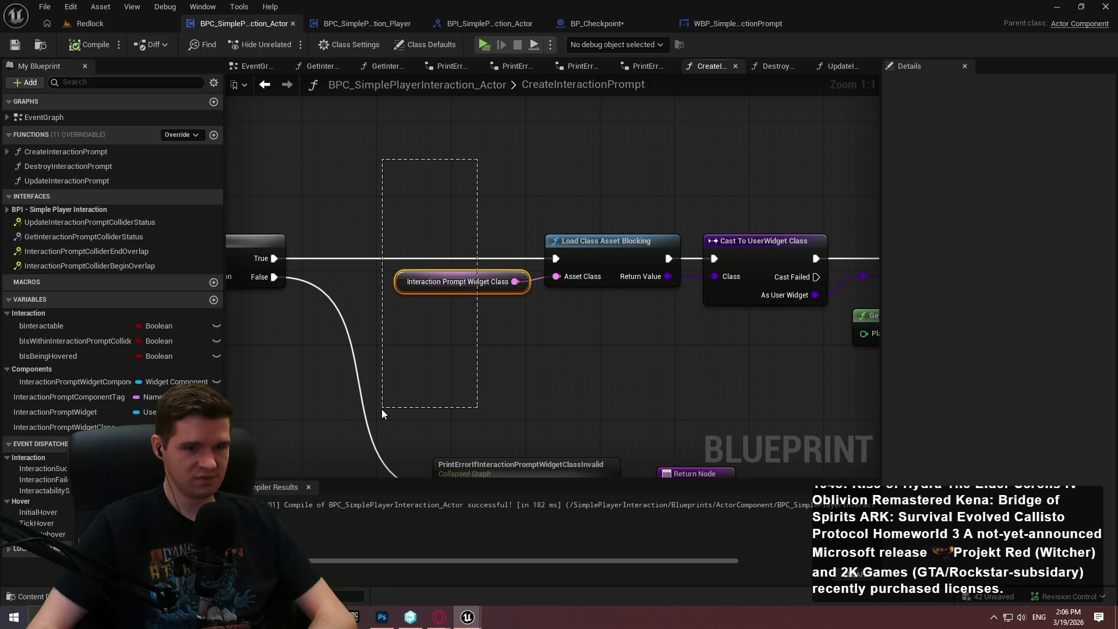
drag(381, 408, 389, 401)
click(388, 401)
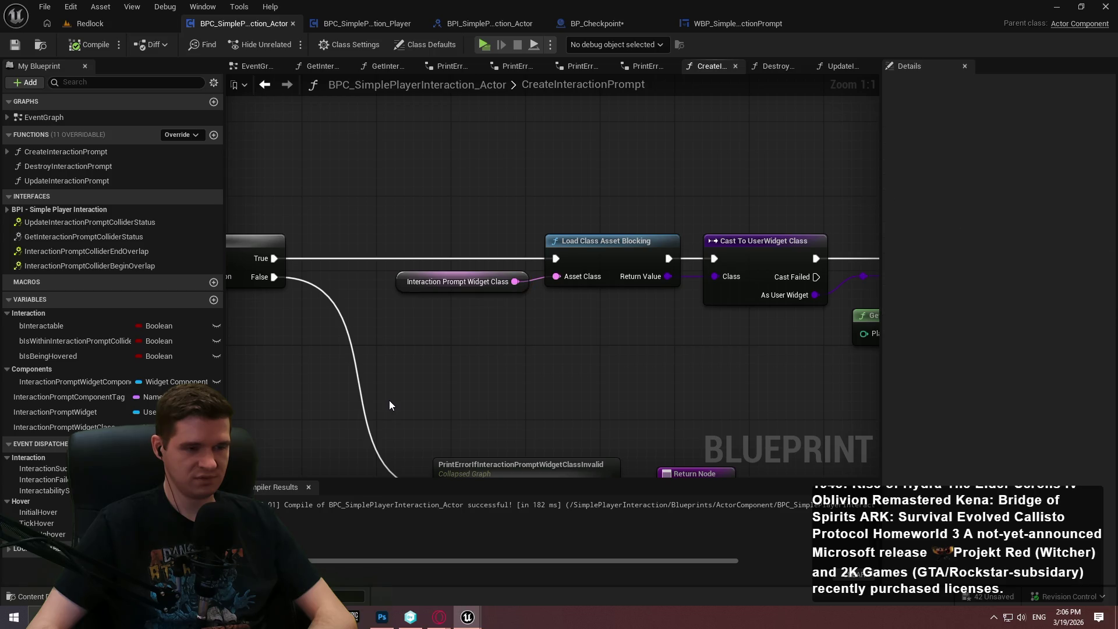
mouse_move(390, 397)
mouse_down()
mouse_move(105, 376)
mouse_move(0, 349)
mouse_move(879, 375)
mouse_up()
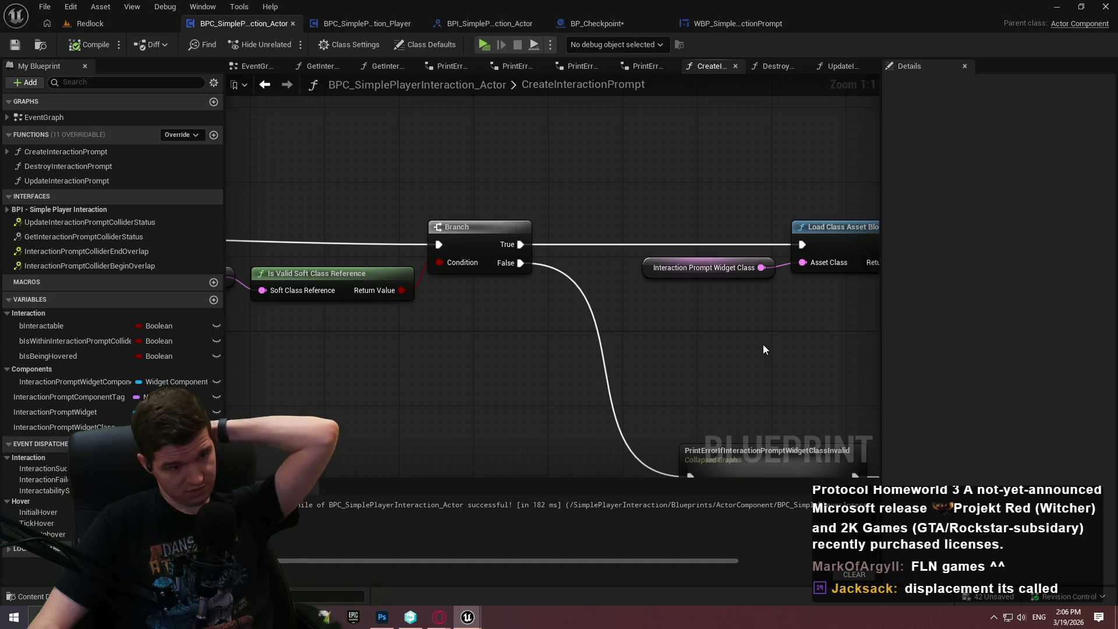
drag(732, 340, 541, 326)
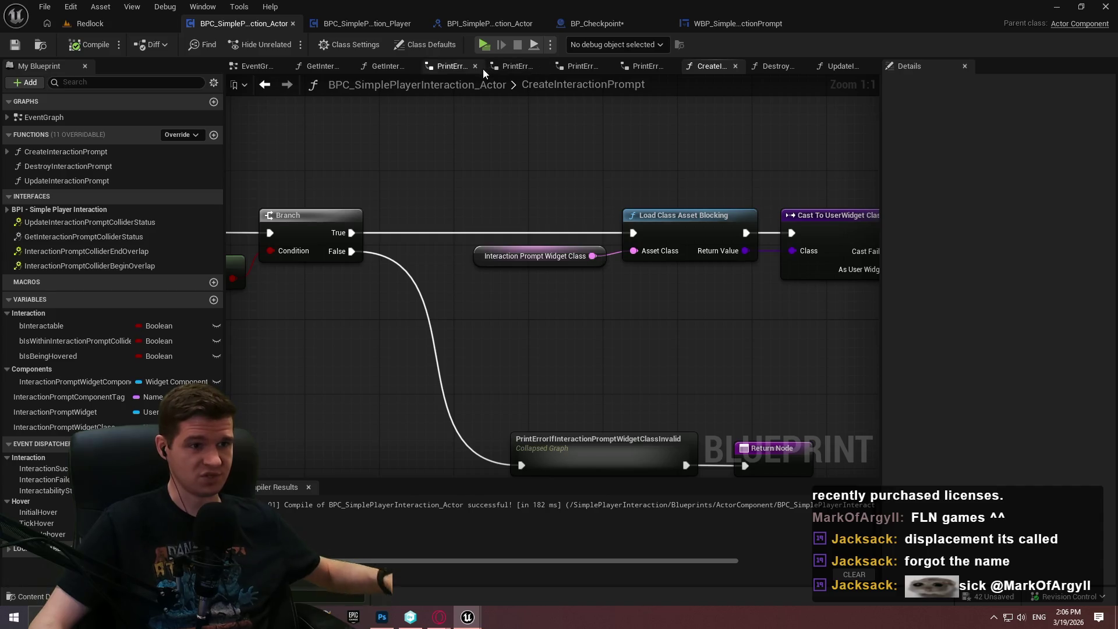
click(484, 44)
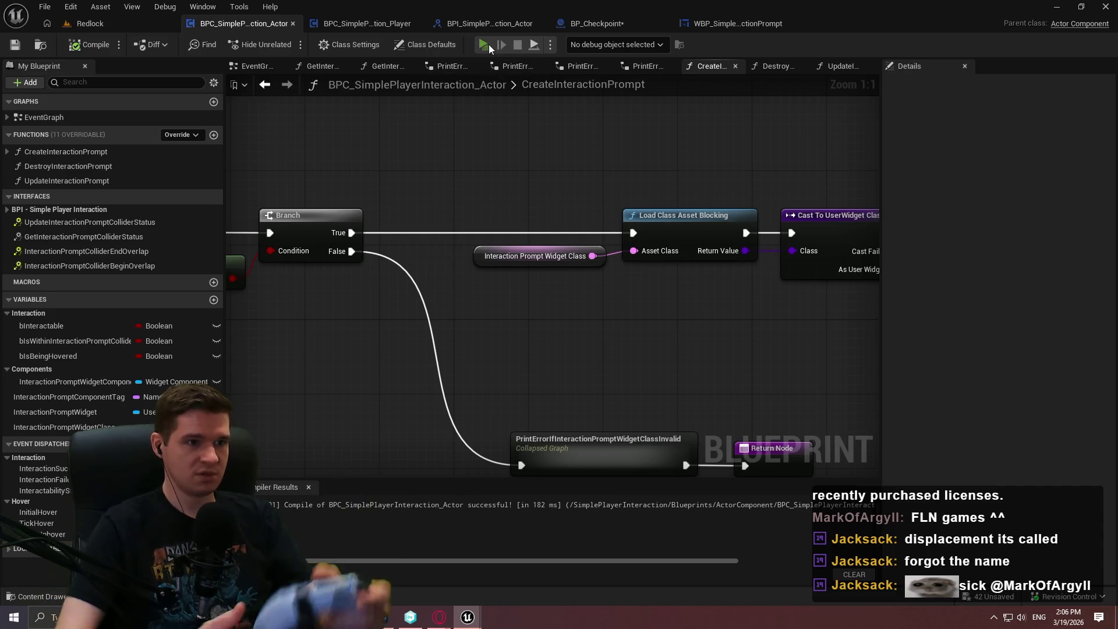
Run the character up beside the checkpoint so its prompt appears, then step away.
key(w)
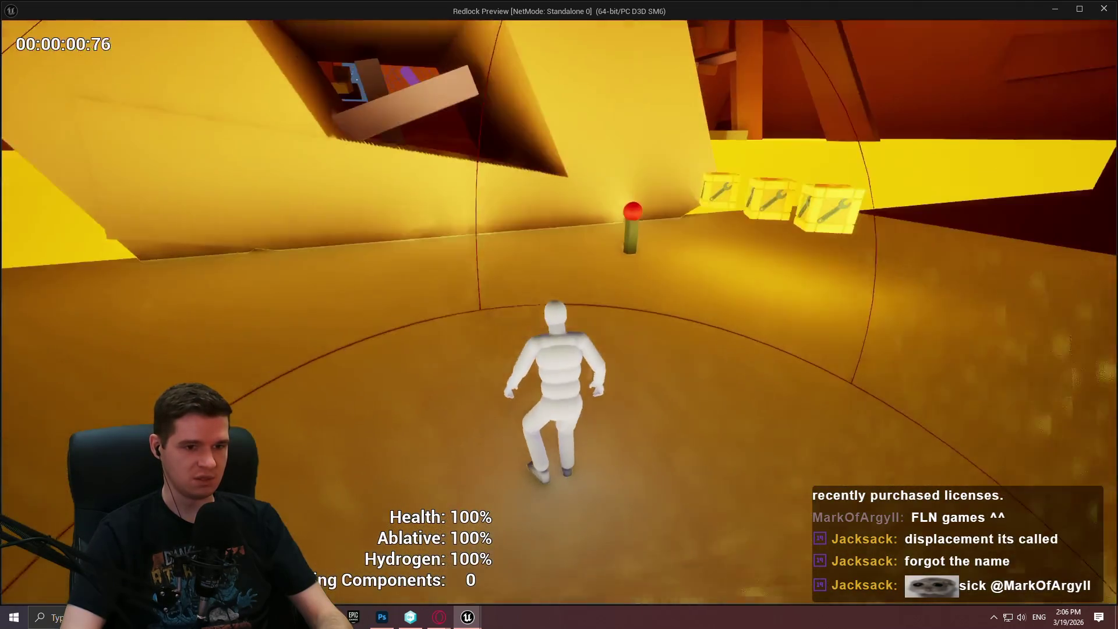
mouse_move(559, 315)
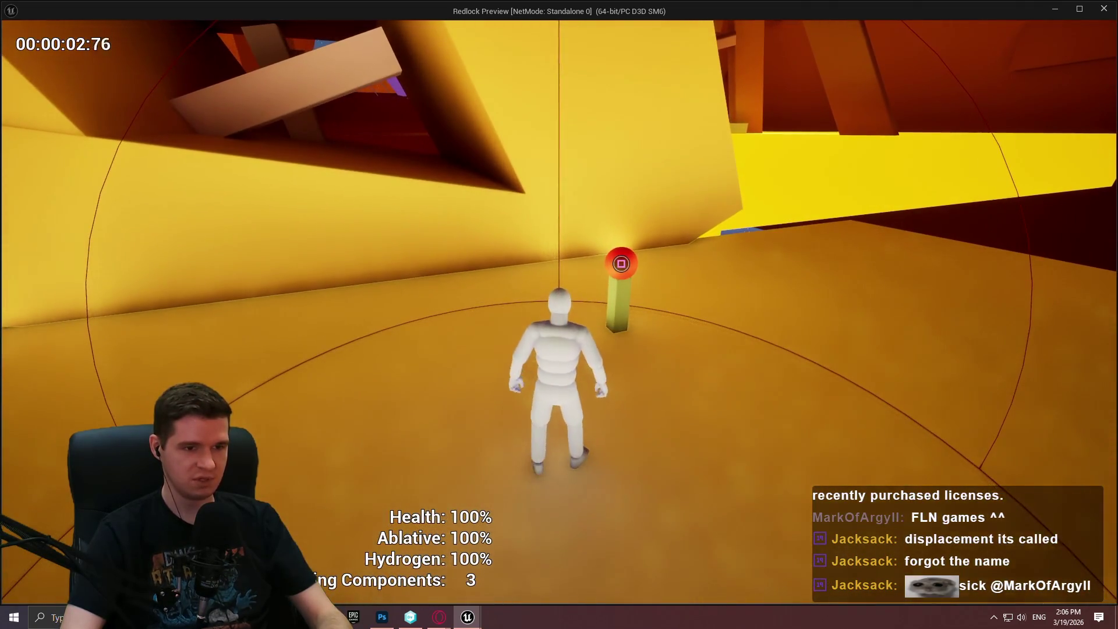
key(a)
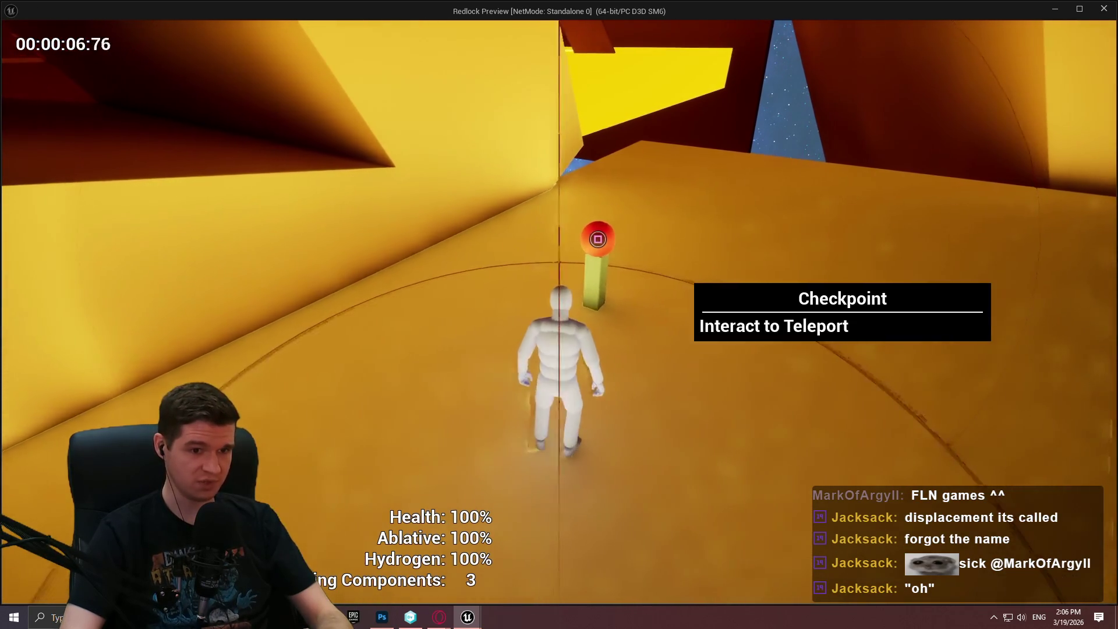
key(a)
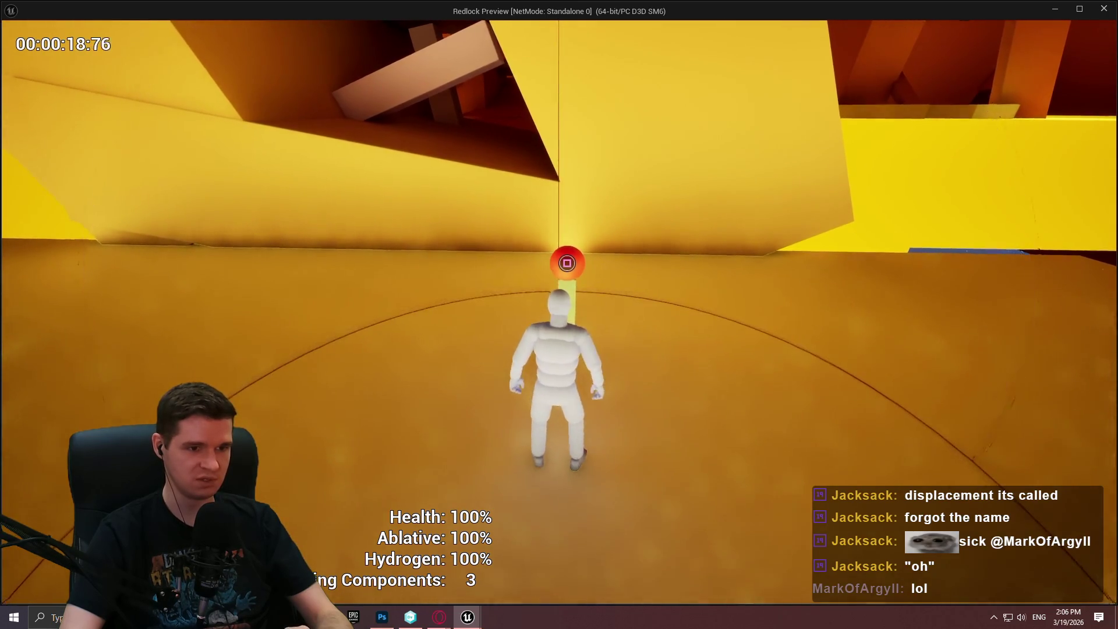
Walk around the red checkpoint pole, checking the Interact to Teleport prompt from each side.
key(w)
key(w)
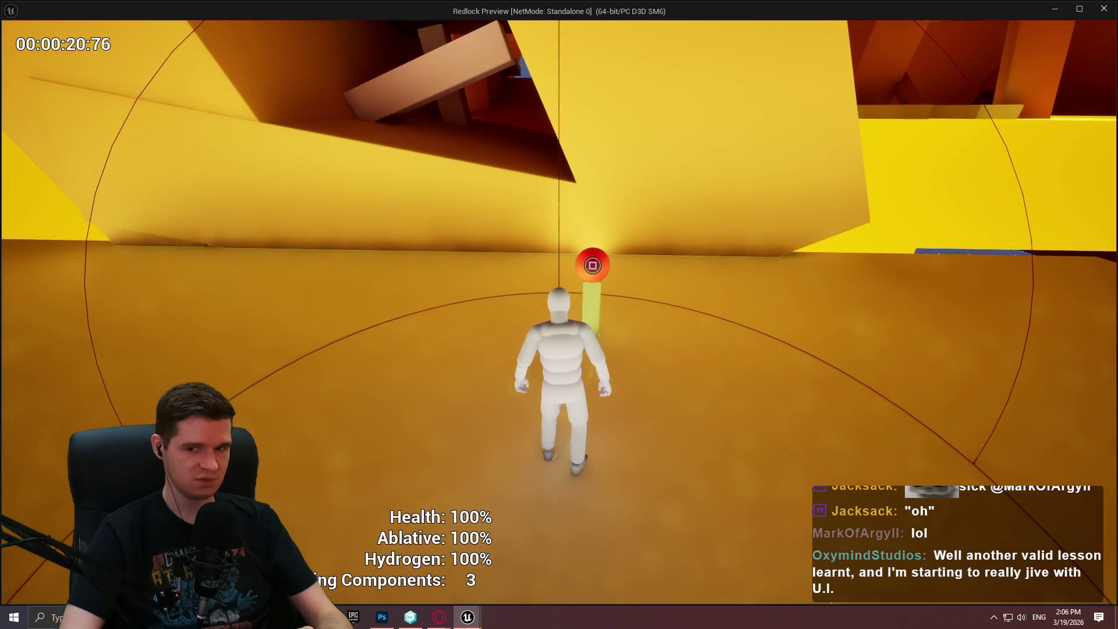
key(d)
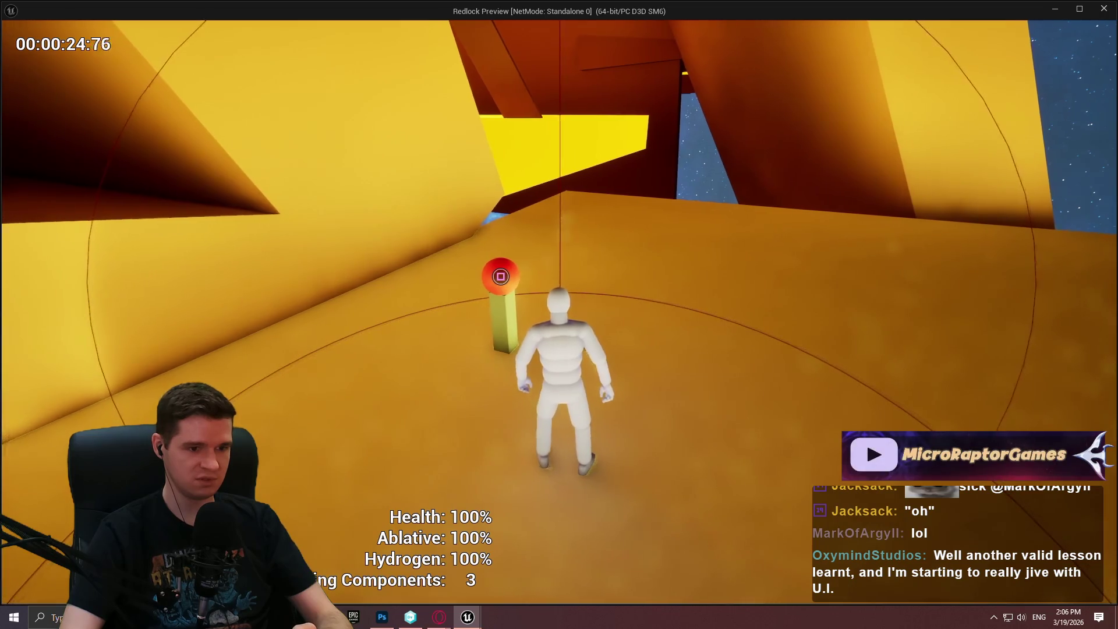
key(a)
key(a)
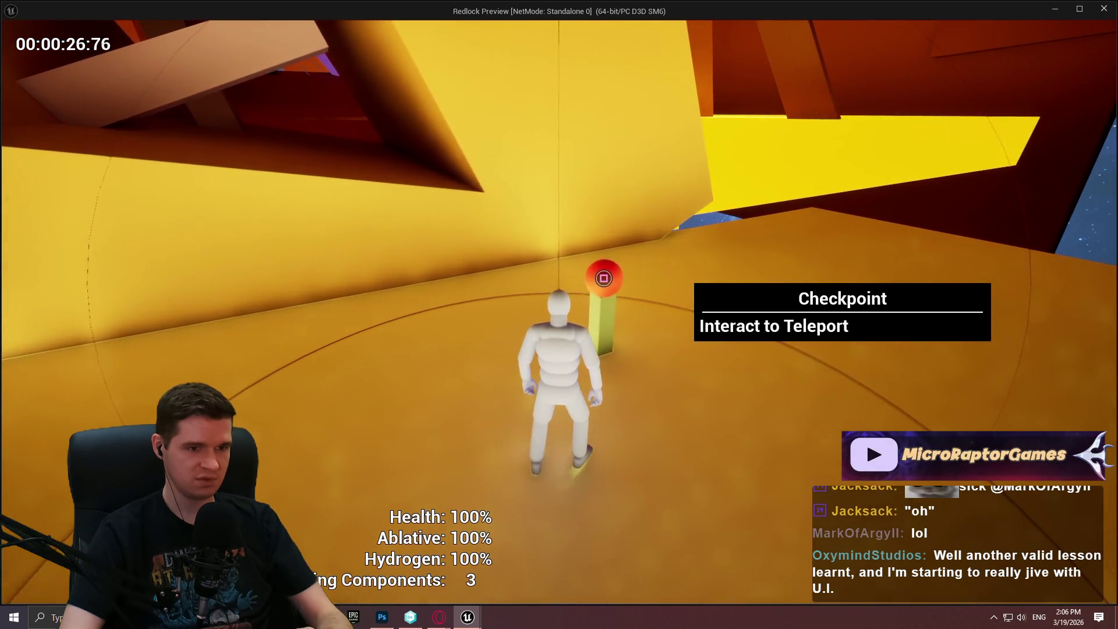
key(a)
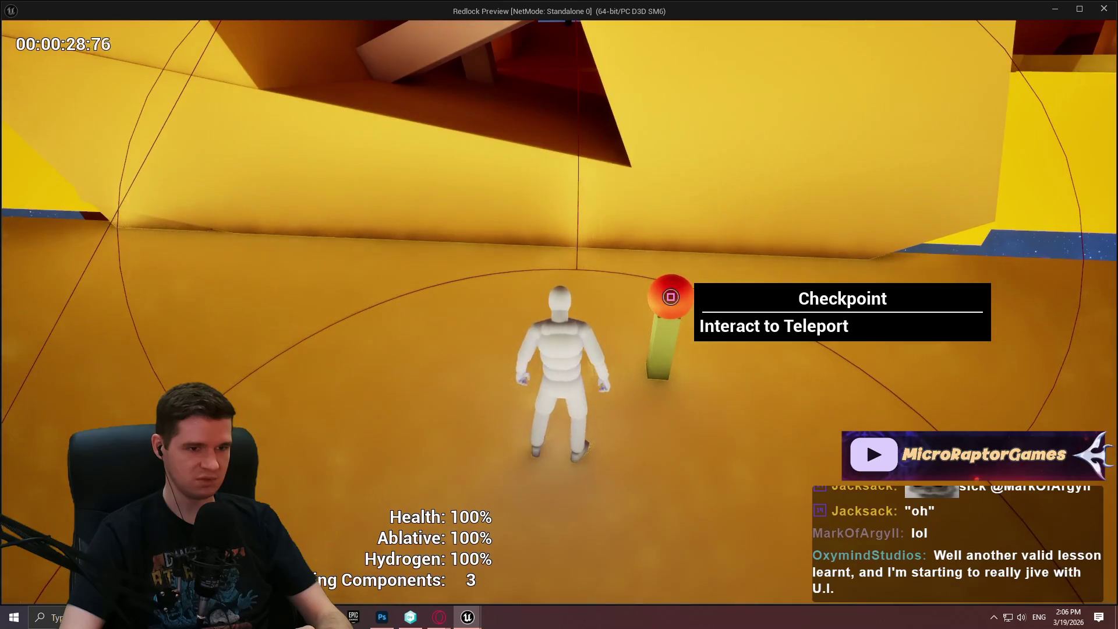
key(d)
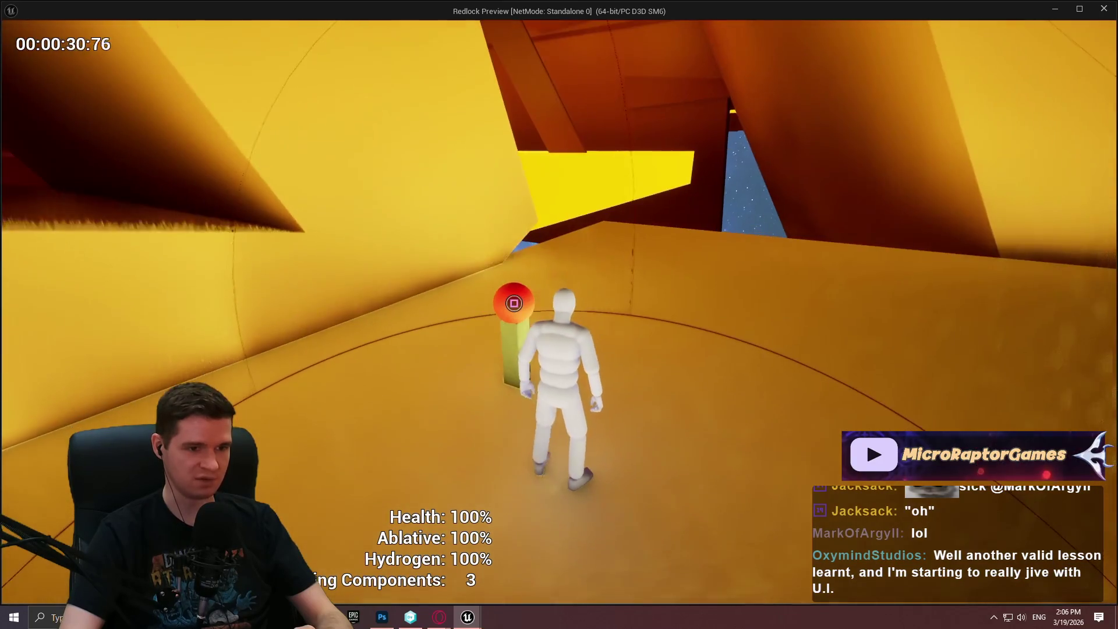
key(a)
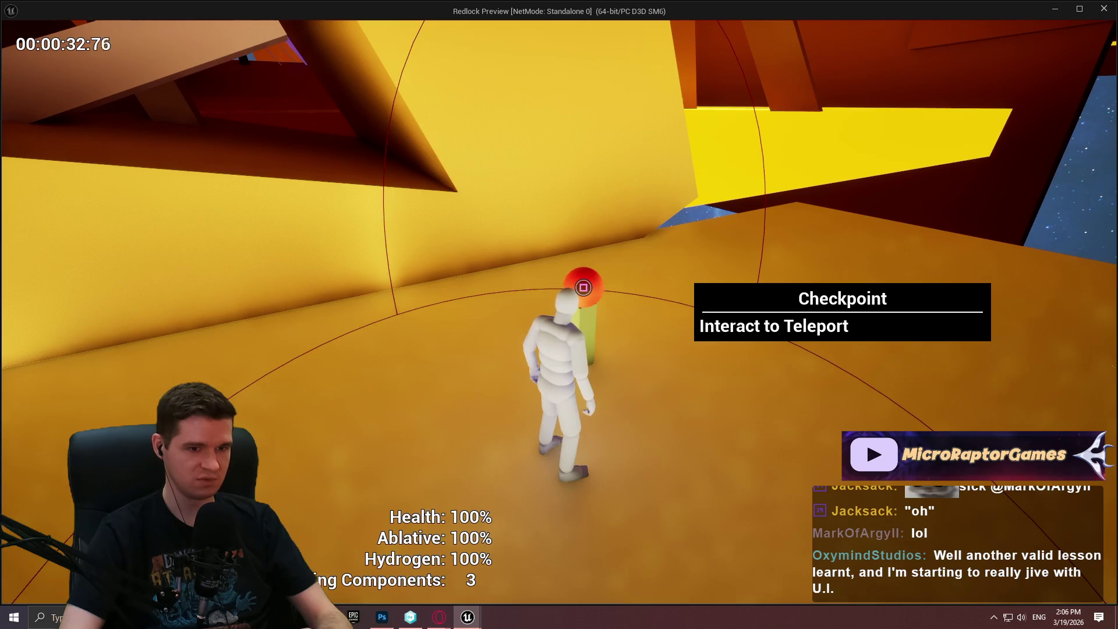
key(s)
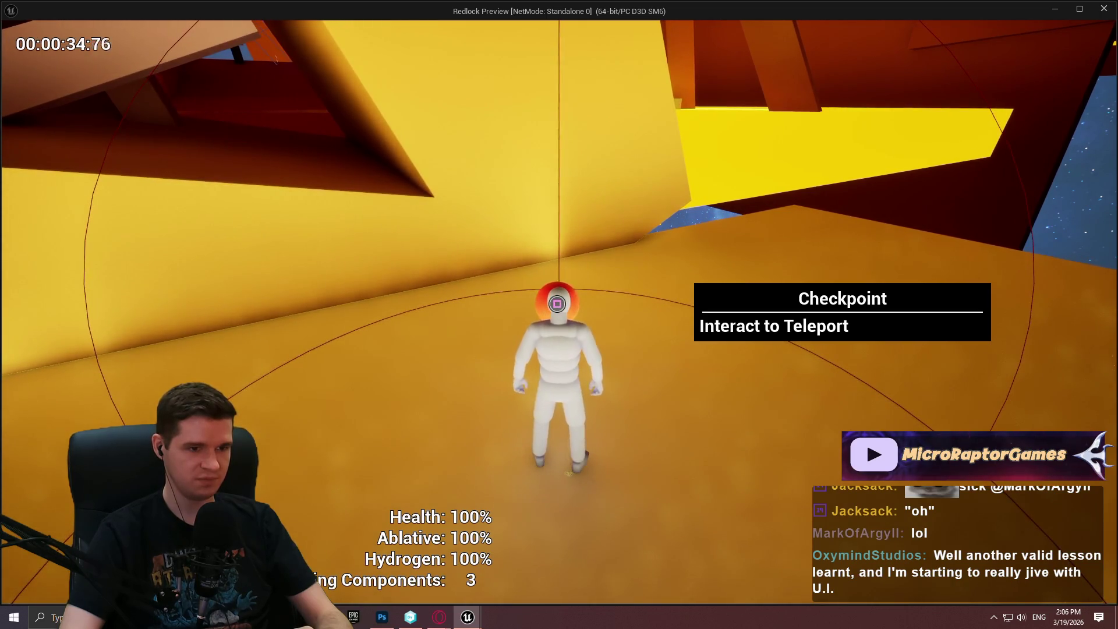
key(w)
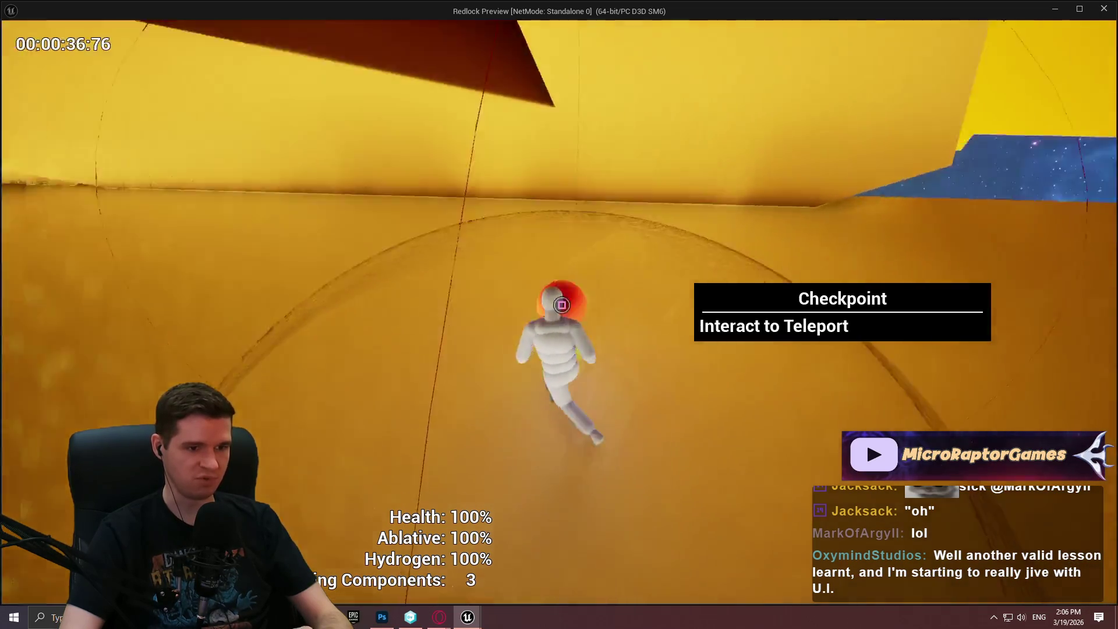
key(s)
Trigger the checkpoint teleport with E, dismiss its dialog, and end the play session.
key(e)
key(Escape)
key(w)
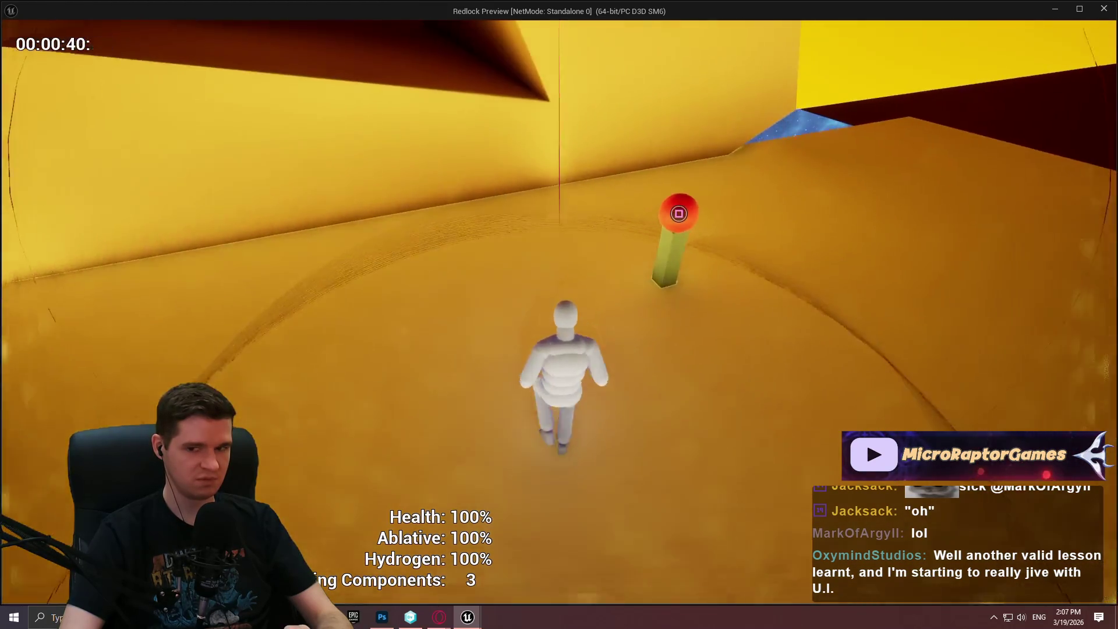
key(w)
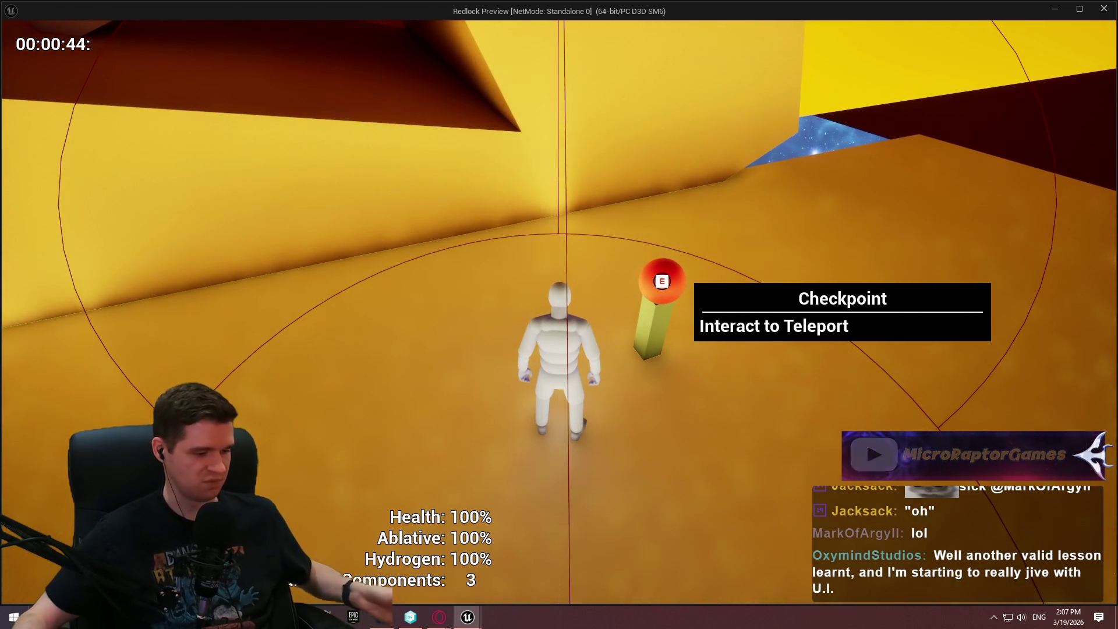
key(Escape)
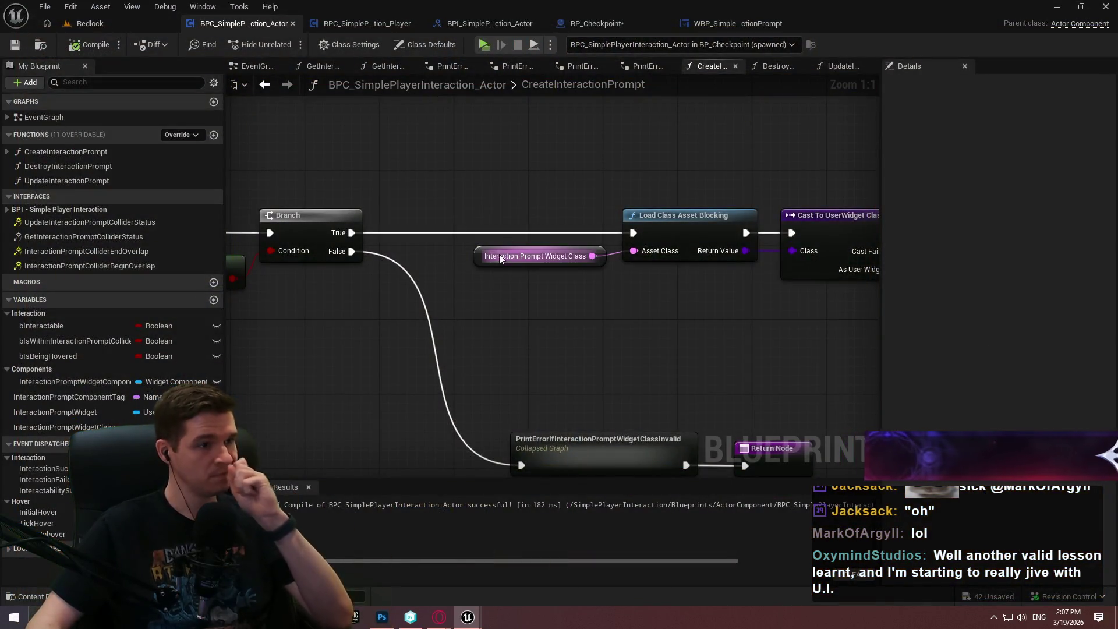
scroll(480, 285, down, 4)
mouse_move(480, 285)
mouse_down()
mouse_move(356, 332)
mouse_move(681, 295)
mouse_move(853, 167)
mouse_move(802, 152)
mouse_up()
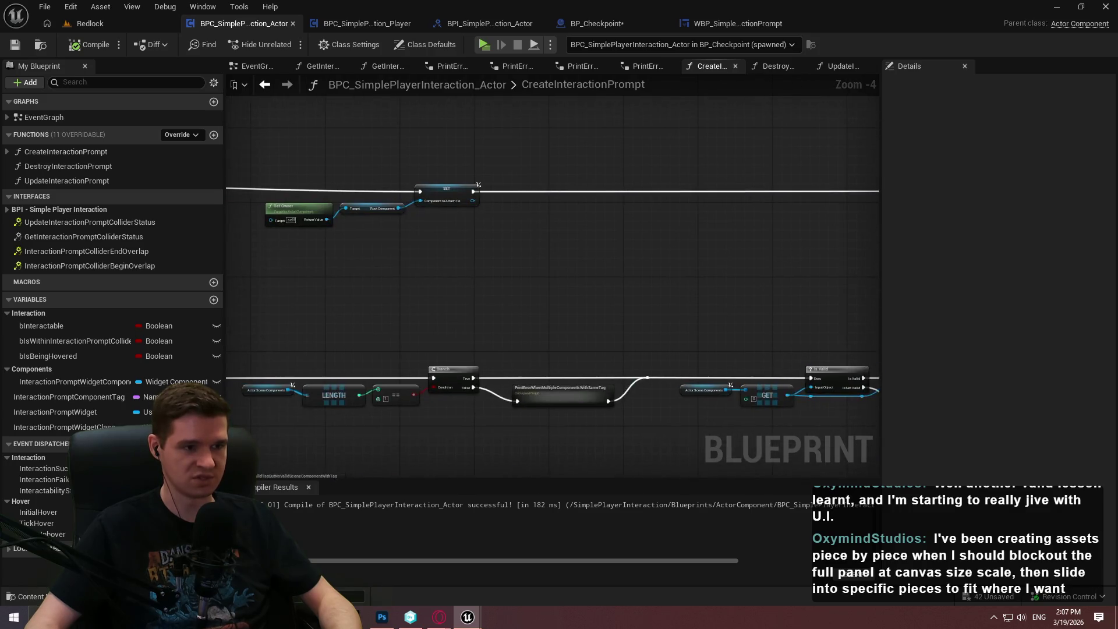
scroll(382, 257, down, 1)
mouse_move(382, 257)
mouse_down()
mouse_move(539, 267)
mouse_move(732, 307)
mouse_move(563, 297)
mouse_move(425, 257)
mouse_up()
scroll(731, 301, up, 3)
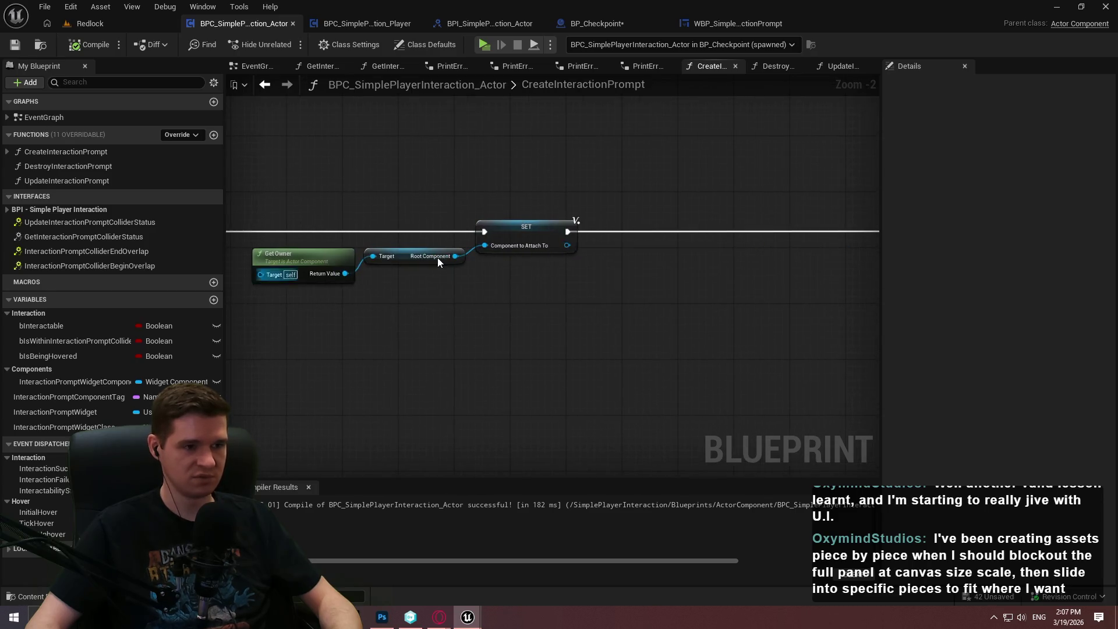
scroll(425, 258, up, 2)
drag(336, 272, 422, 305)
text(o)
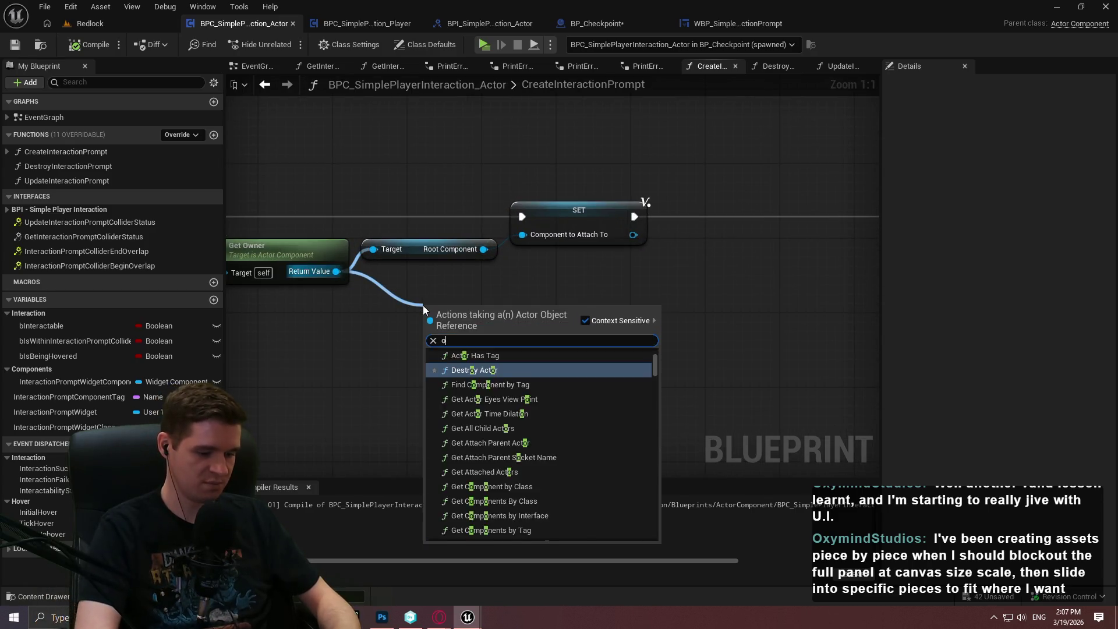
text(bject)
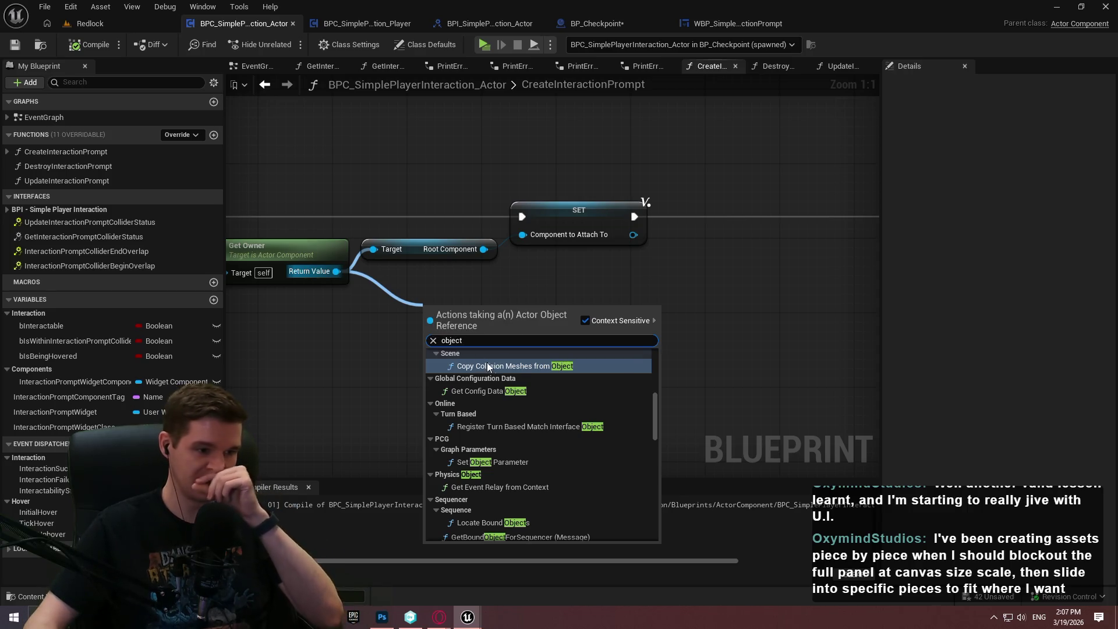
scroll(565, 467, down, 10)
scroll(565, 463, down, 5)
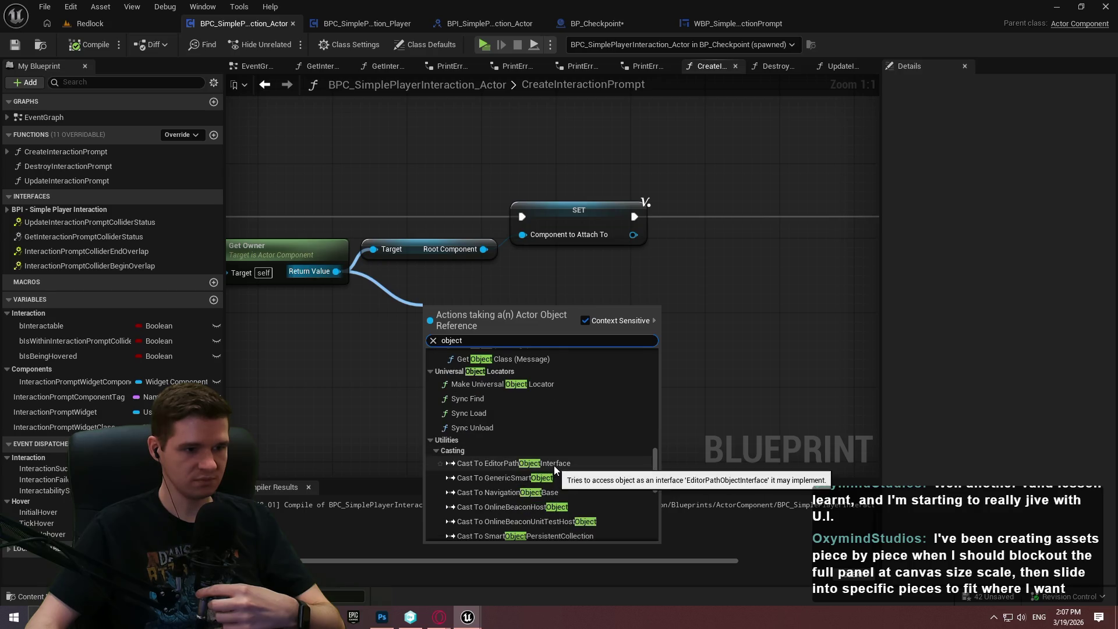
text( type)
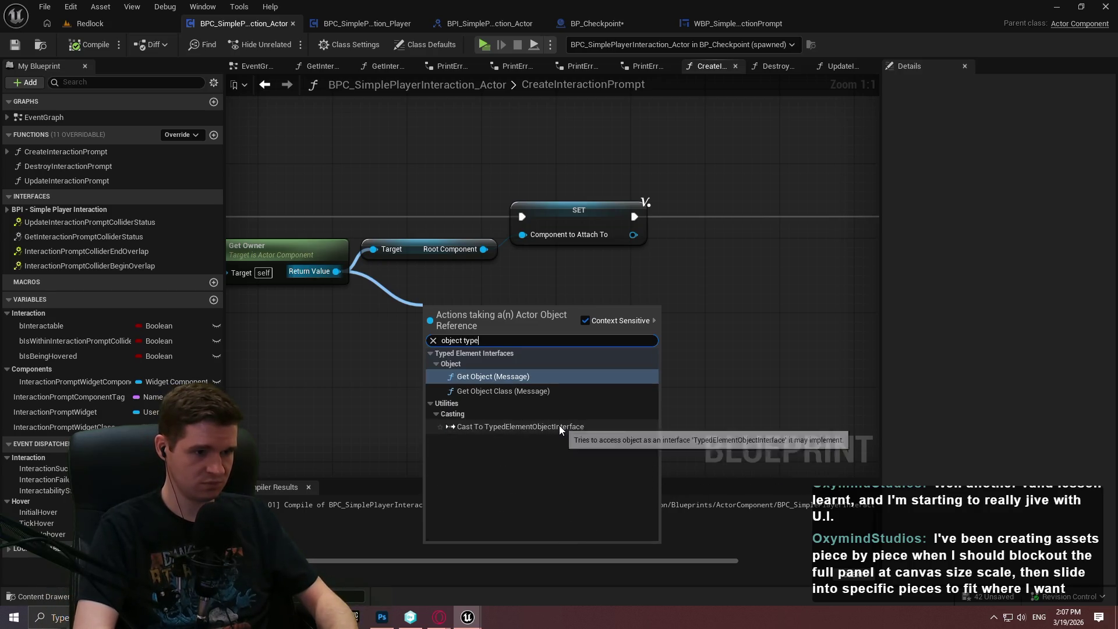
key(ctrl+a)
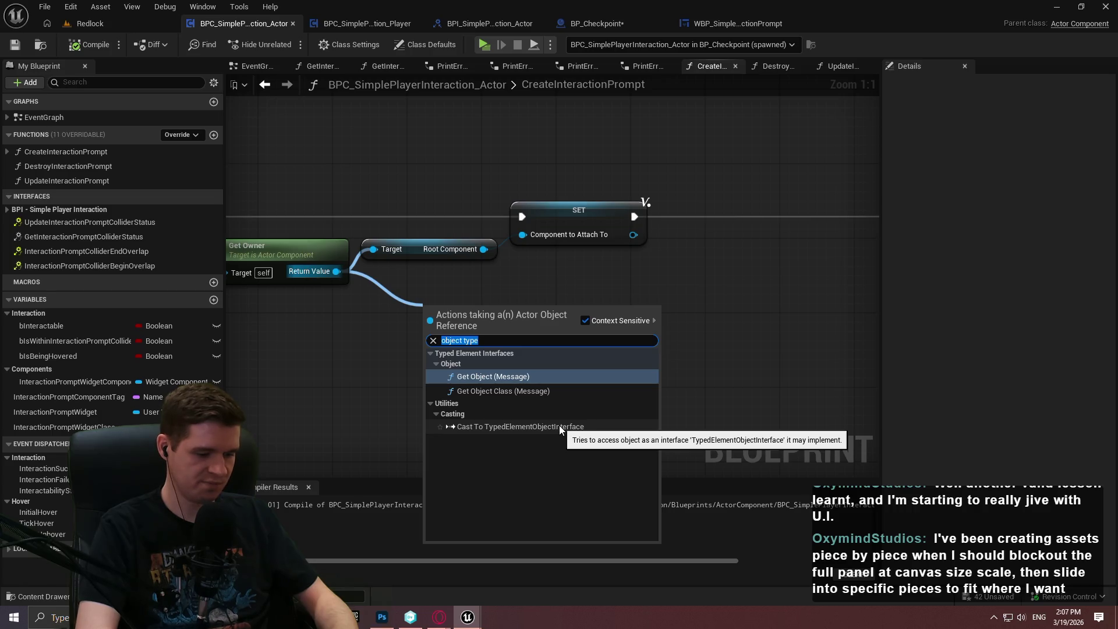
text(profi)
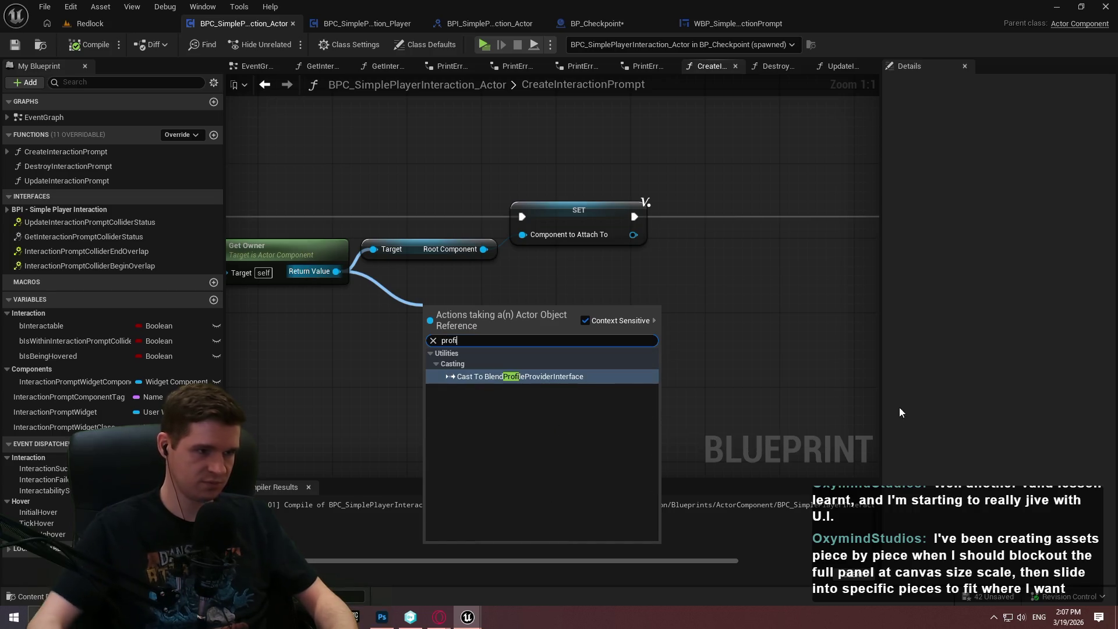
click(343, 357)
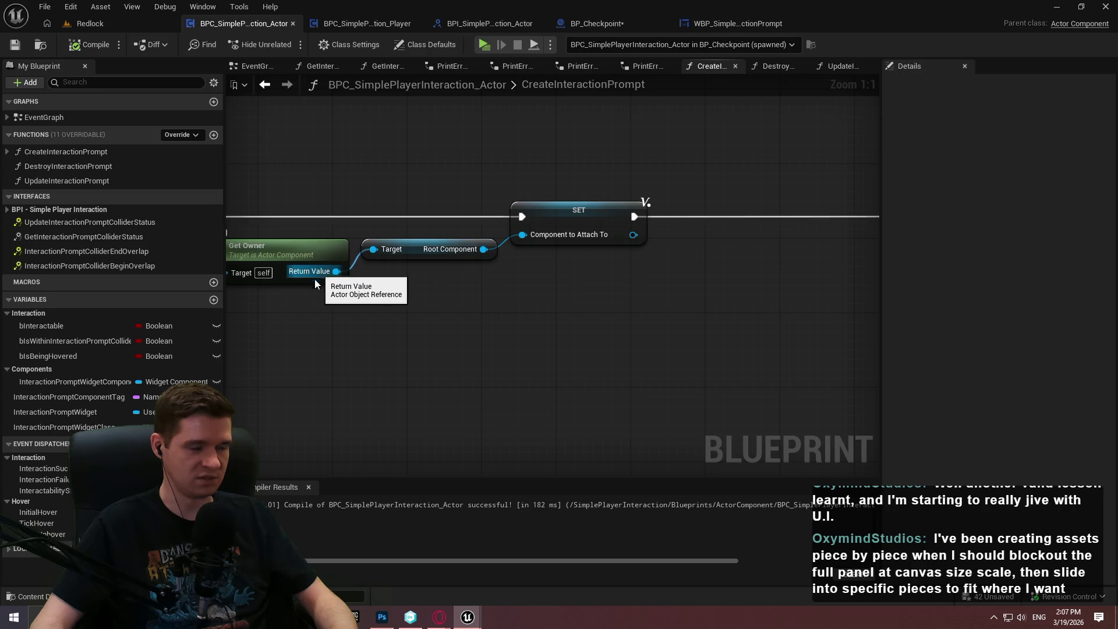
drag(350, 306, 519, 310)
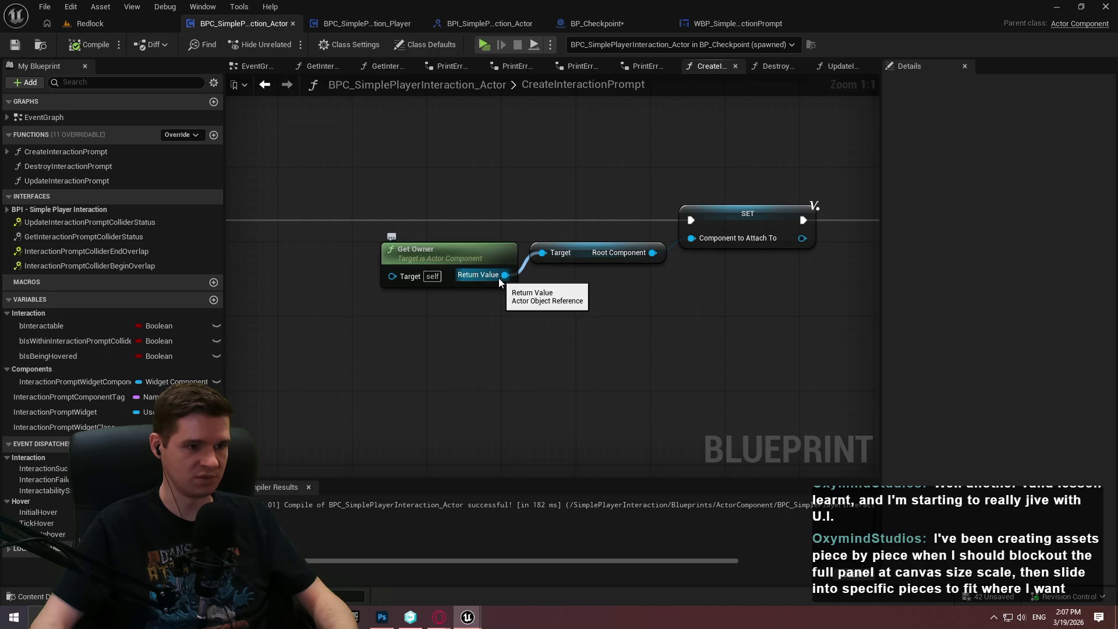
drag(499, 277, 540, 377)
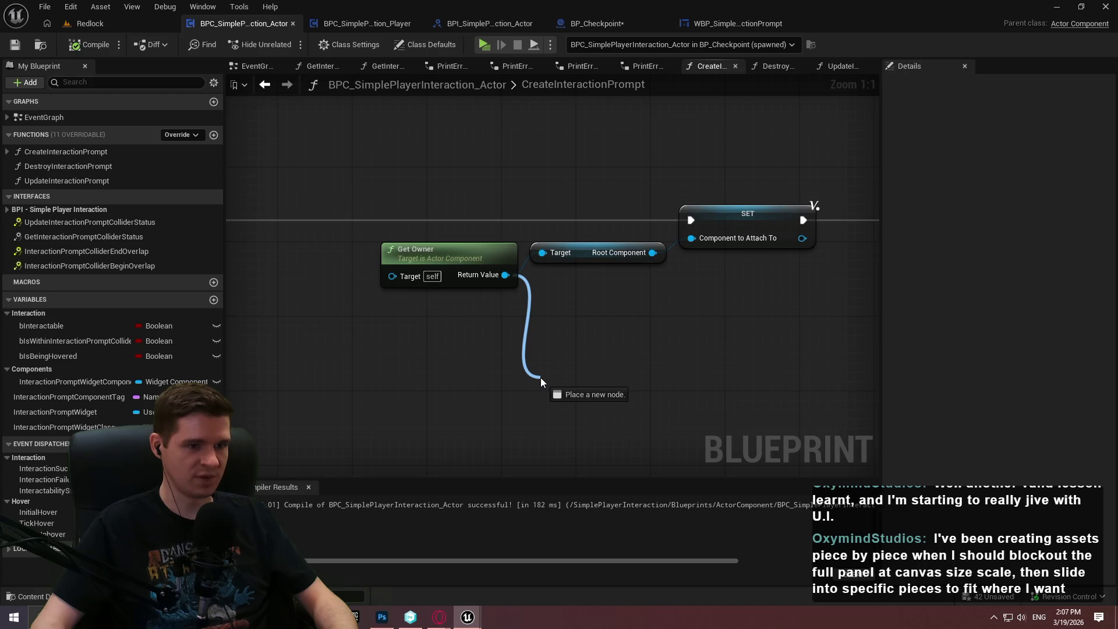
mouse_move(540, 377)
mouse_down()
mouse_move(496, 365)
mouse_move(431, 373)
mouse_up()
key(Escape)
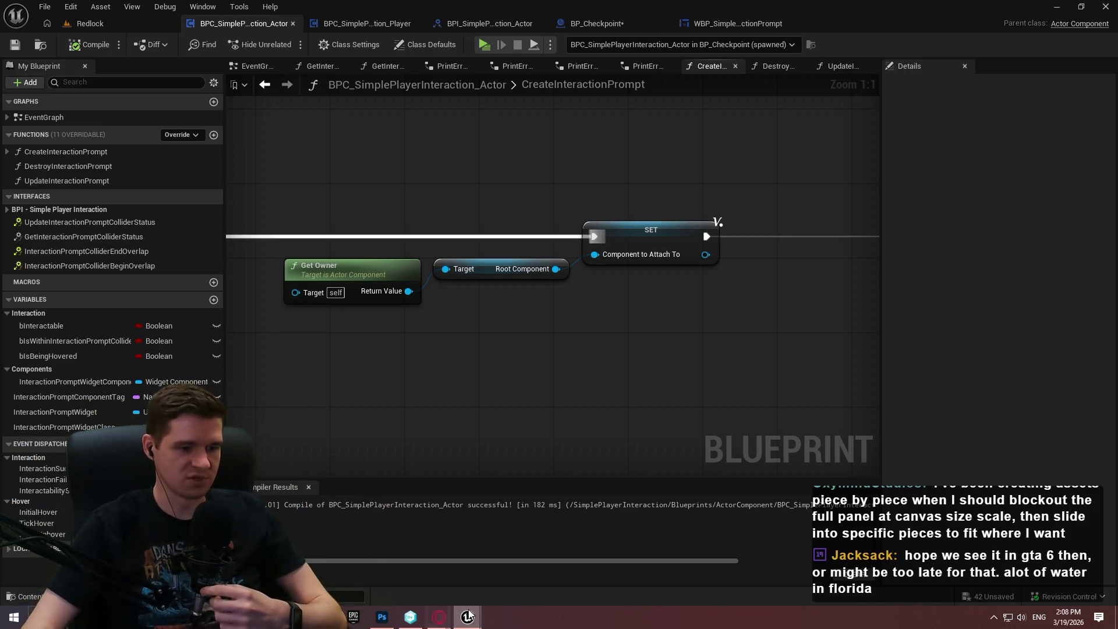
mouse_move(467, 618)
click(342, 562)
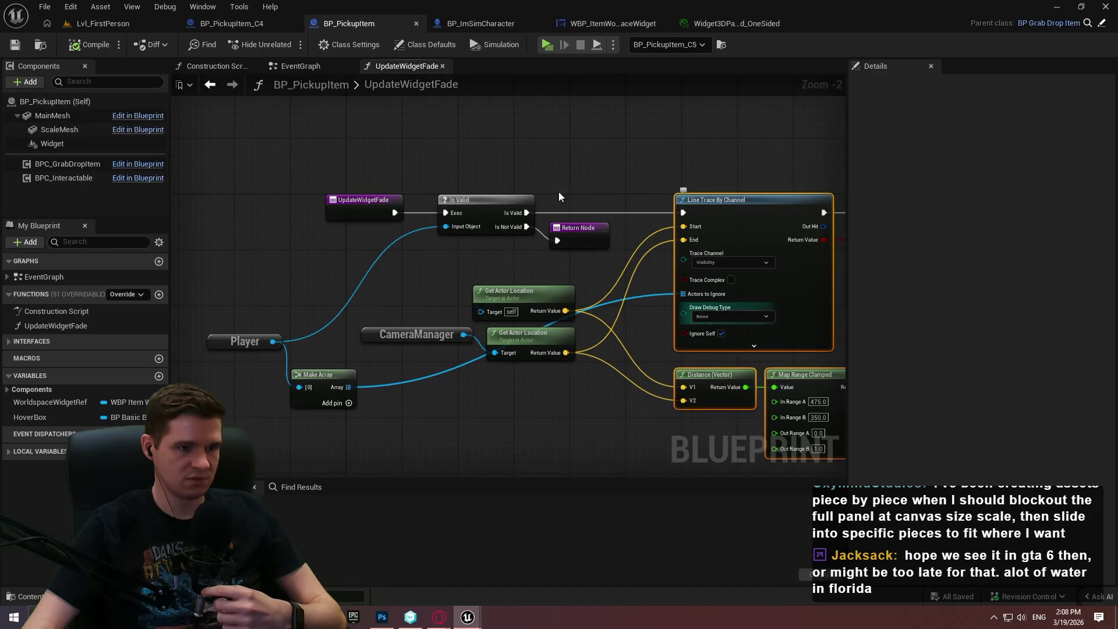
click(498, 26)
click(68, 185)
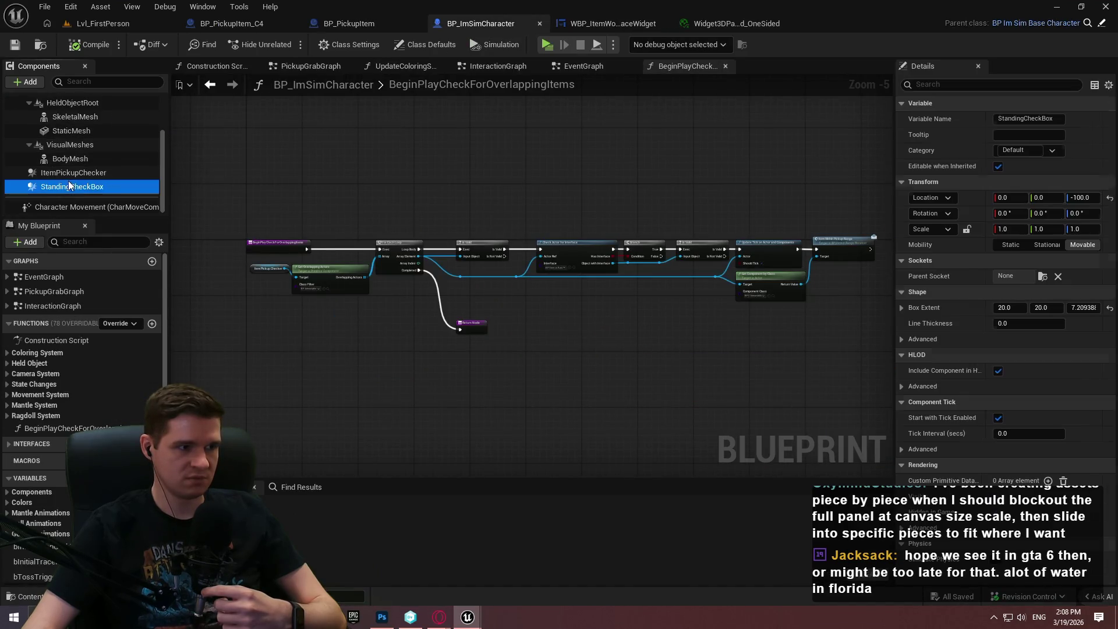
click(70, 172)
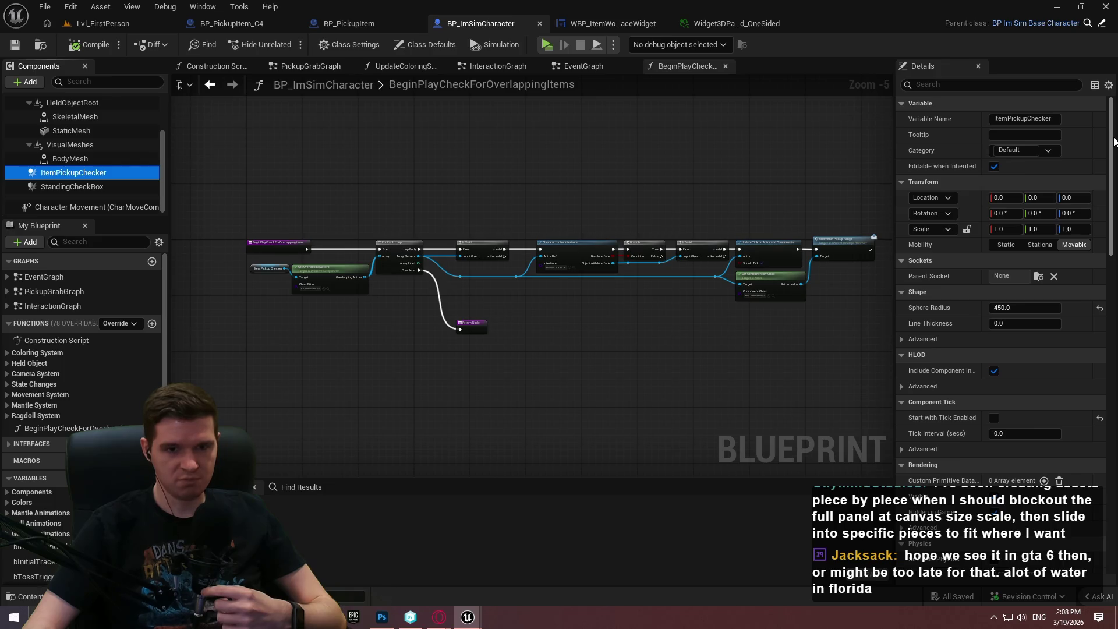
drag(1113, 142, 1114, 320)
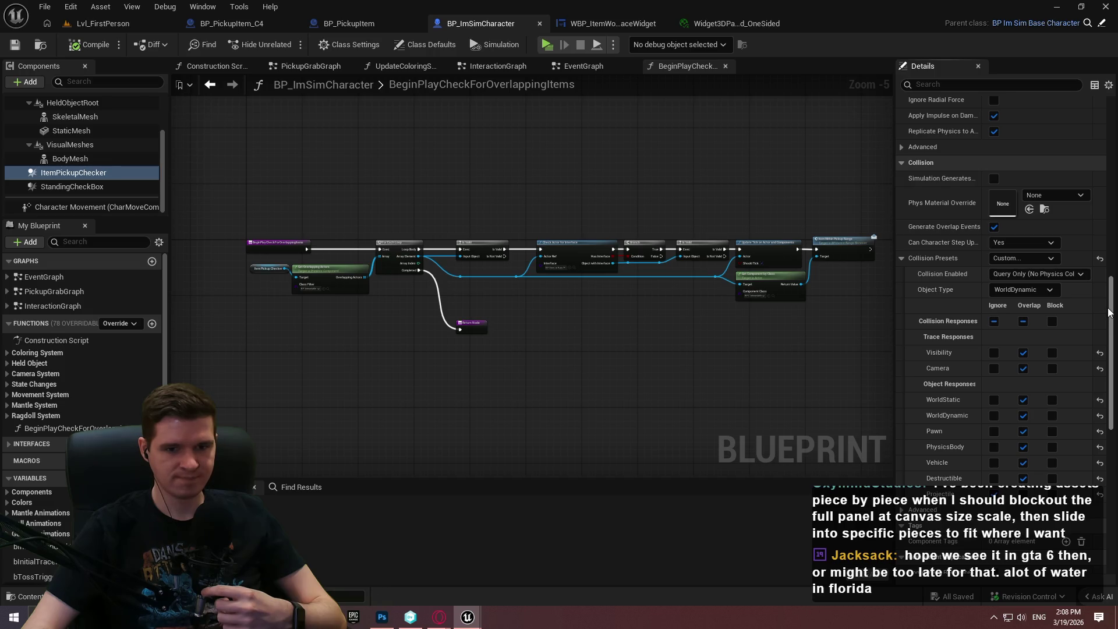
click(1069, 6)
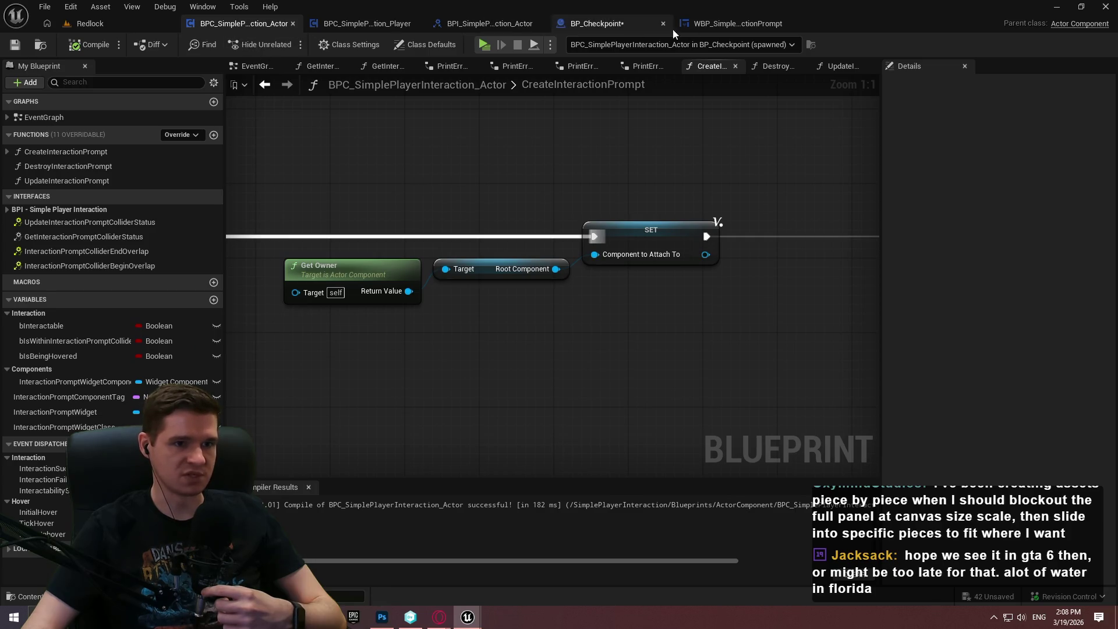
Open the BP_BuildingComponents blueprint from a crate in the Redlock level.
click(136, 22)
click(1007, 185)
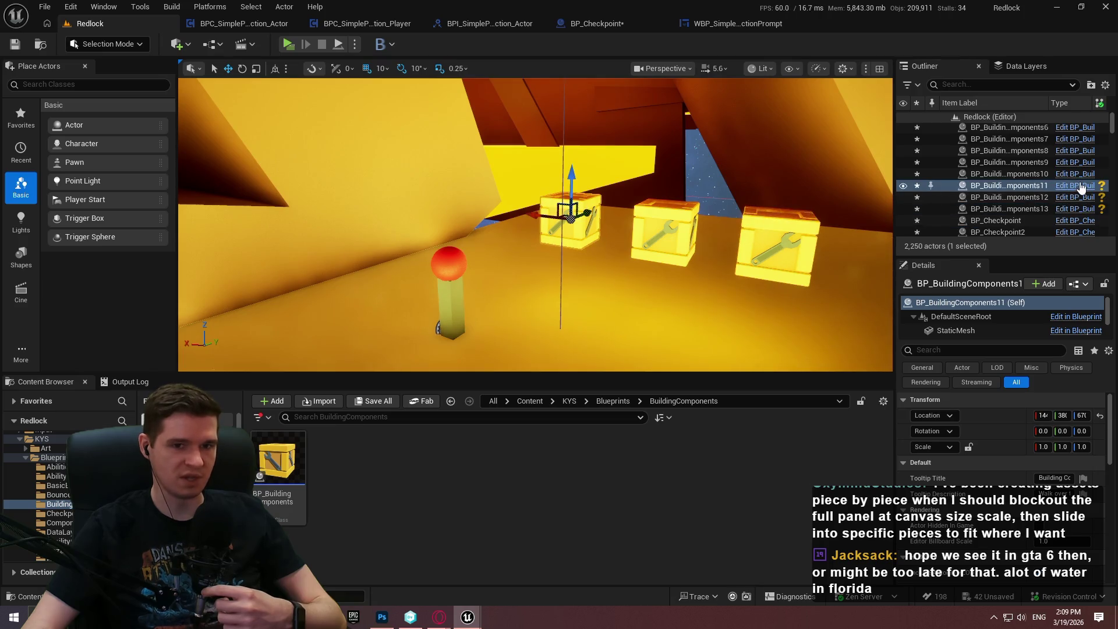
click(1077, 185)
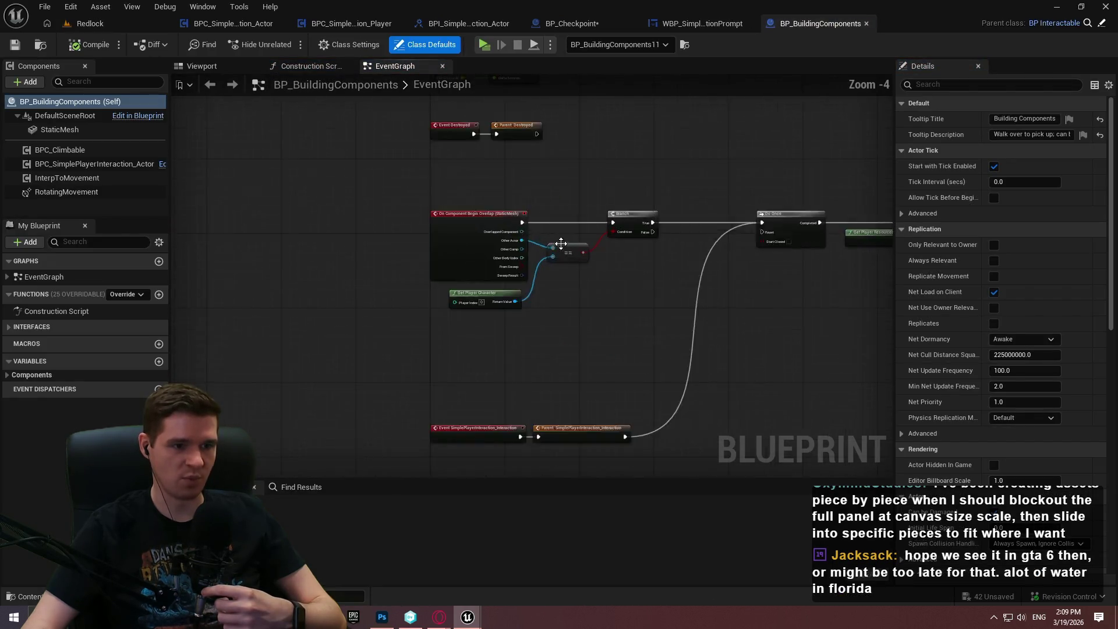
Frame the overlap event, player comparison and Do Once nodes in the EventGraph.
scroll(561, 244, up, 3)
drag(658, 348, 406, 246)
click(696, 325)
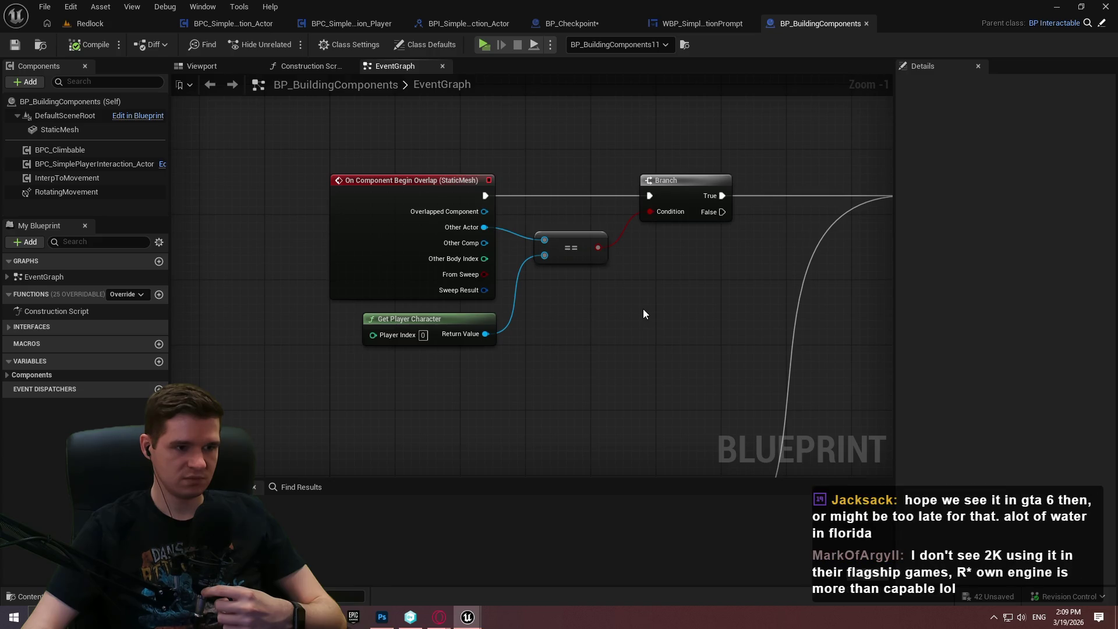
drag(604, 342, 413, 240)
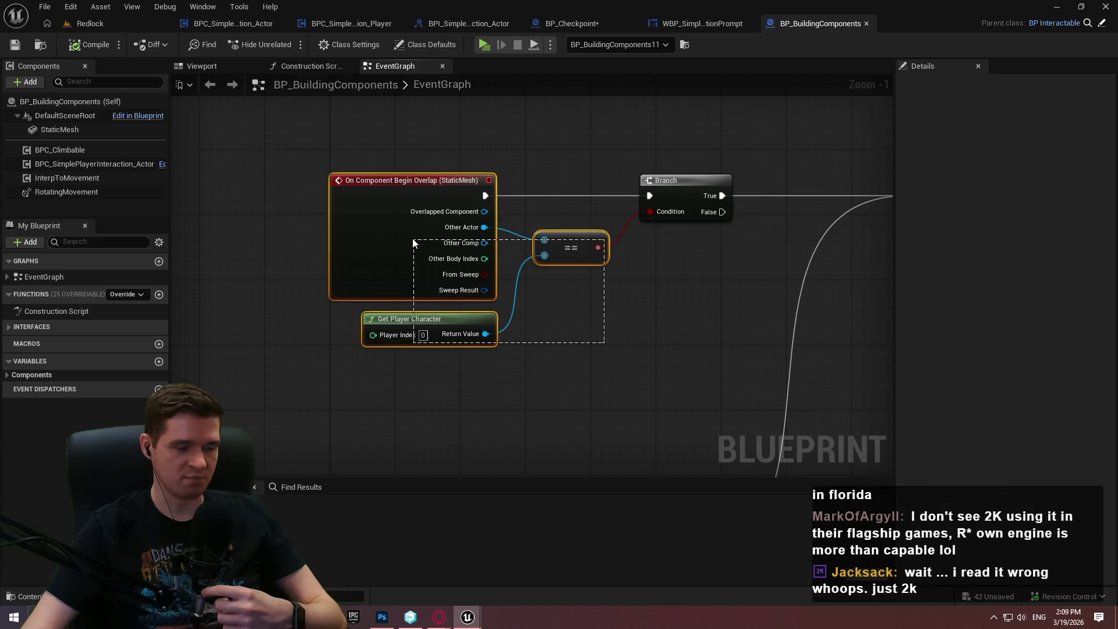
click(649, 311)
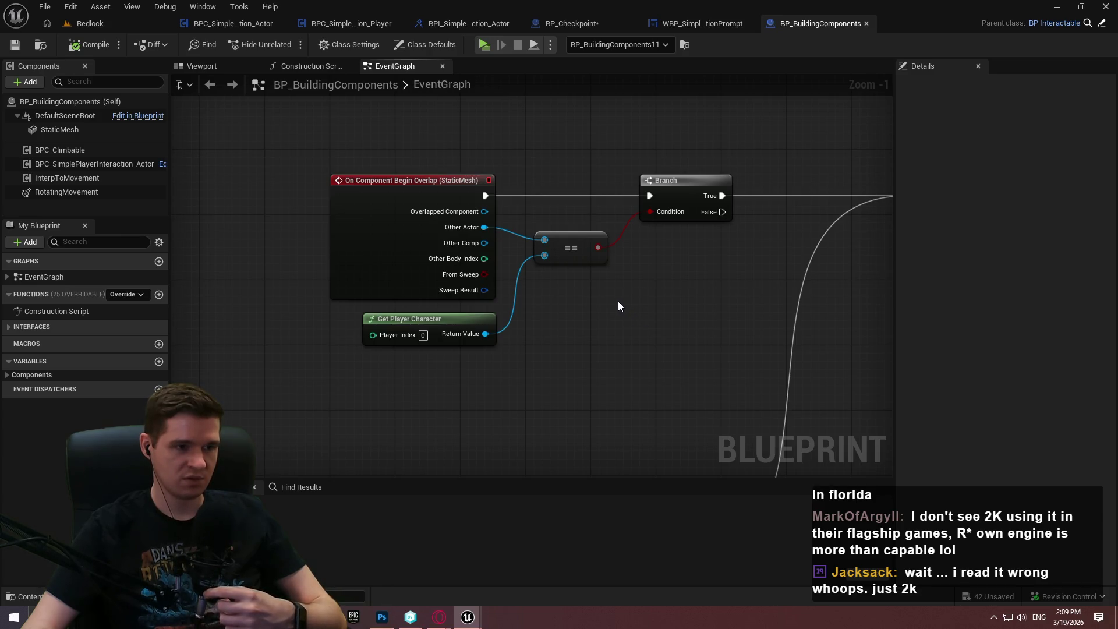
drag(619, 306, 576, 310)
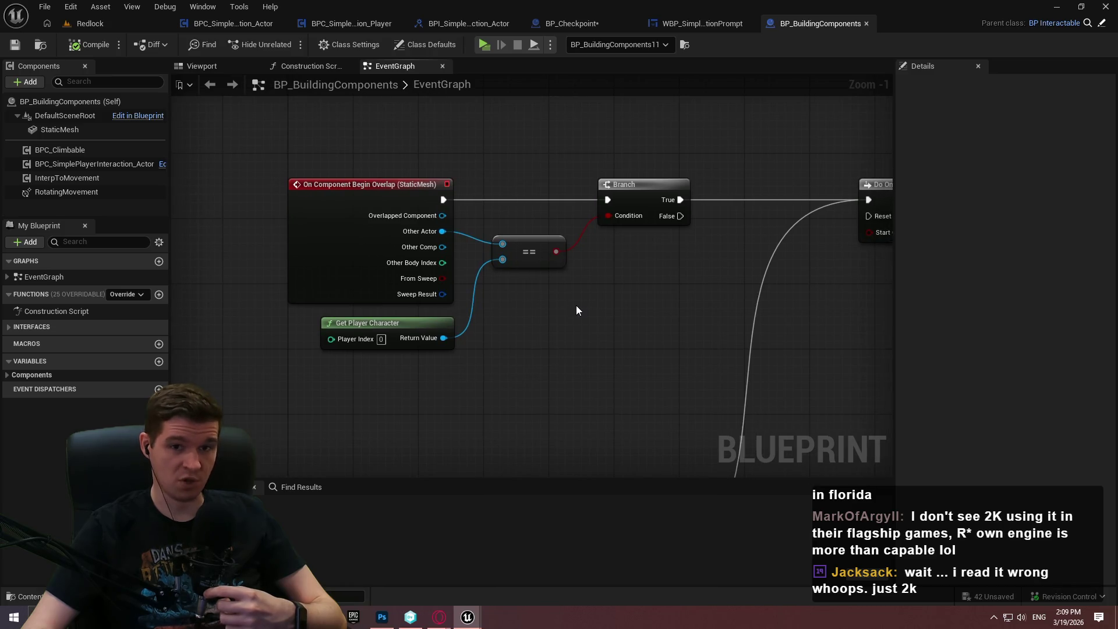
drag(574, 380, 373, 238)
click(583, 342)
mouse_move(681, 333)
mouse_down()
mouse_move(584, 343)
mouse_move(594, 329)
mouse_move(788, 344)
mouse_move(620, 342)
mouse_up()
Add Get Mesh from Get Player Character and compare it with Overlapped Component.
mouse_move(352, 274)
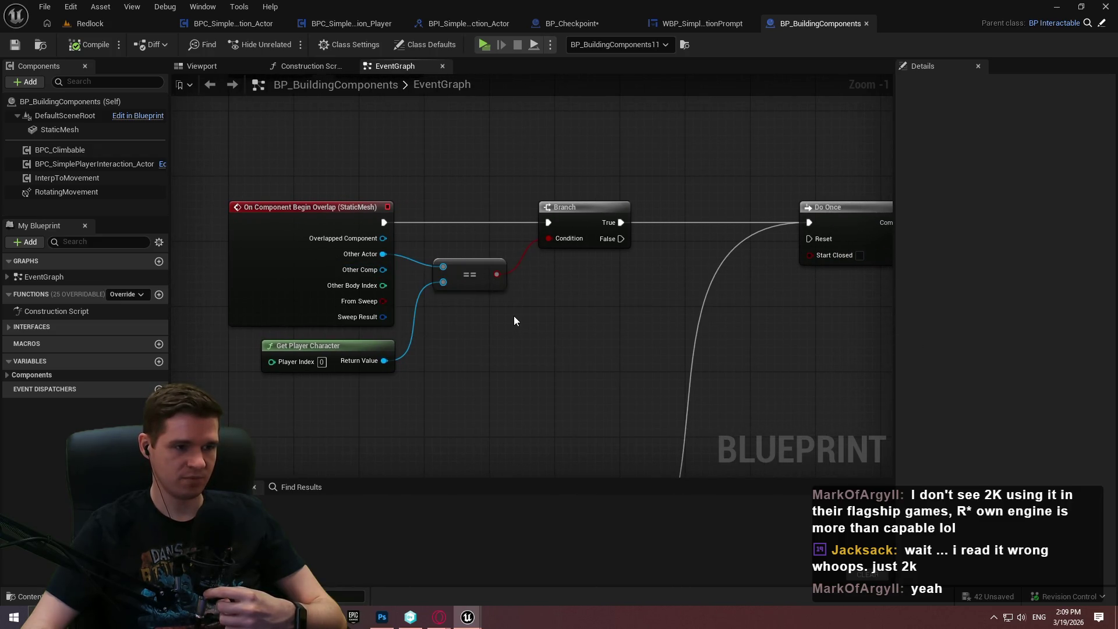
drag(384, 362, 465, 341)
text(mesh)
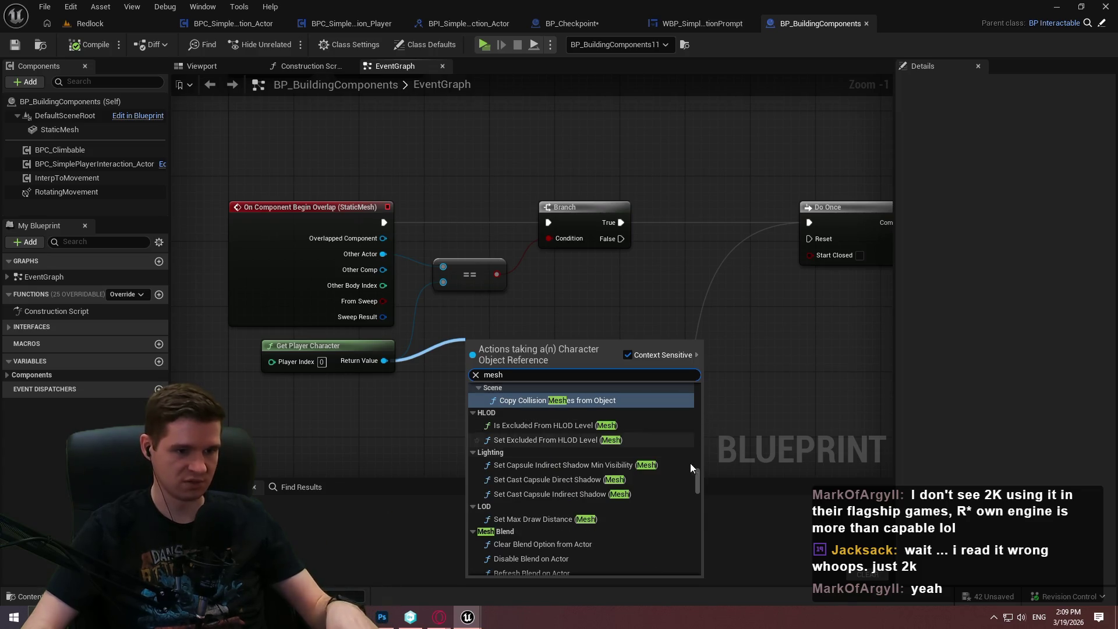
drag(700, 484, 703, 564)
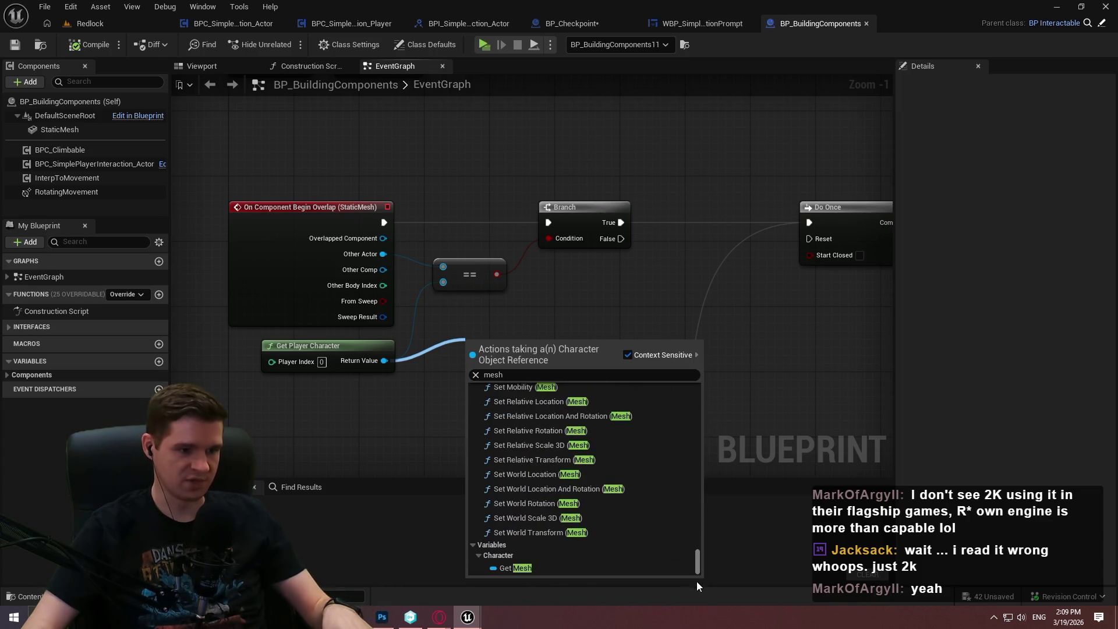
click(561, 568)
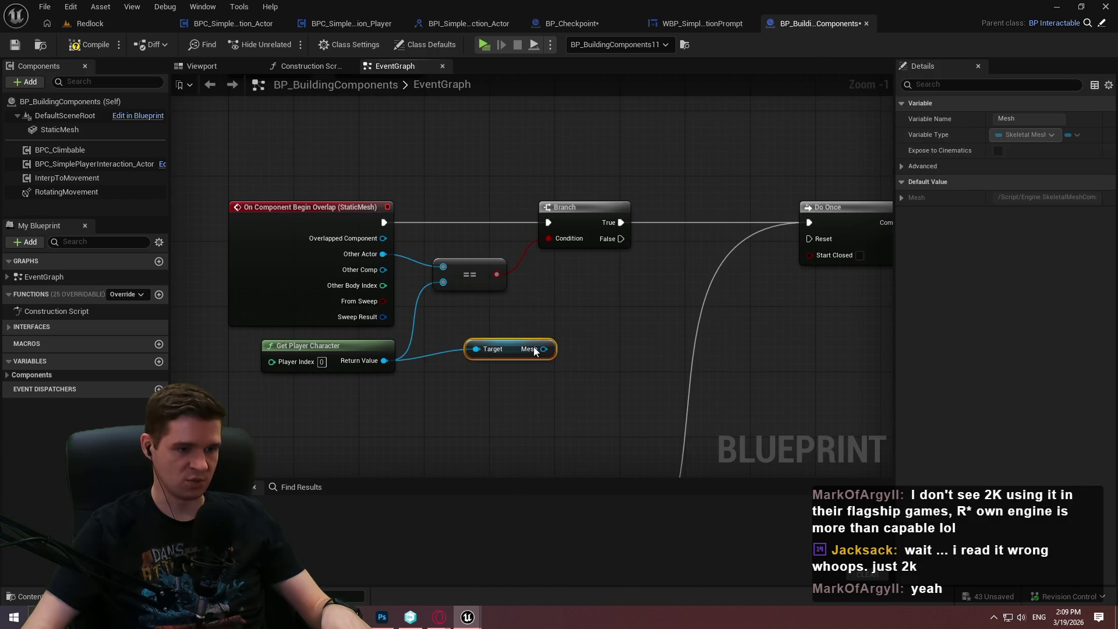
mouse_move(543, 348)
mouse_down()
mouse_move(456, 283)
mouse_move(391, 256)
mouse_move(383, 238)
mouse_up()
drag(614, 326, 698, 322)
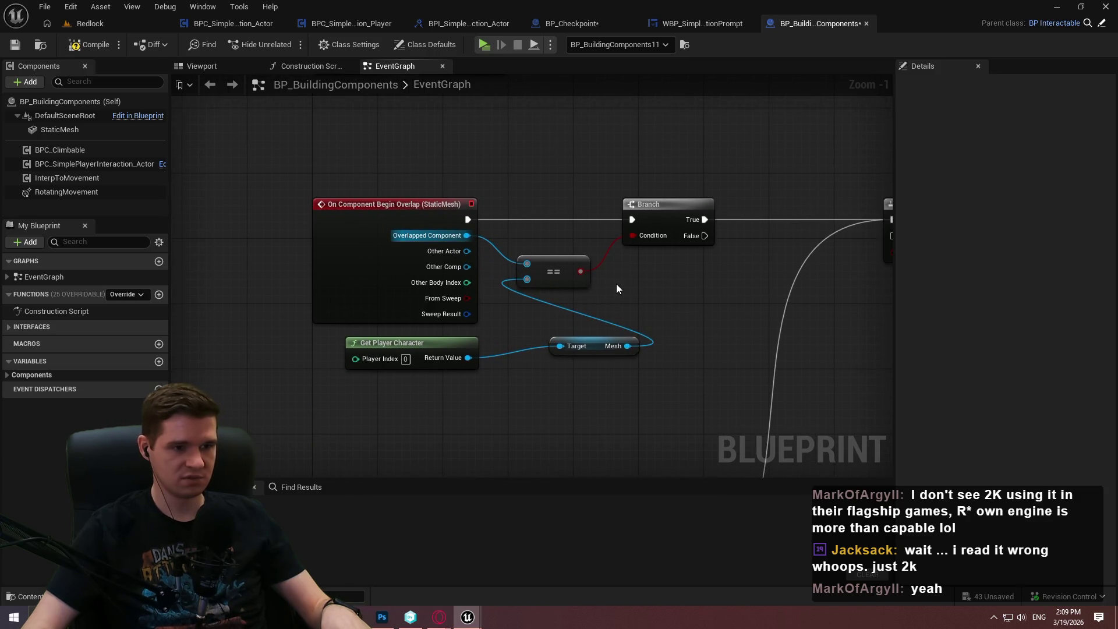
Tidy the overlap nodes' layout and compile BP_BuildingComponents.
mouse_move(595, 339)
mouse_down()
mouse_move(553, 352)
mouse_move(675, 365)
mouse_up()
mouse_move(490, 260)
mouse_down()
mouse_move(349, 258)
mouse_move(328, 271)
mouse_up()
drag(483, 334, 626, 364)
drag(509, 363, 475, 297)
mouse_move(684, 290)
mouse_down()
mouse_move(725, 283)
mouse_move(725, 258)
mouse_move(739, 254)
mouse_up()
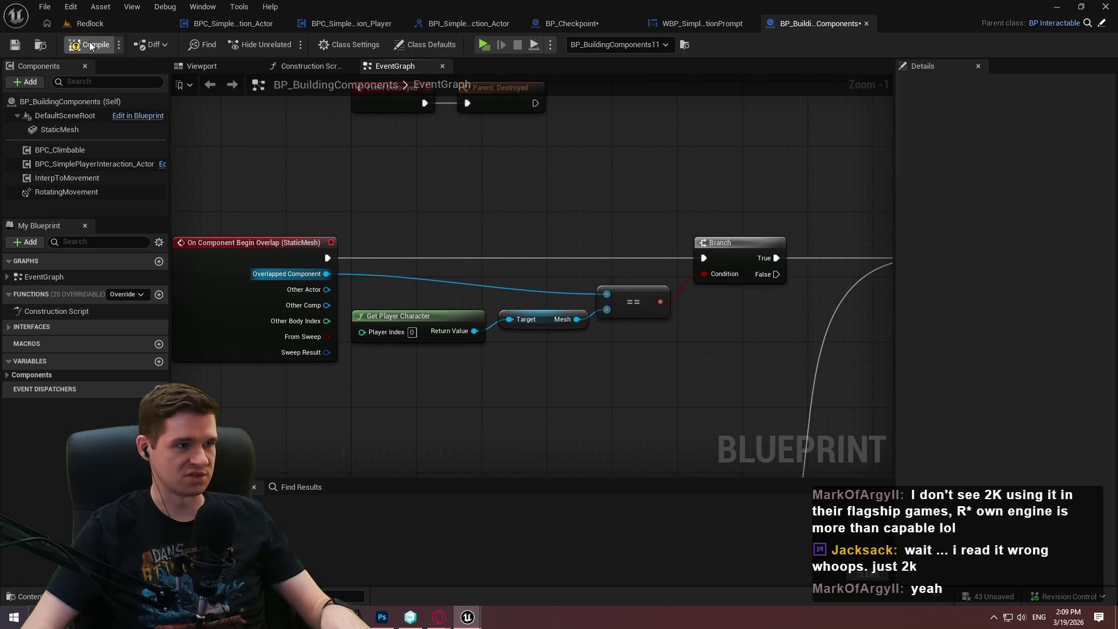
click(90, 42)
click(606, 439)
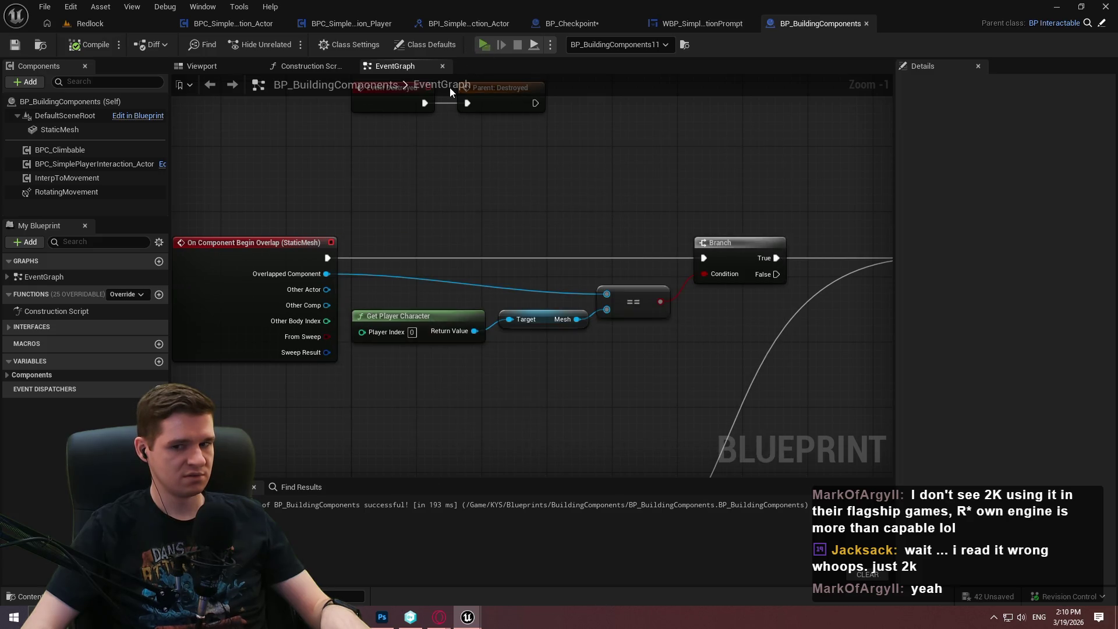
Start a play test, close the welcome message, and run around the crates testing their prompt.
key(alt+p)
click(567, 495)
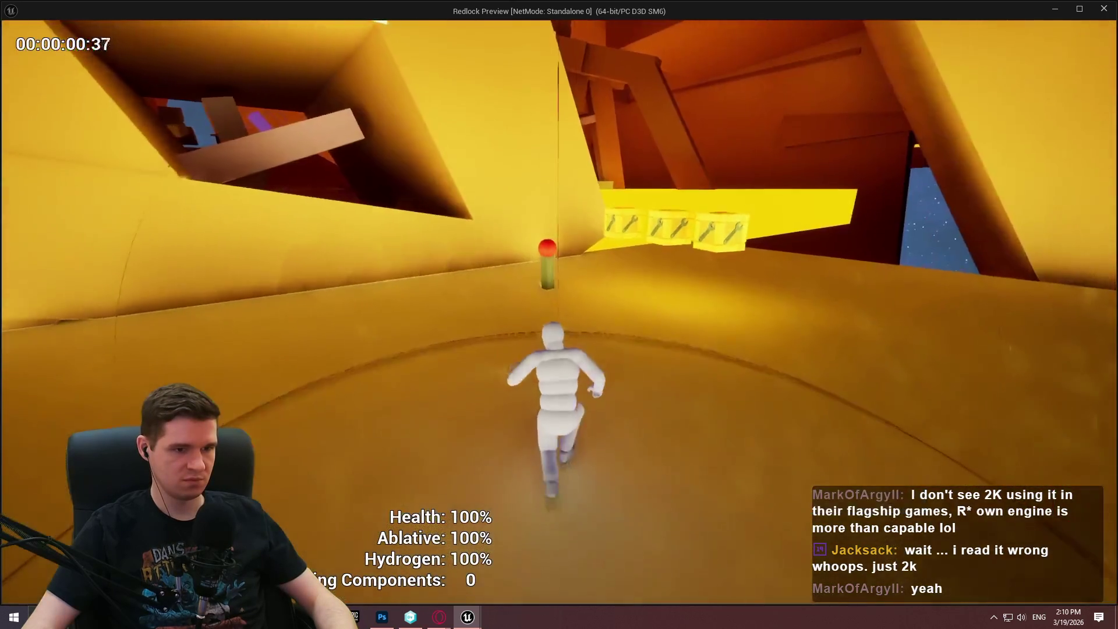
key(w)
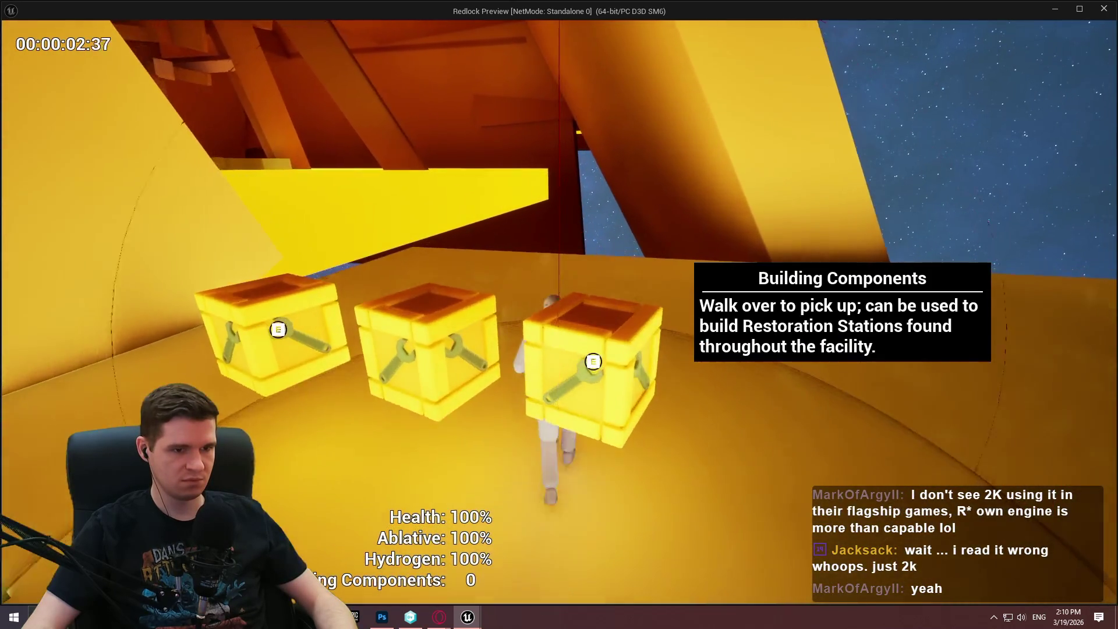
key(w)
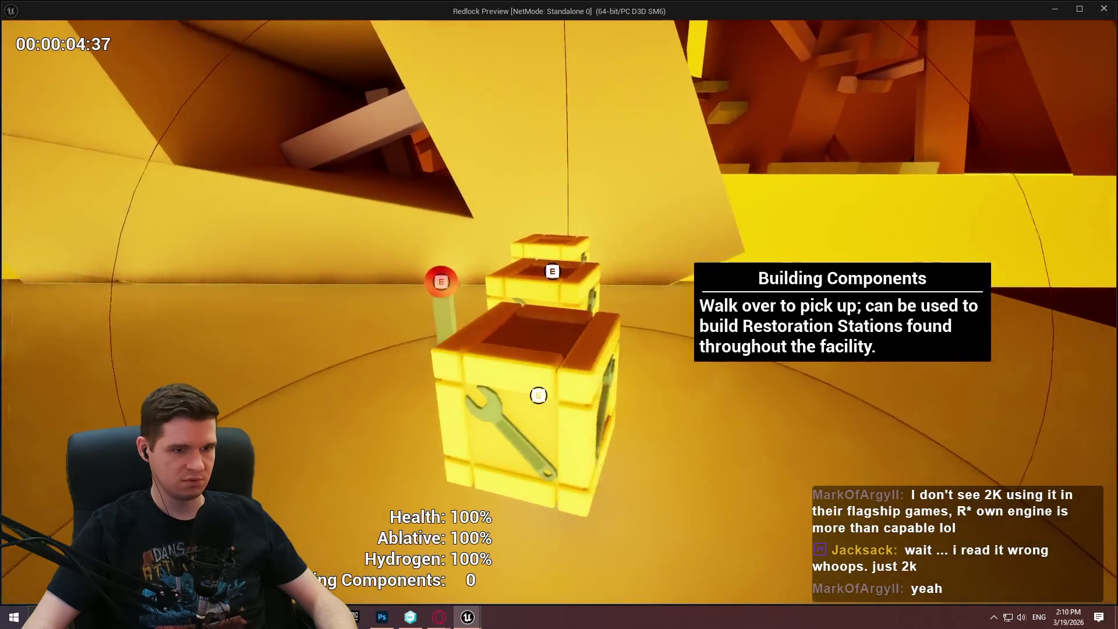
key(s)
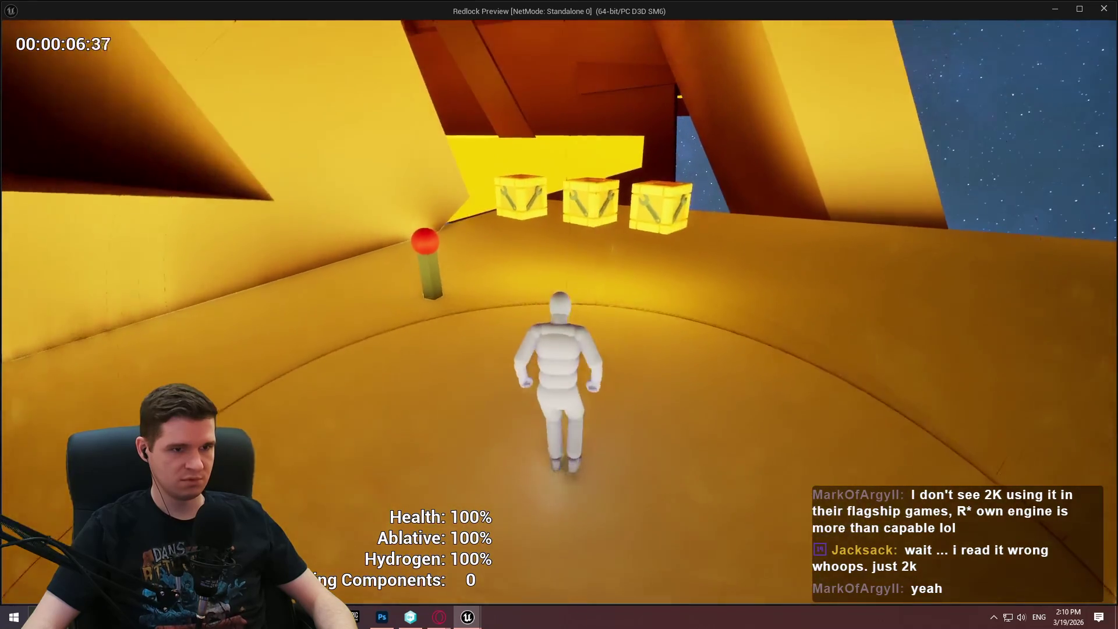
key(w)
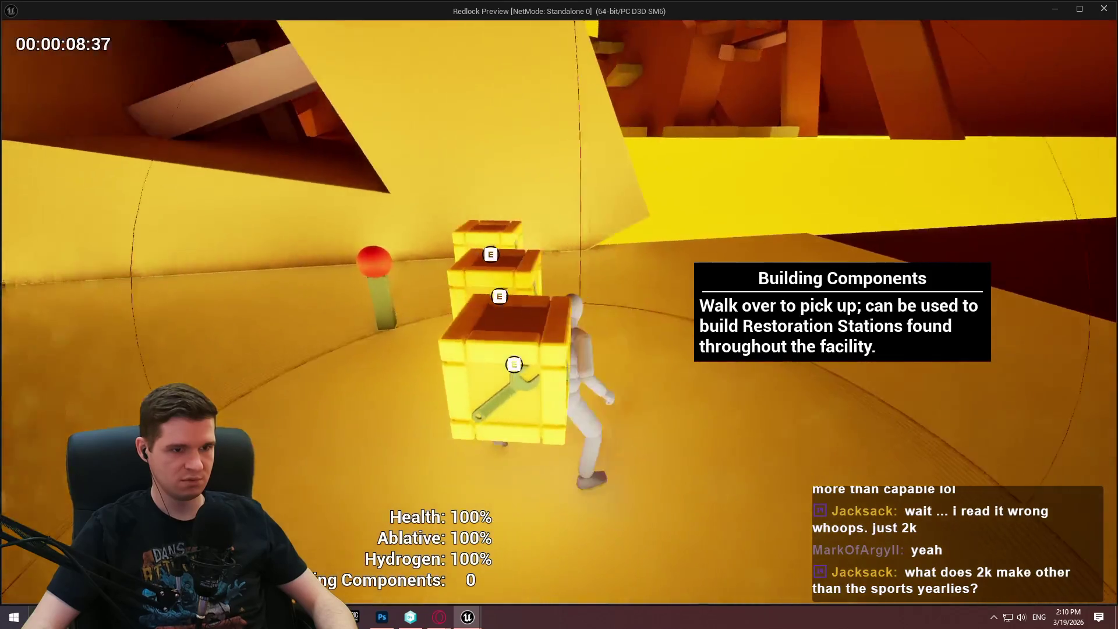
key(s)
key(w)
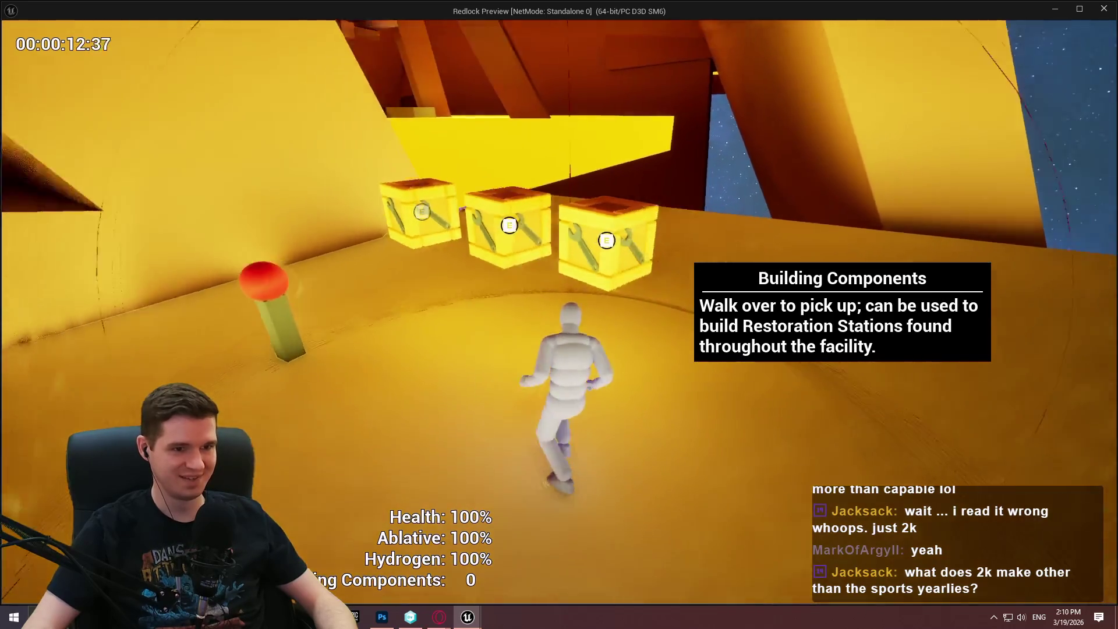
key(w)
key(w)
key(space)
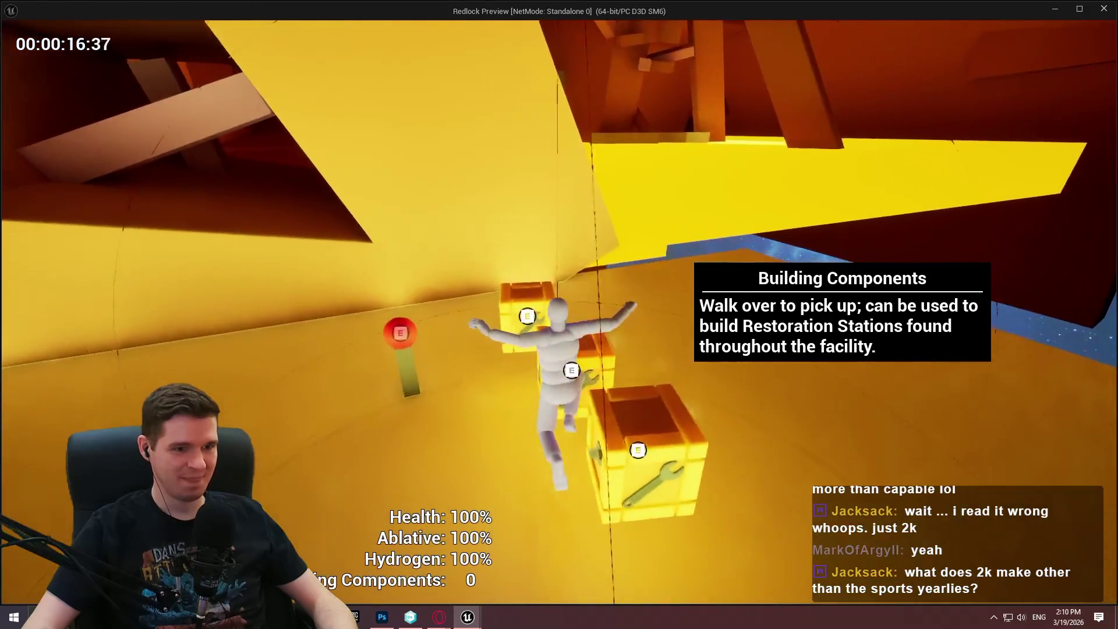
key(w)
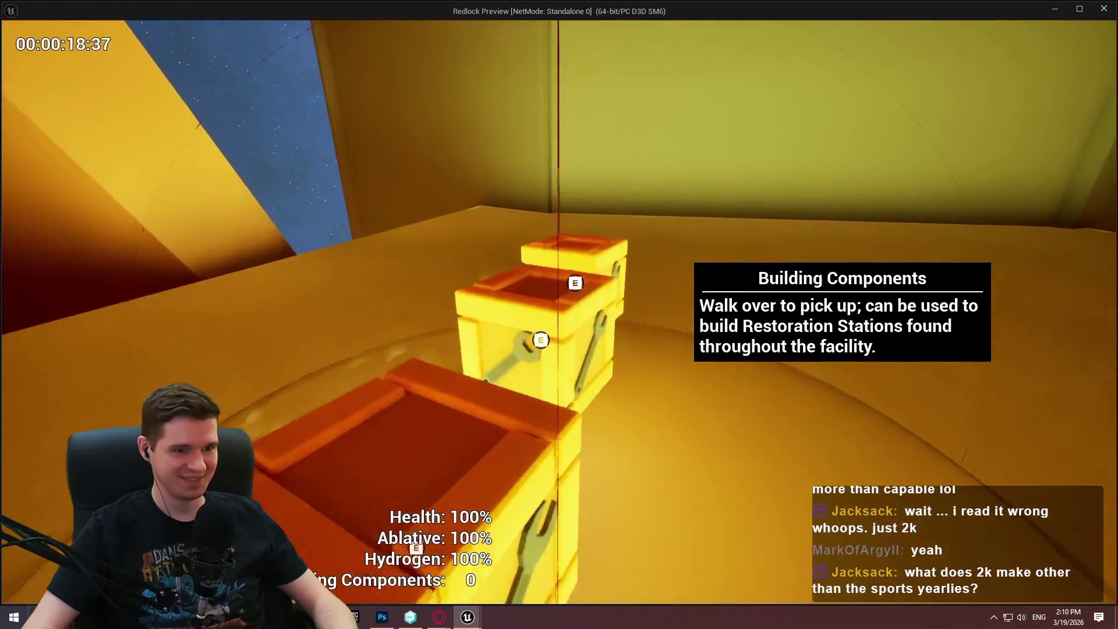
key(w)
key(w)
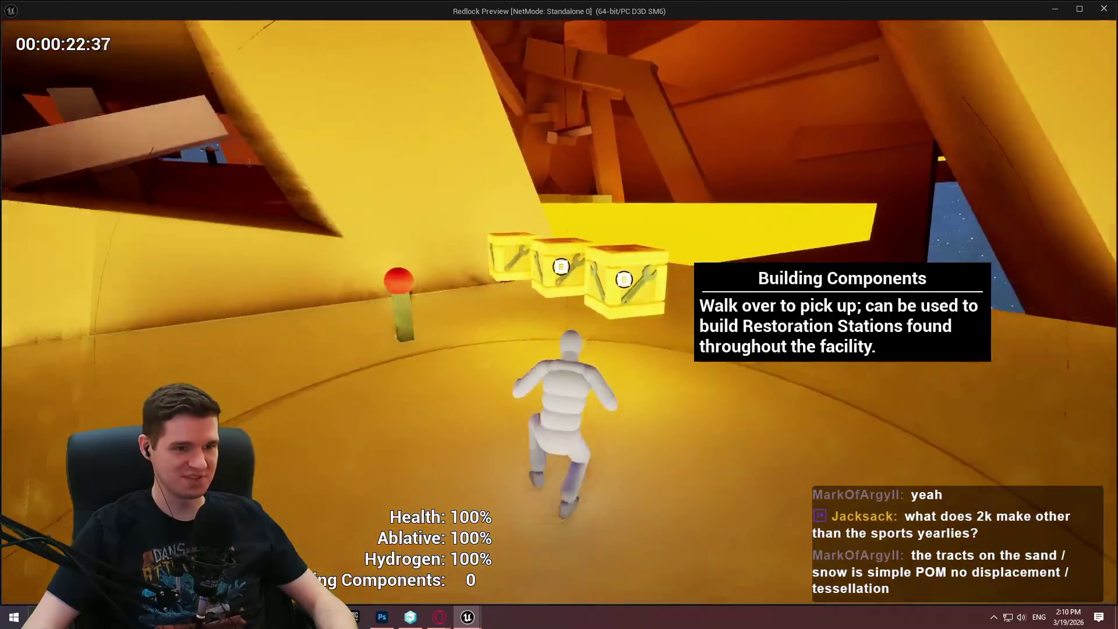
key(w)
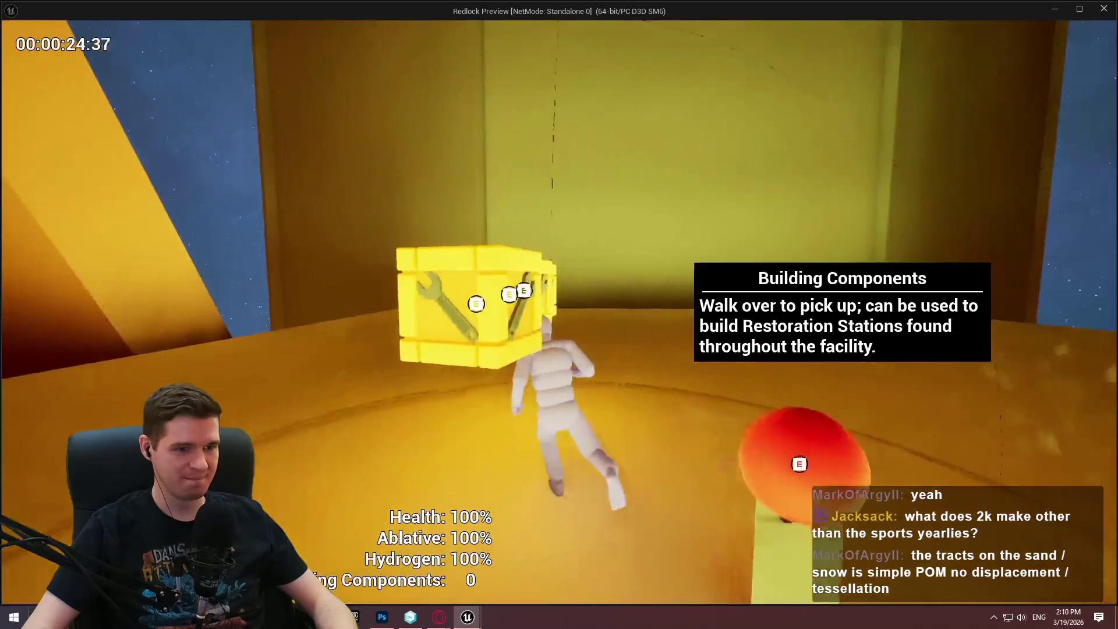
key(w)
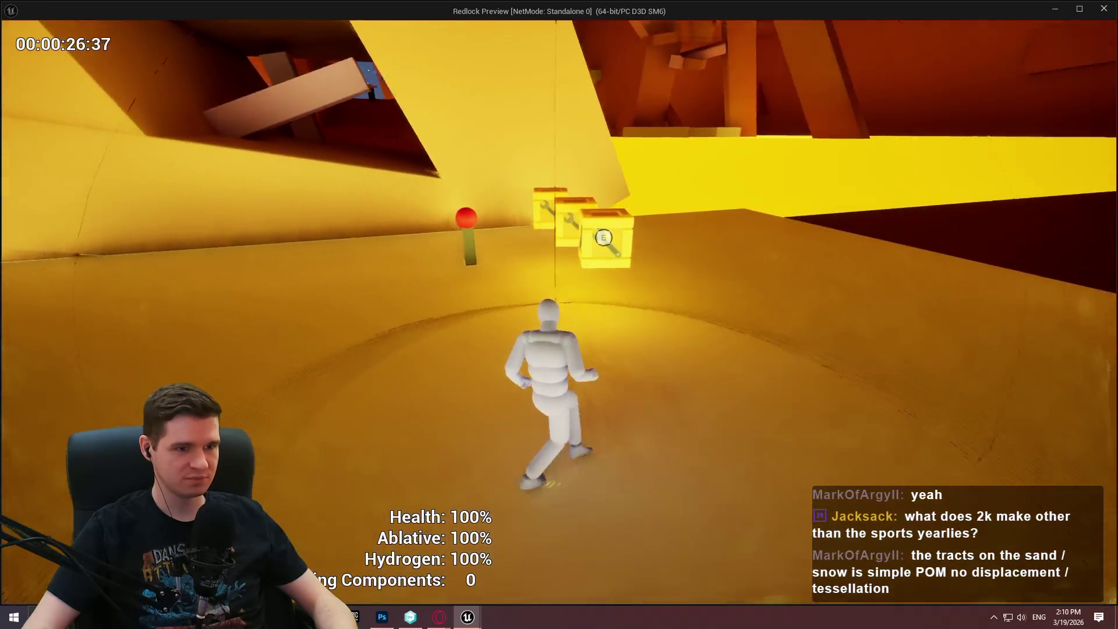
key(w)
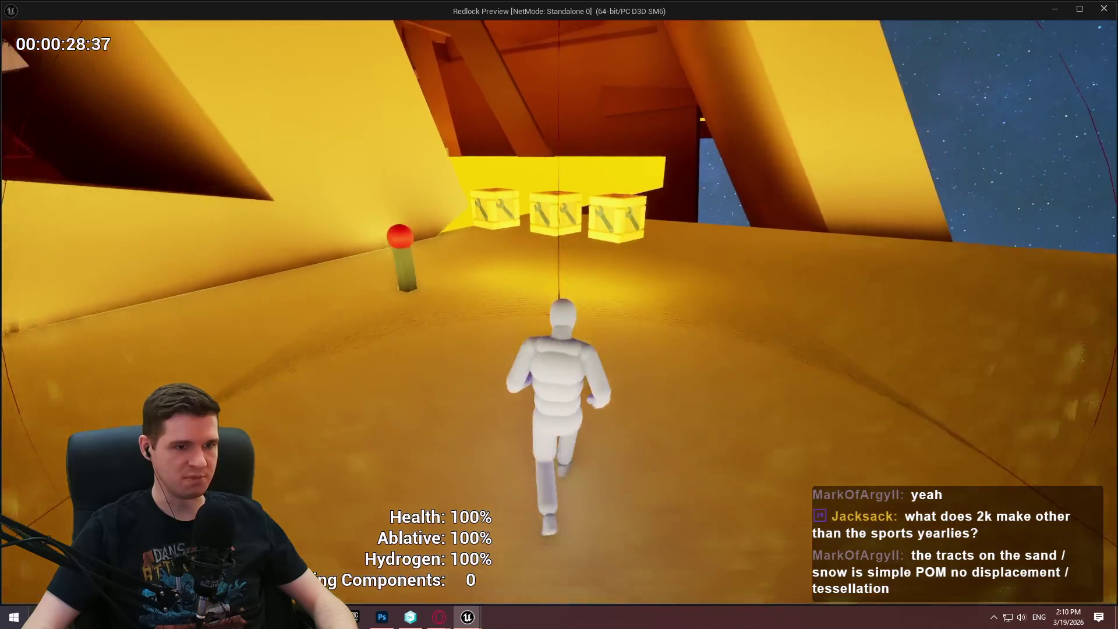
key(w)
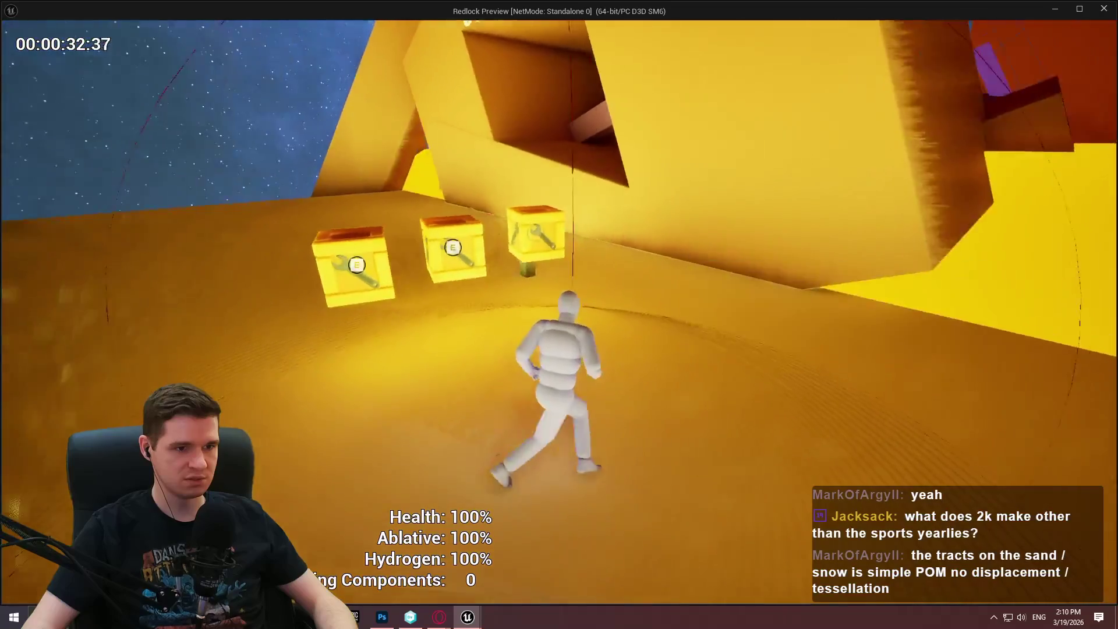
Repeatedly approach and back away from the crates so their info panel shows and hides.
key(w)
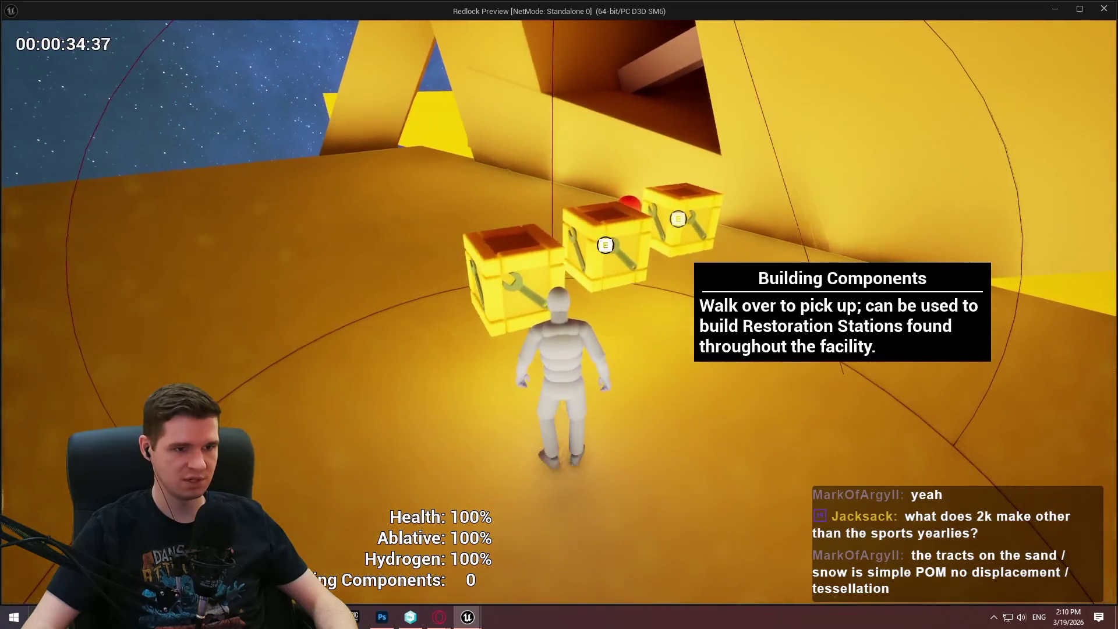
key(w)
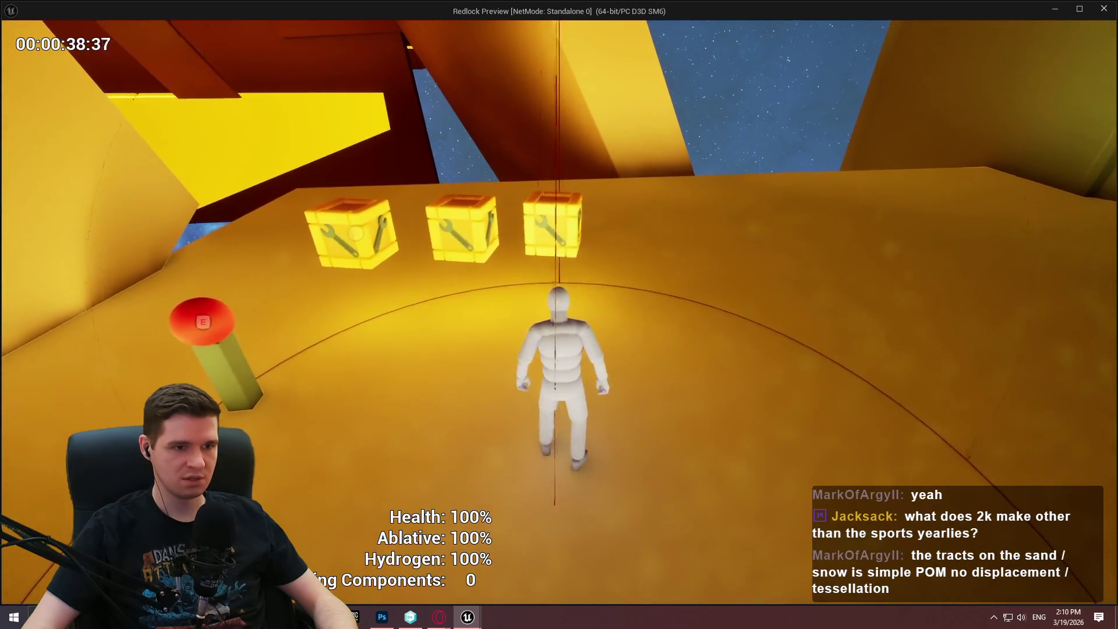
key(w)
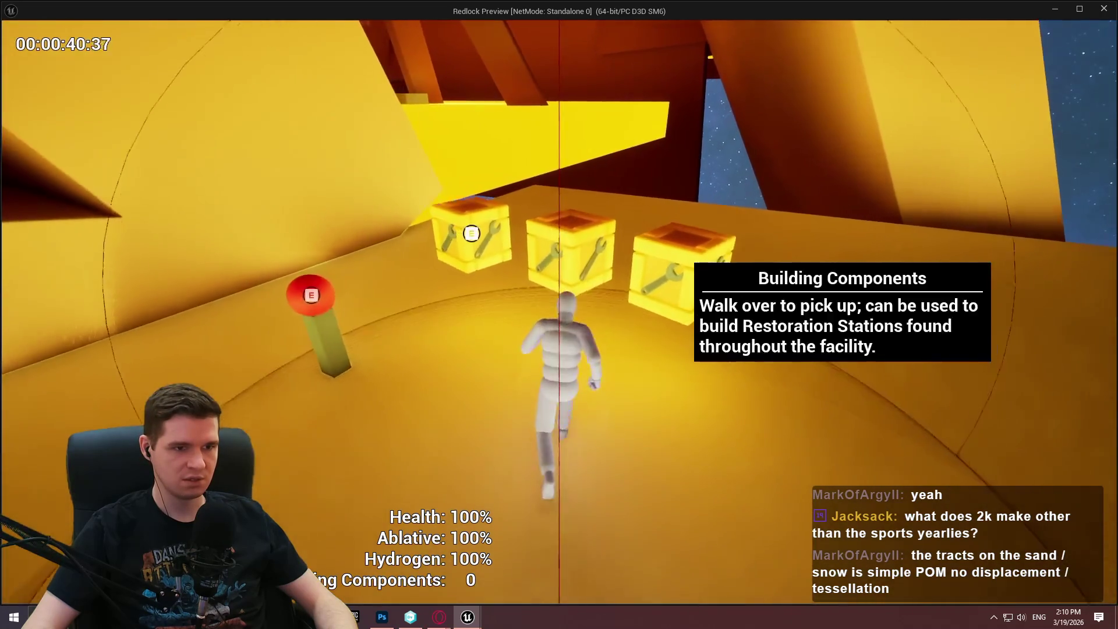
key(s)
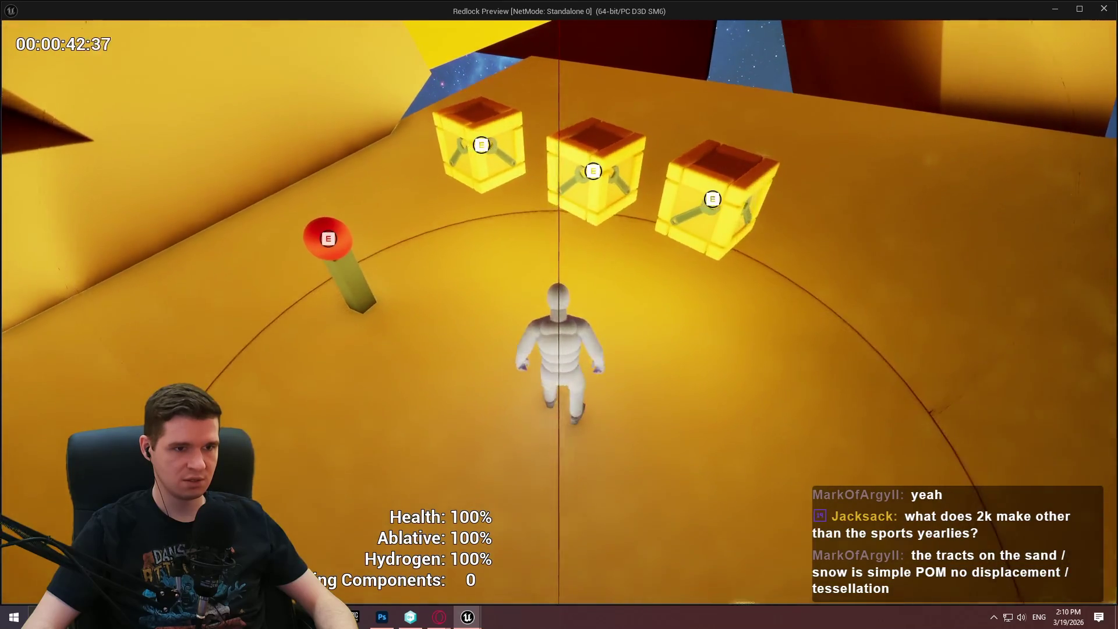
key(w)
key(s)
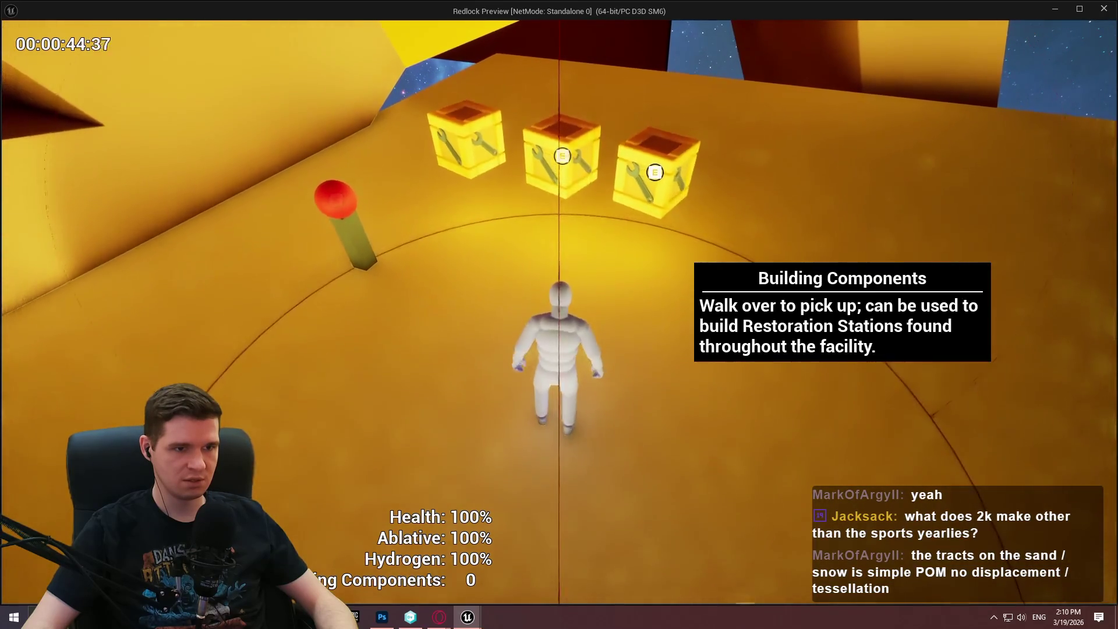
key(s)
key(w)
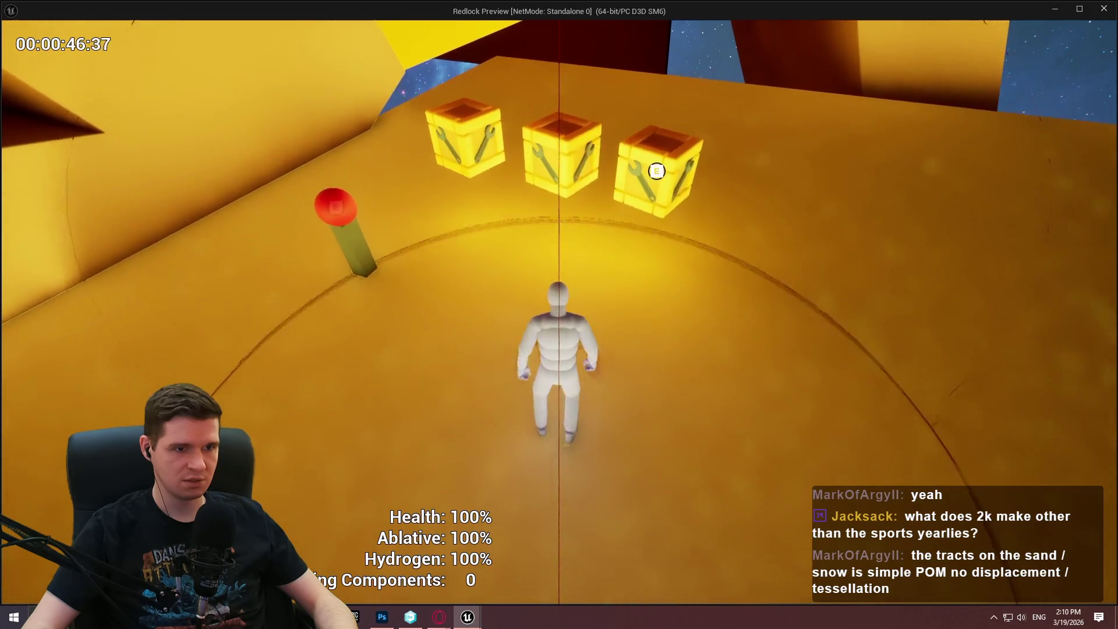
key(w)
key(s)
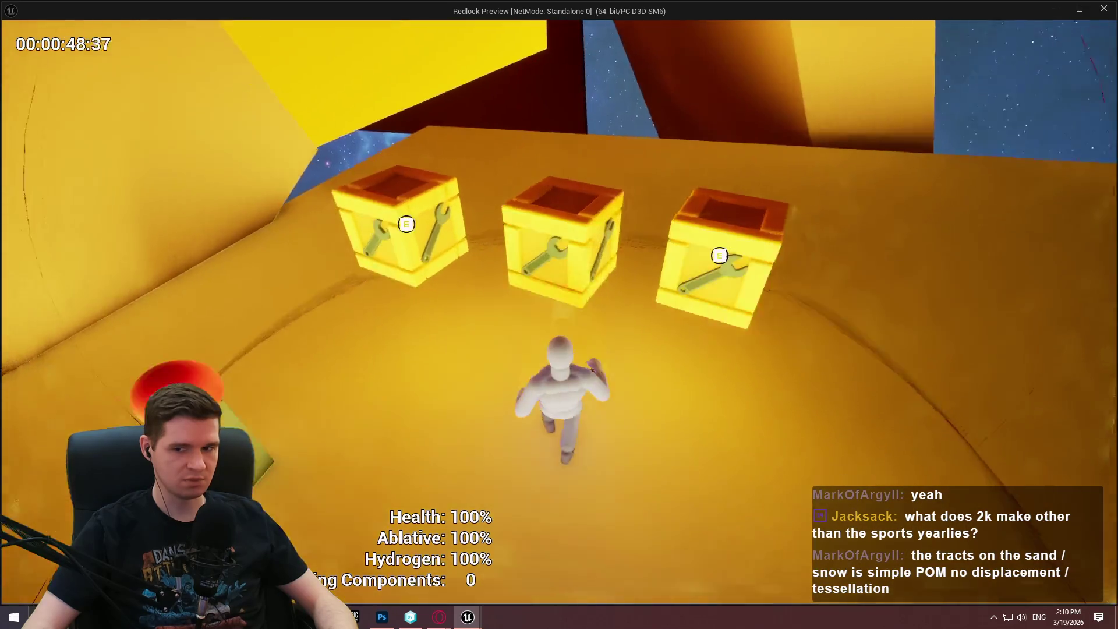
key(w)
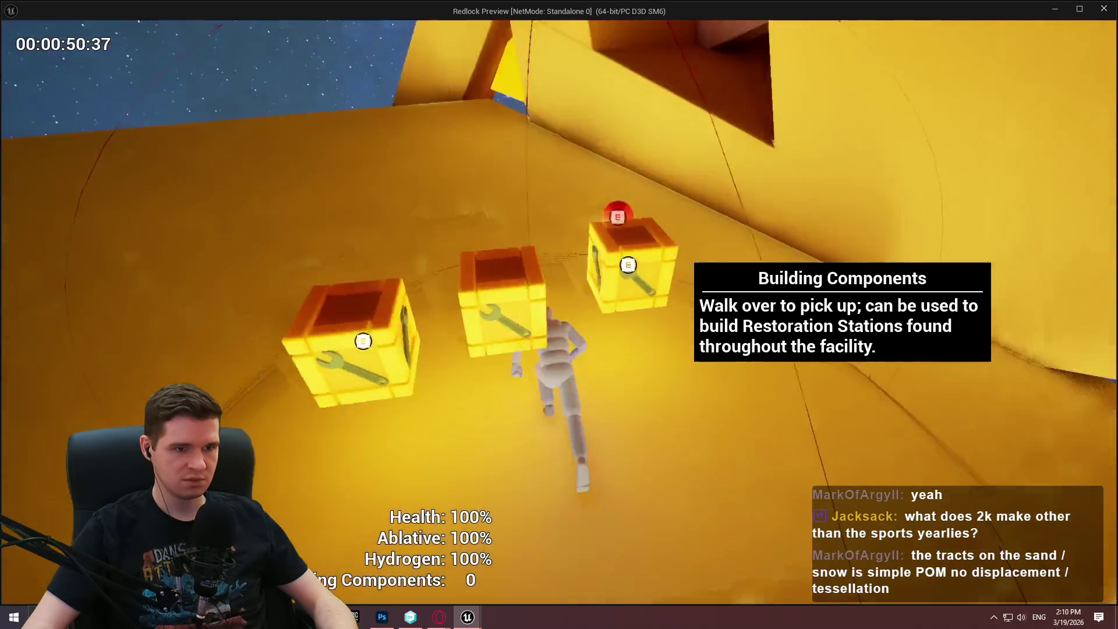
key(w)
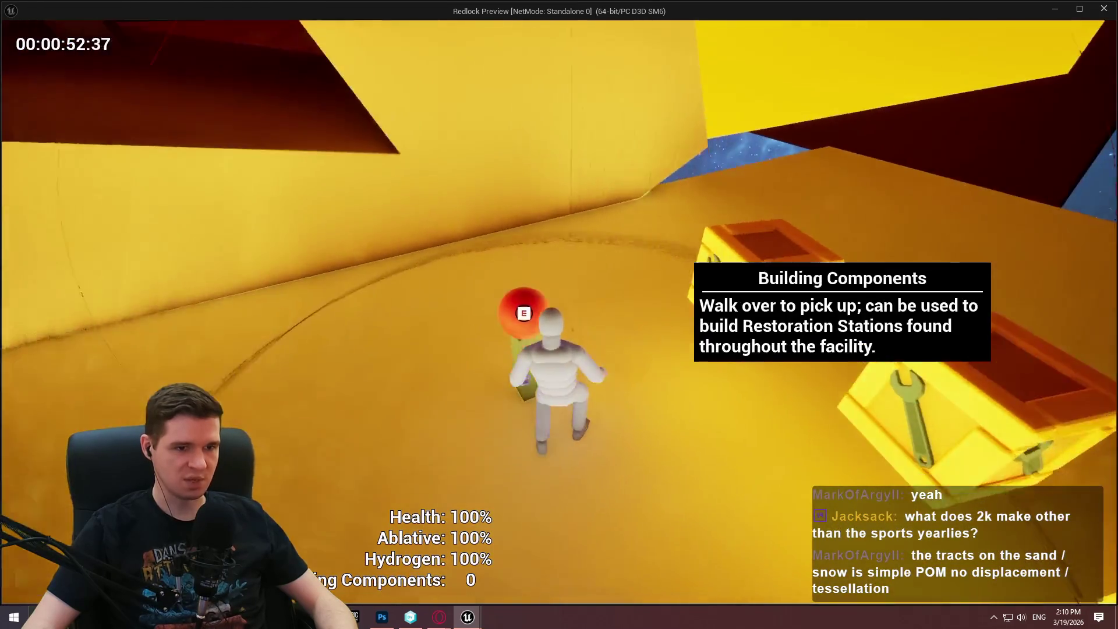
Interact with the checkpoint marker and close its teleporting window.
key(e)
click(549, 500)
key(e)
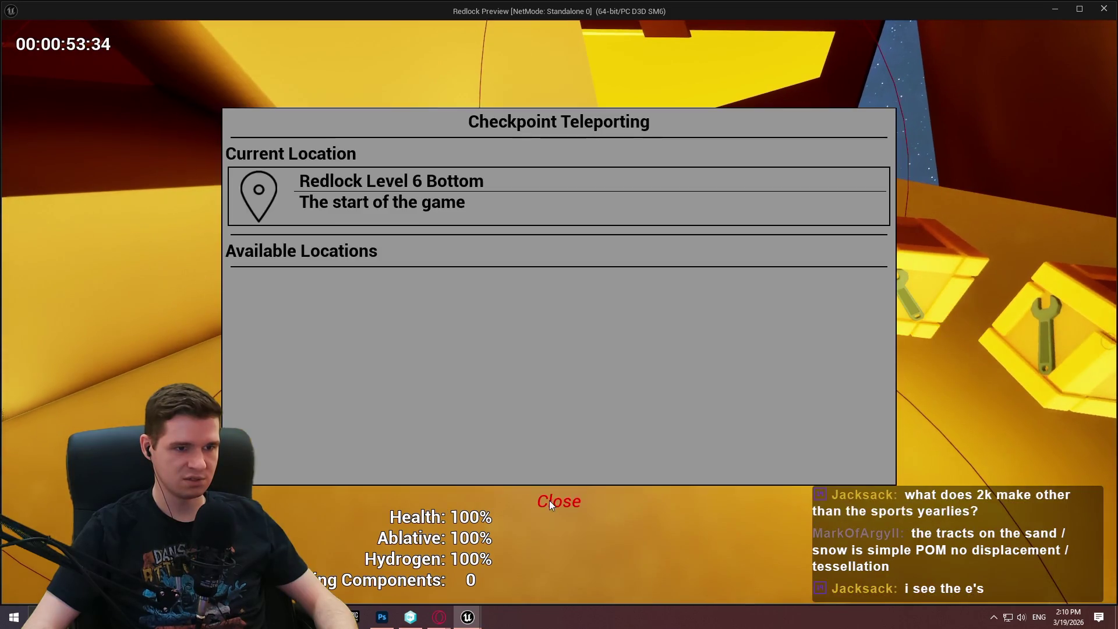
click(568, 501)
Circle the crates and walk into them to test the pickup overlap.
key(w)
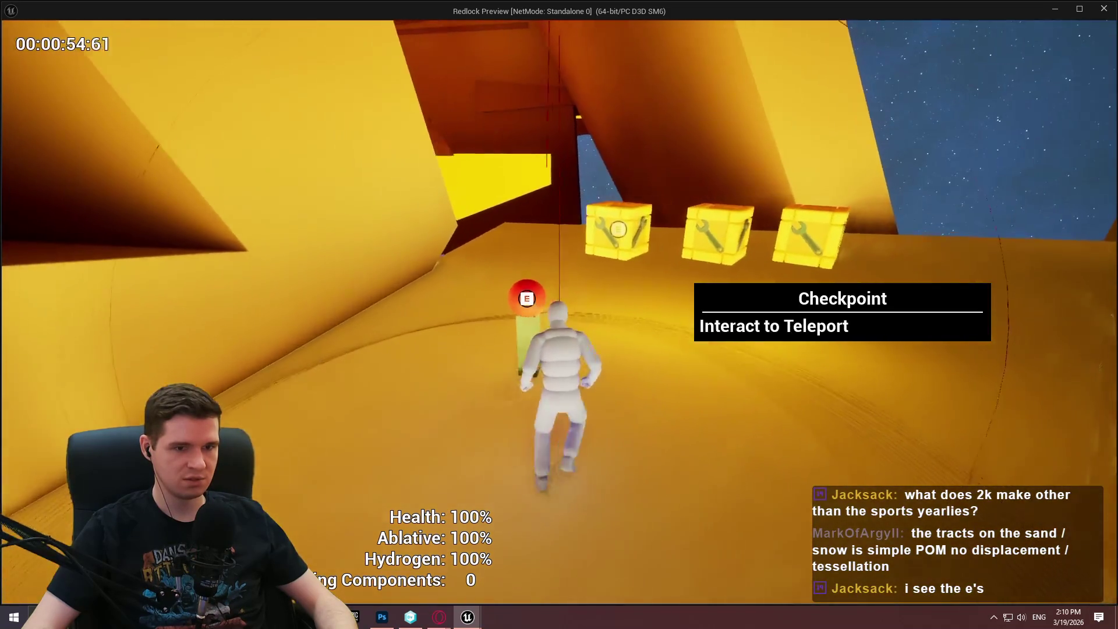
key(s)
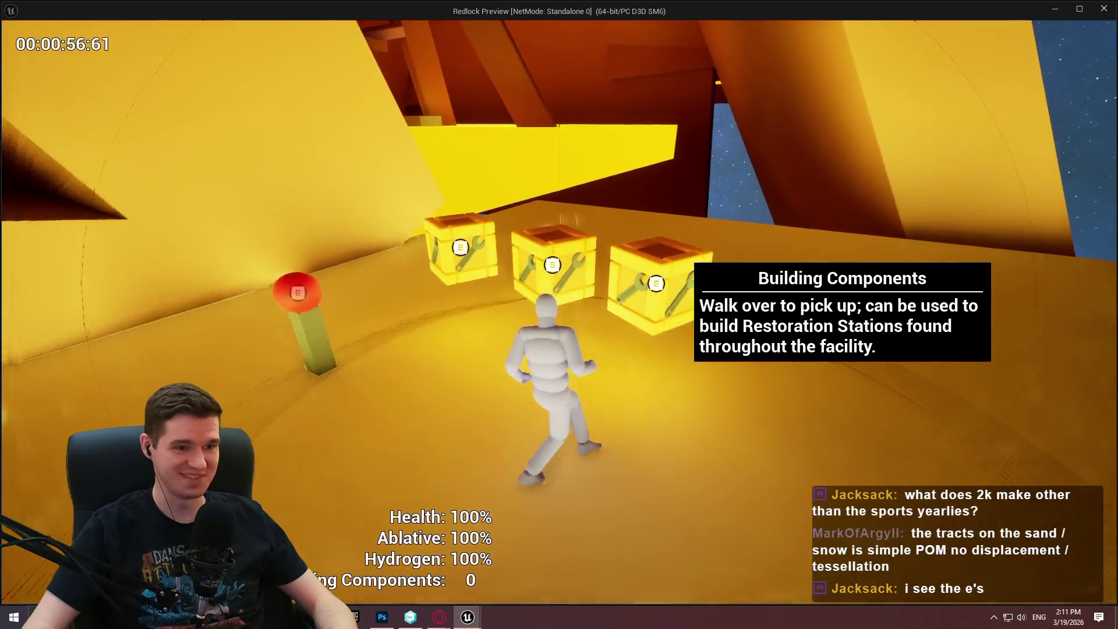
key(s)
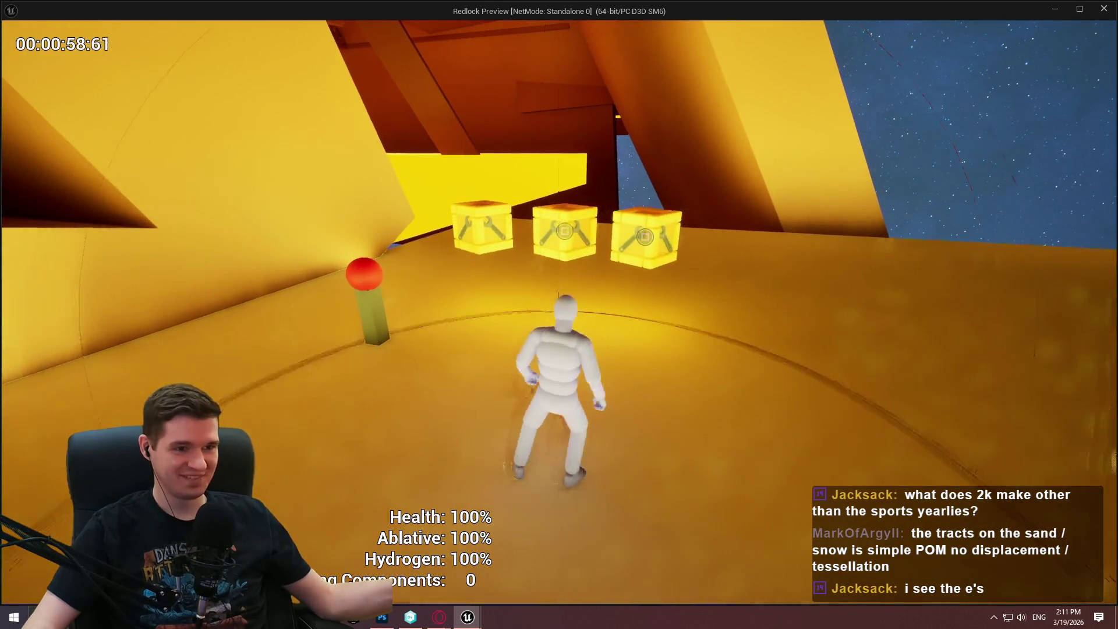
key(w)
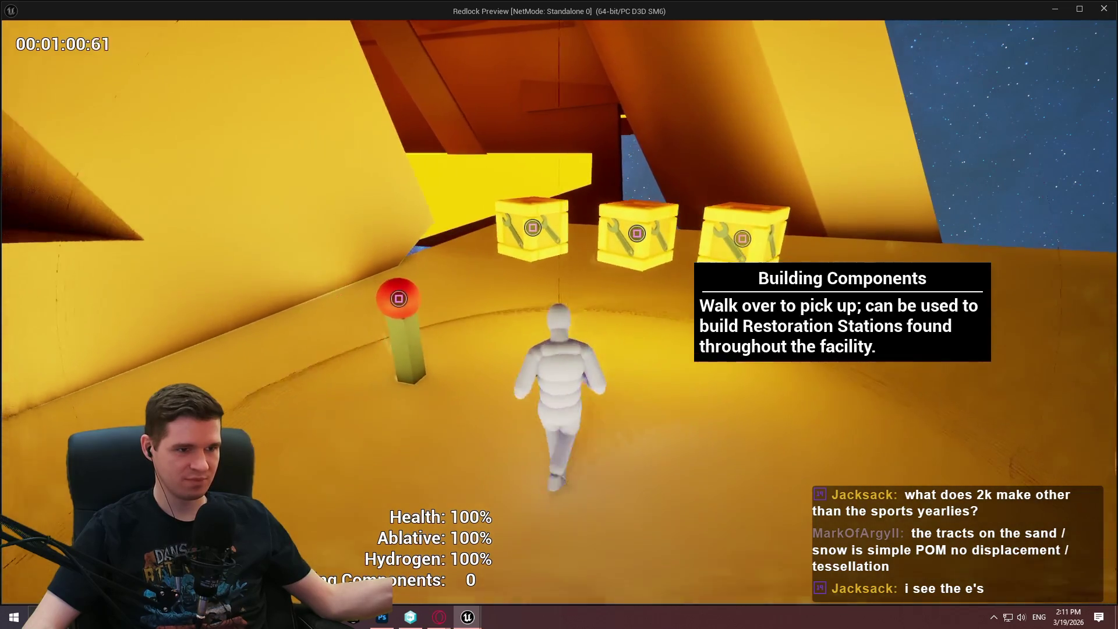
key(w)
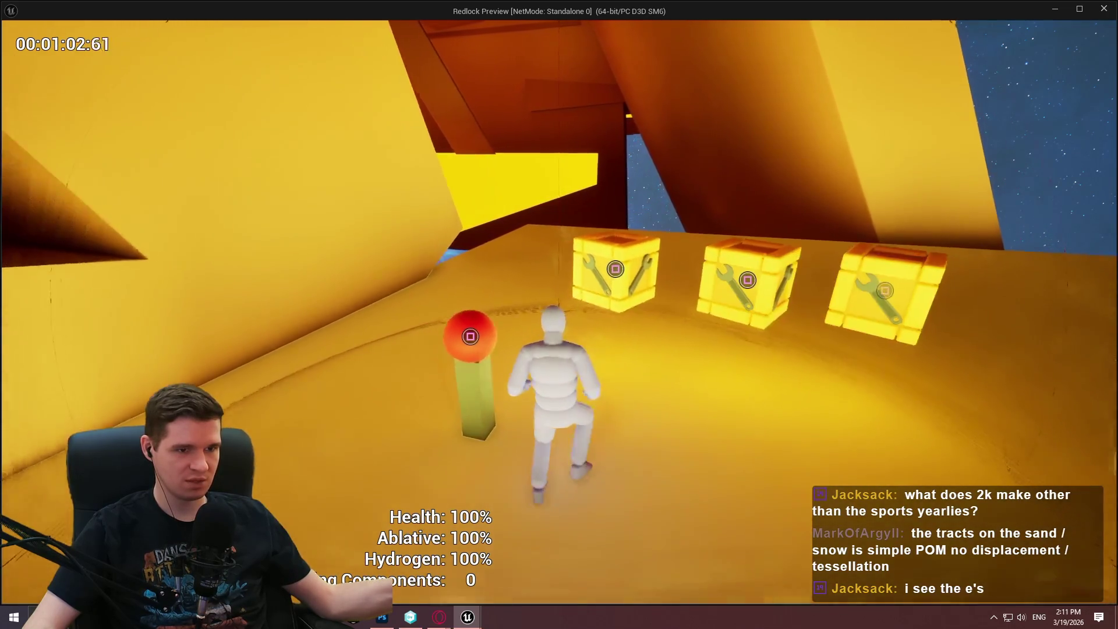
key(w)
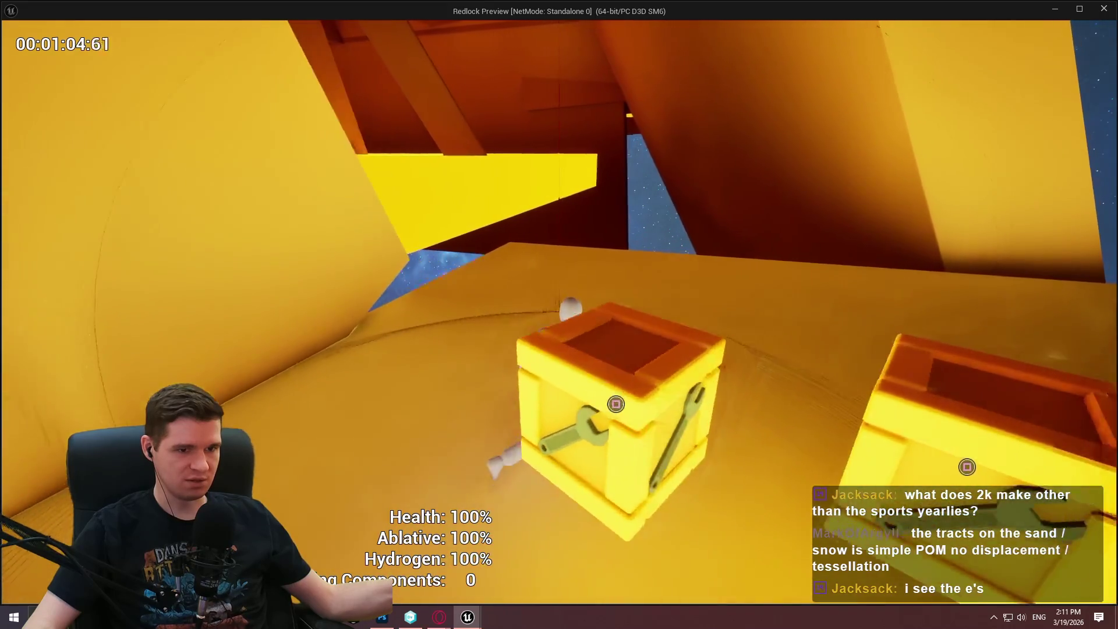
key(w)
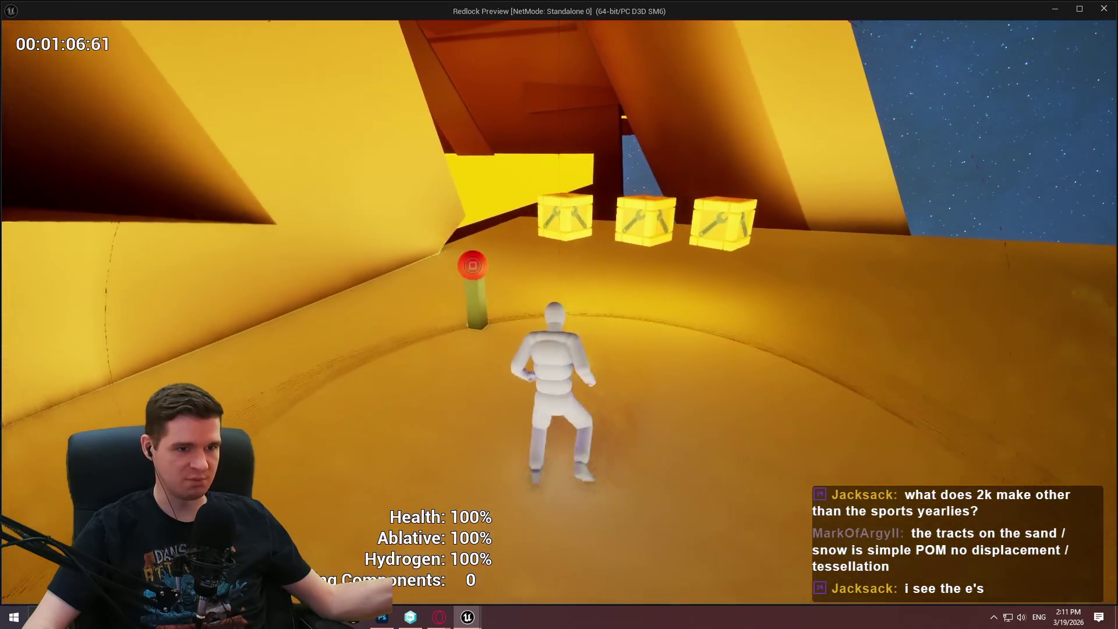
key(w)
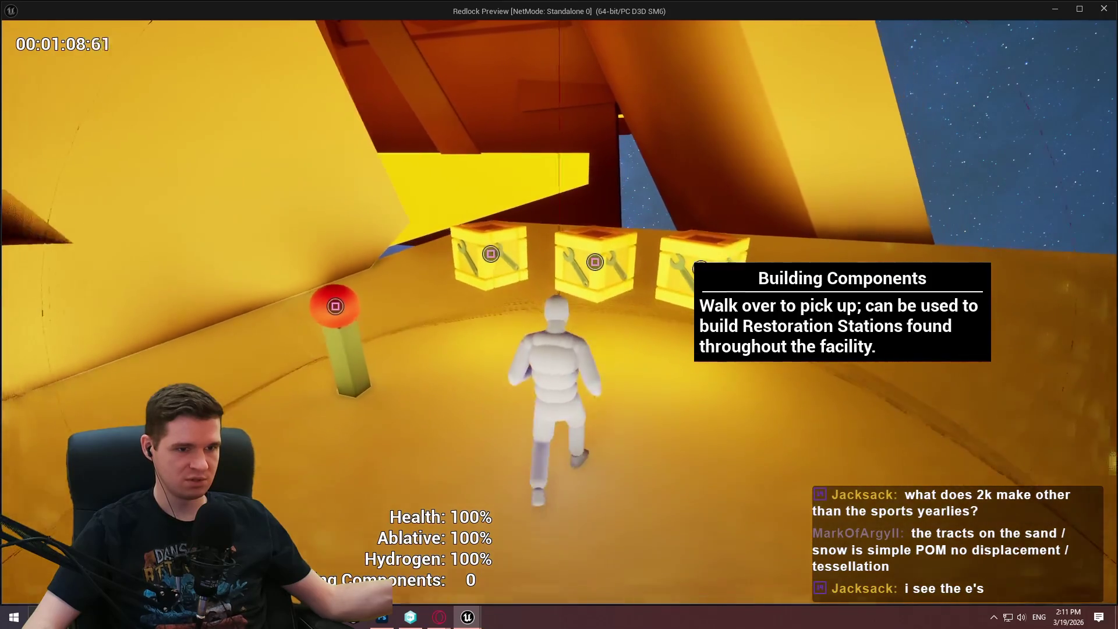
key(w)
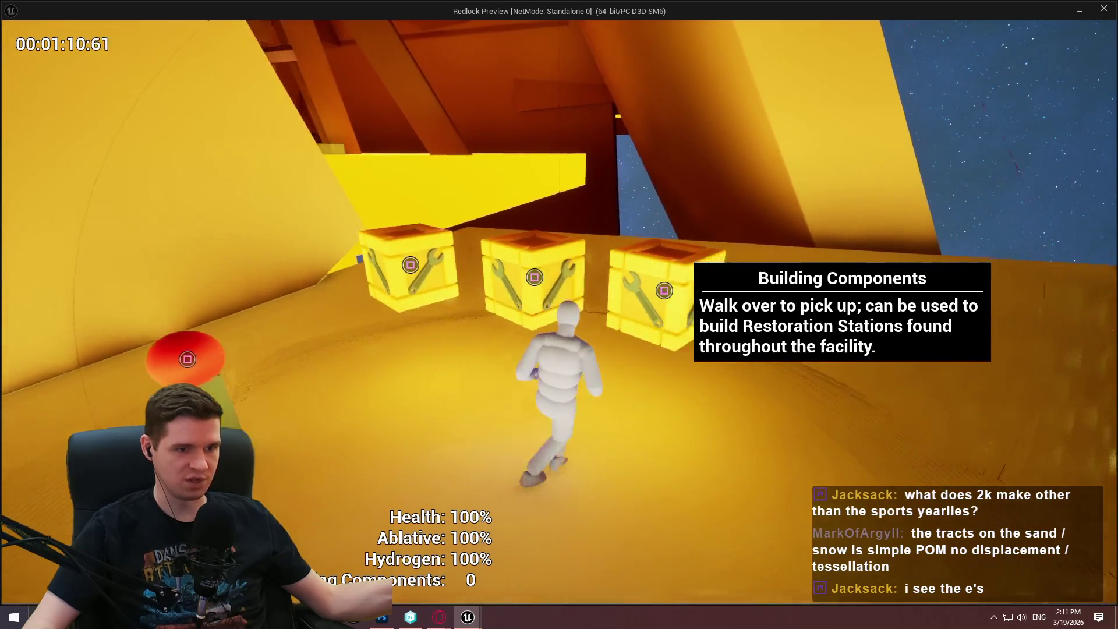
key(w)
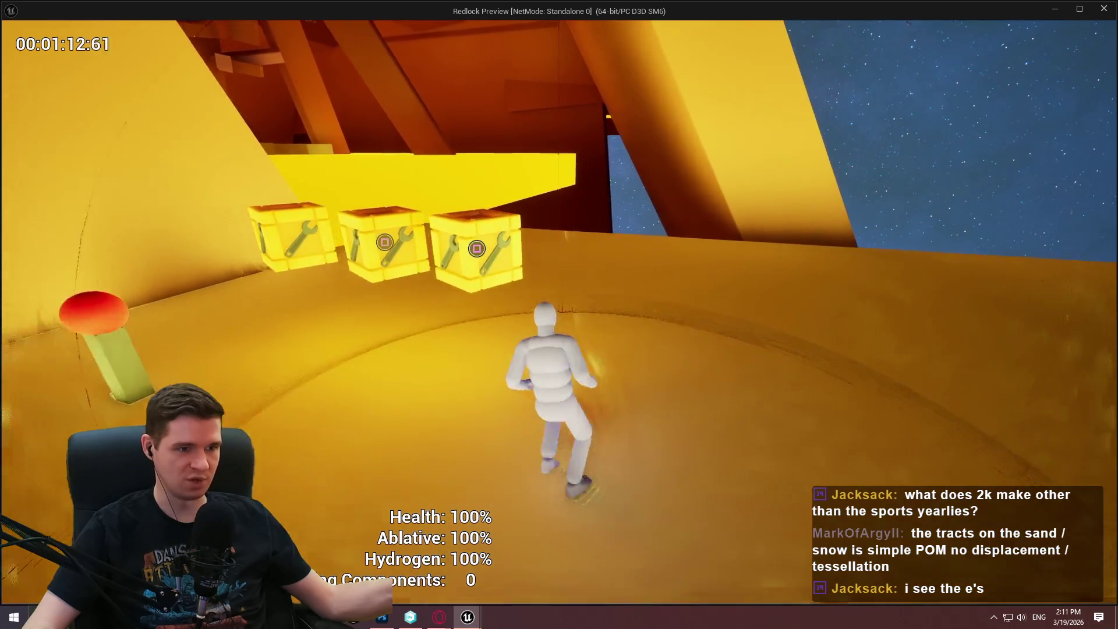
key(w)
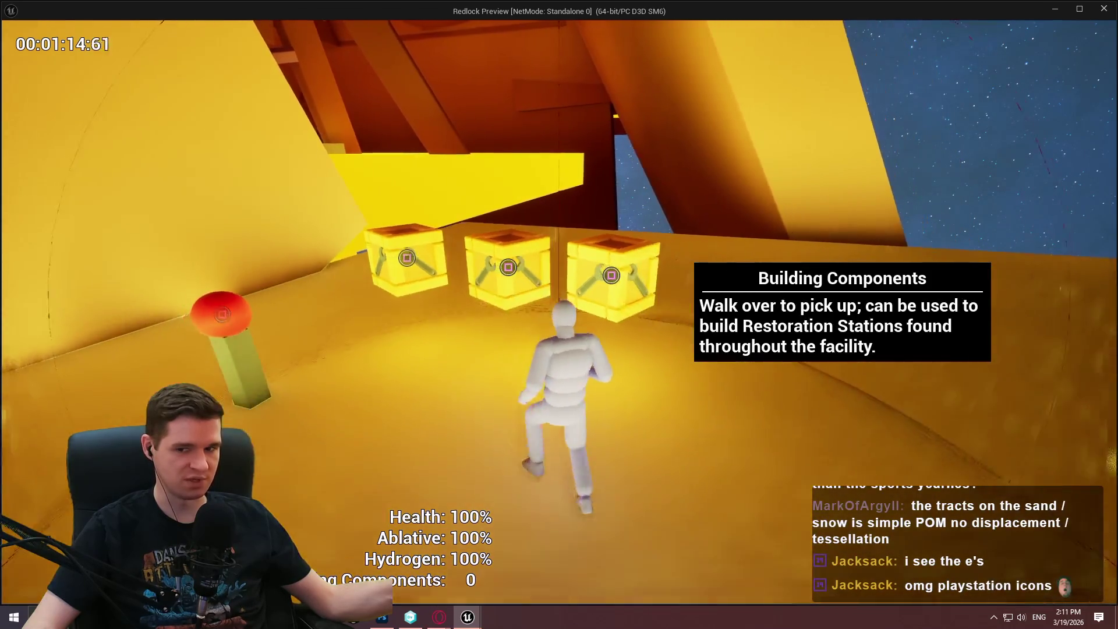
key(w)
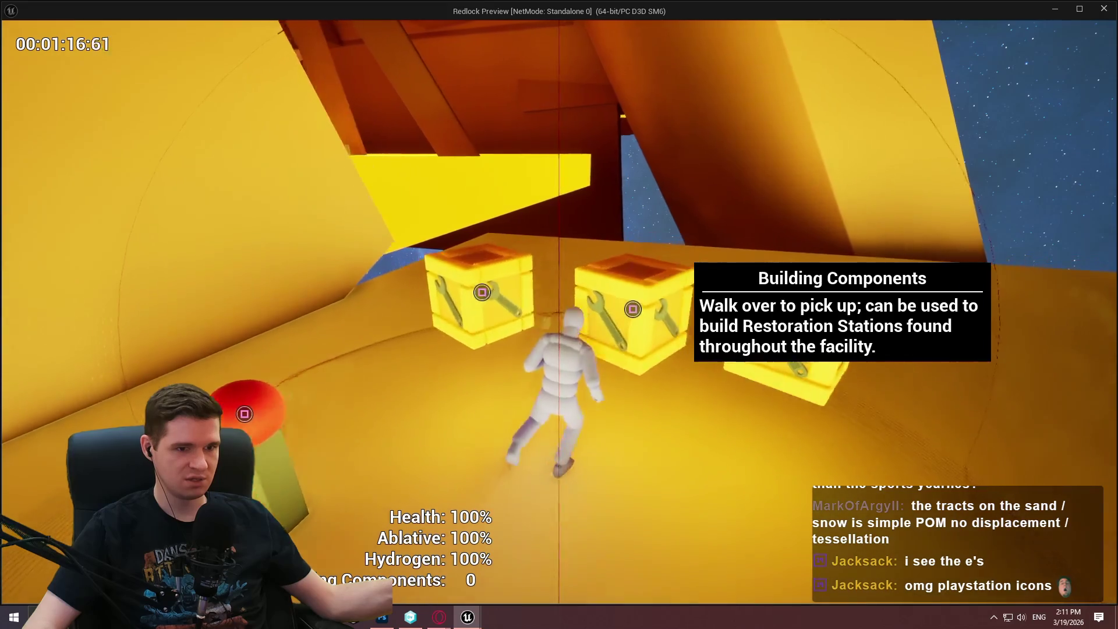
key(s)
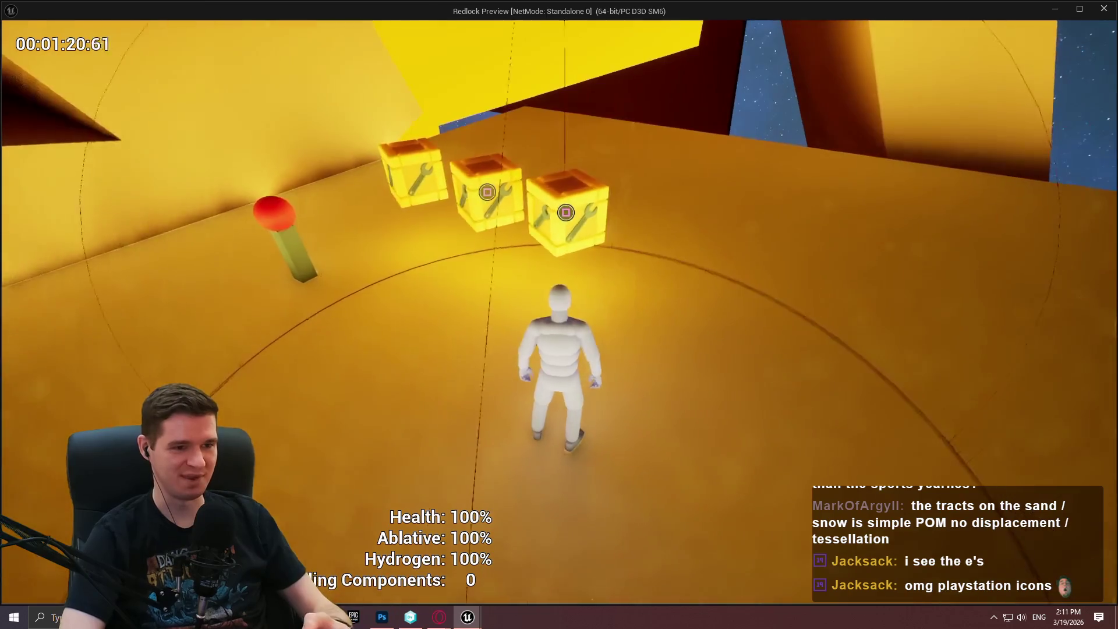
Run into the crates to collect all three, bringing Building Components to 3.
key(w)
key(w)
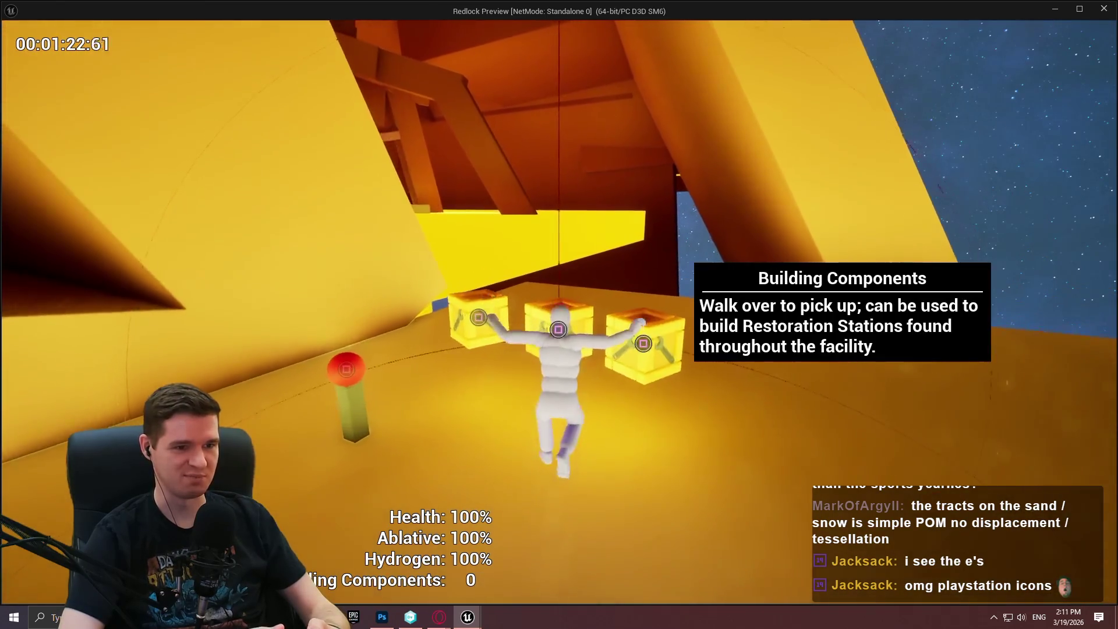
key(w)
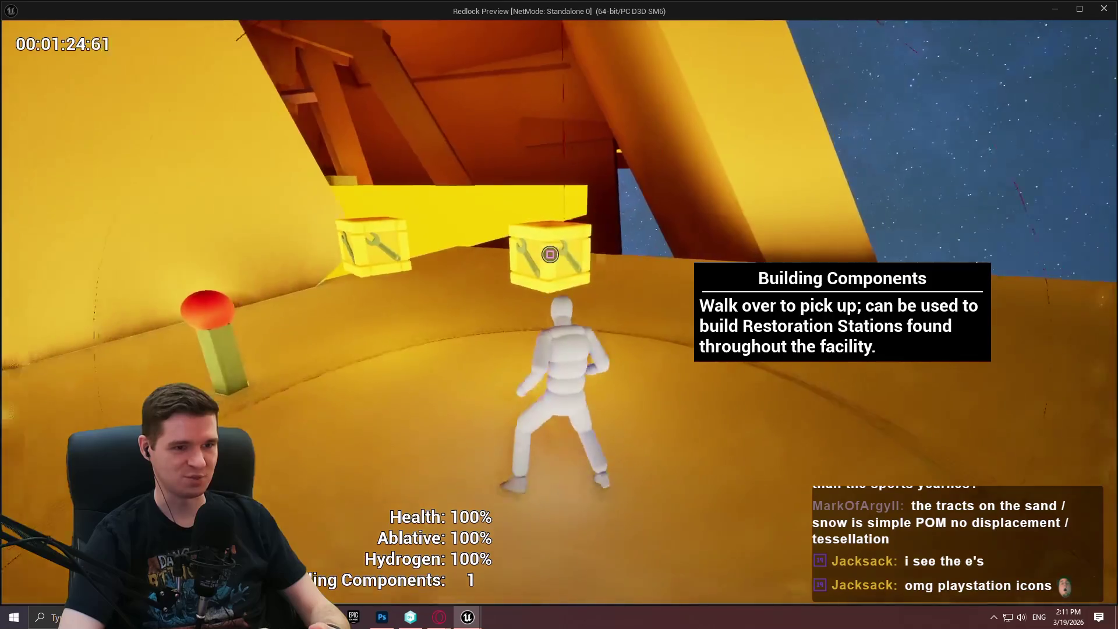
key(w)
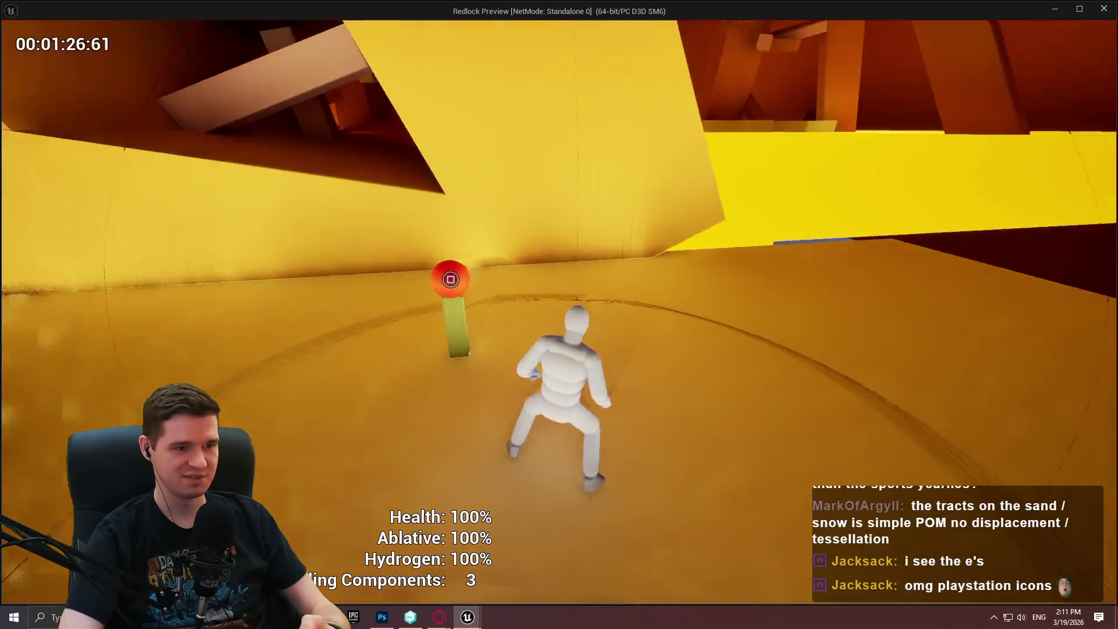
Open and close the checkpoint teleport, then run around the checkpoint and into the corridor.
key(e)
key(Escape)
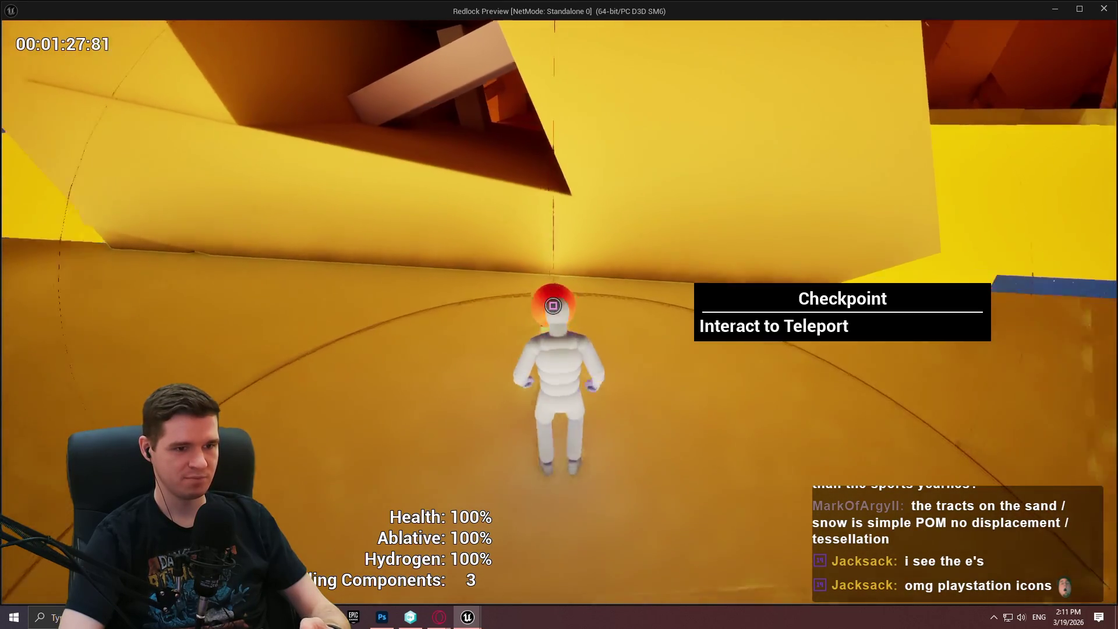
key(w)
key(w)
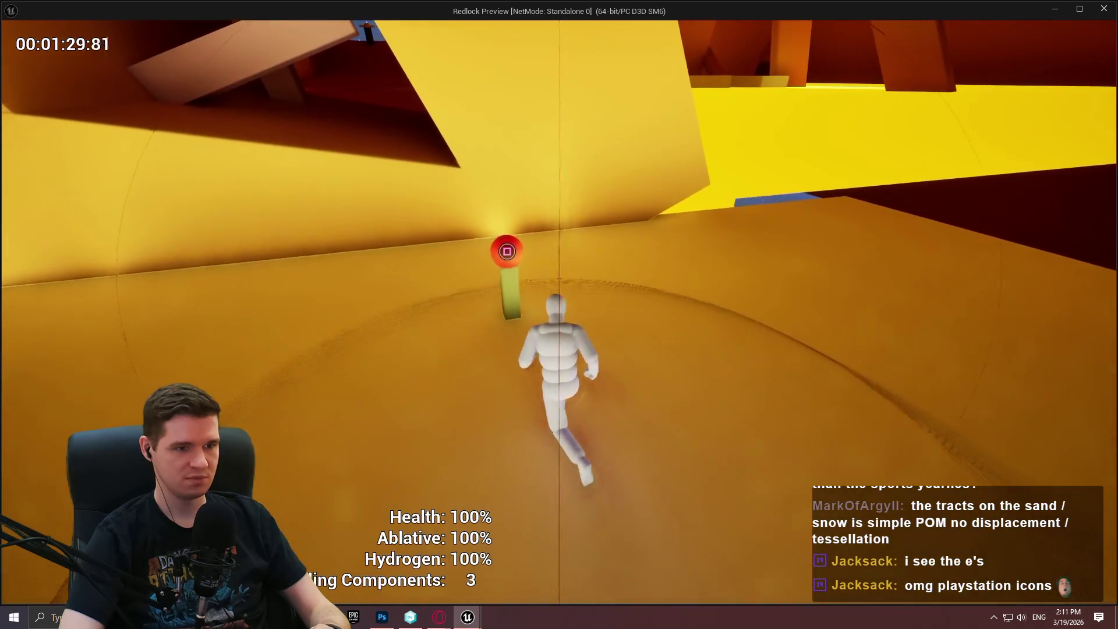
key(w)
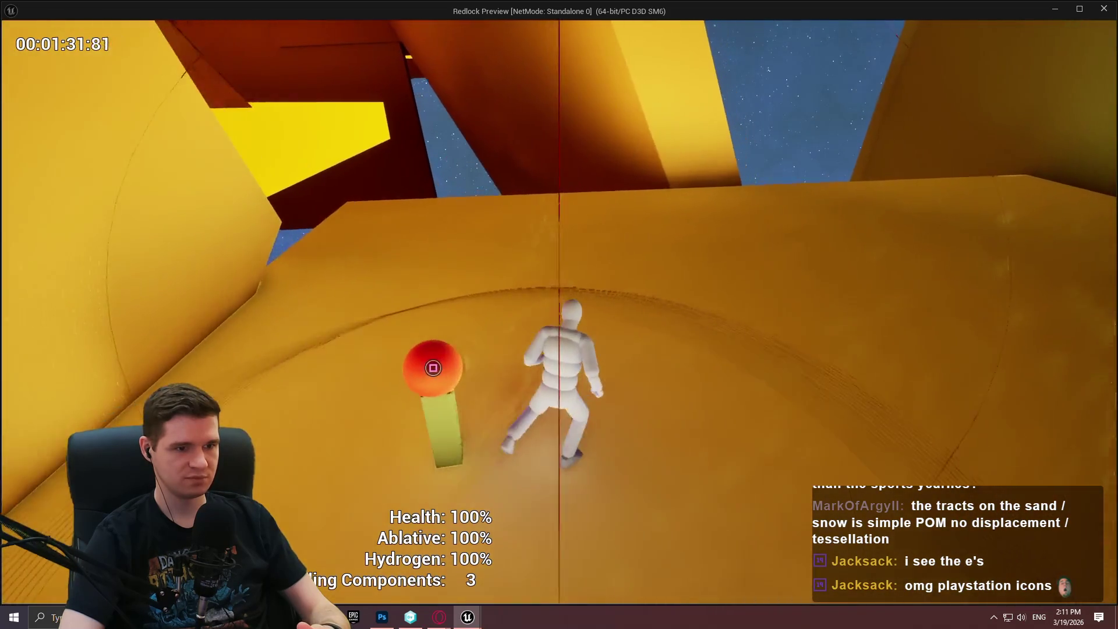
key(w)
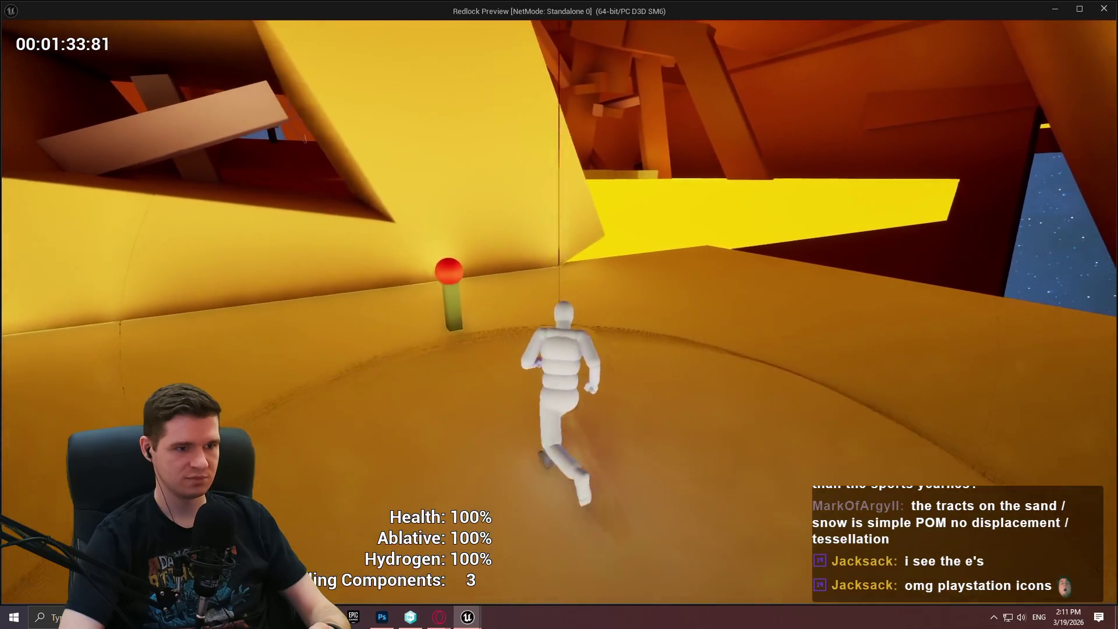
key(w)
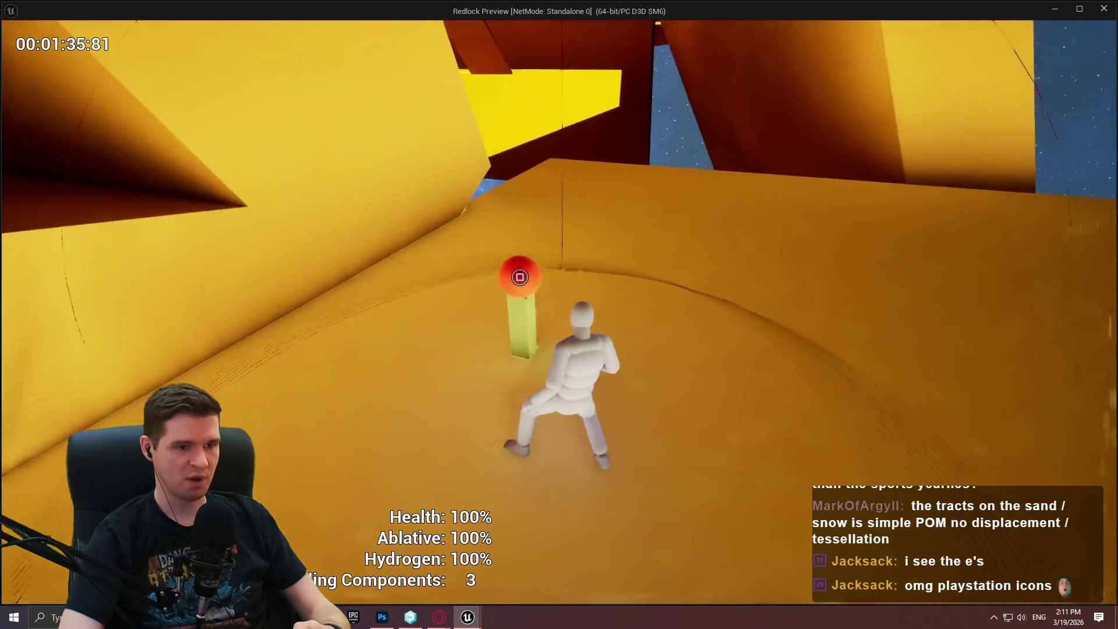
key(w)
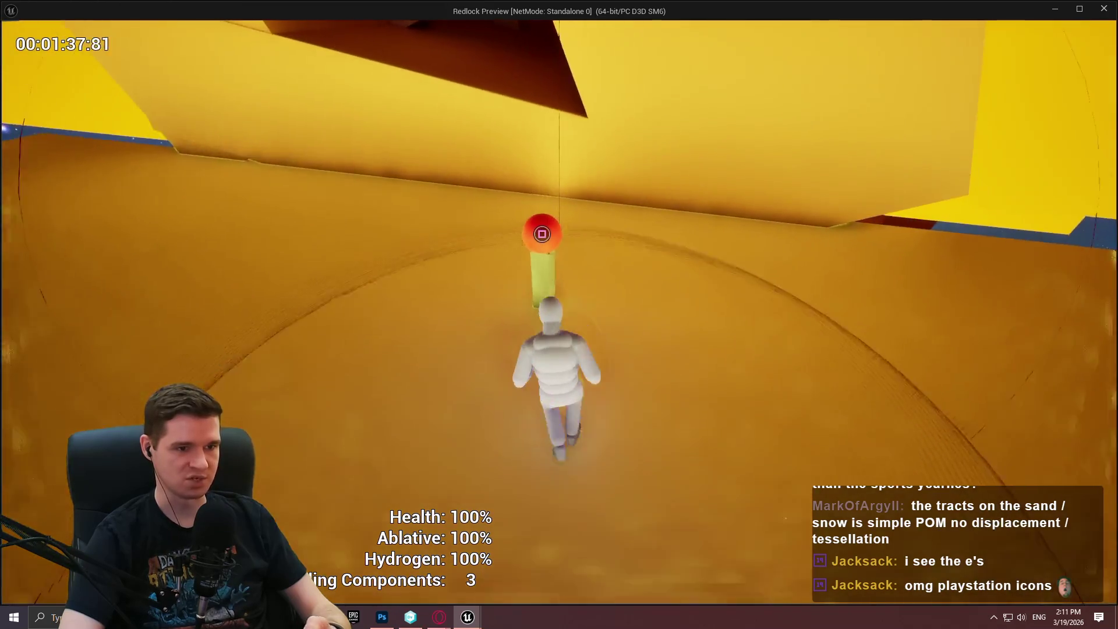
key(w)
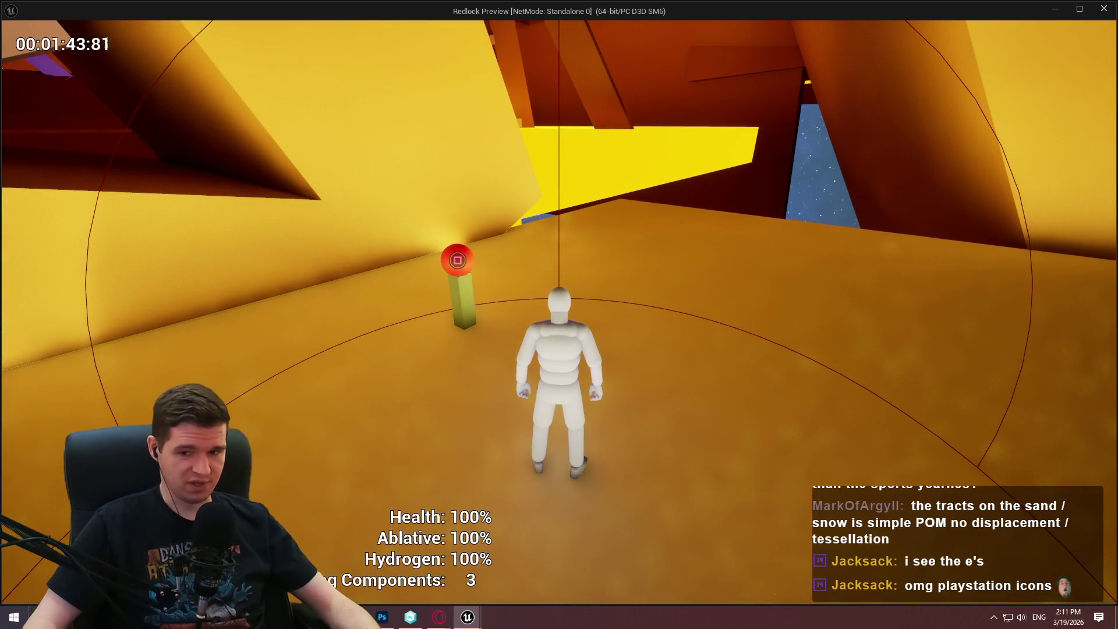
End the play test and pan through the crate's Do Once, Branch and Destroy Actor nodes.
key(Escape)
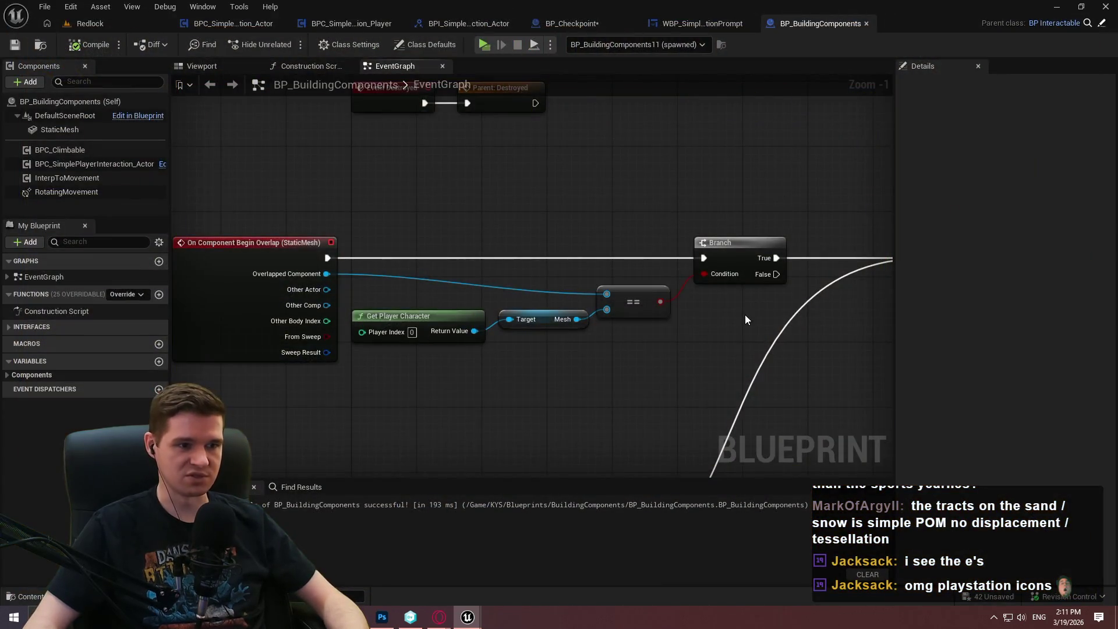
drag(744, 319, 447, 262)
scroll(357, 270, down, 3)
scroll(412, 201, up, 5)
scroll(629, 201, down, 2)
drag(615, 174, 433, 186)
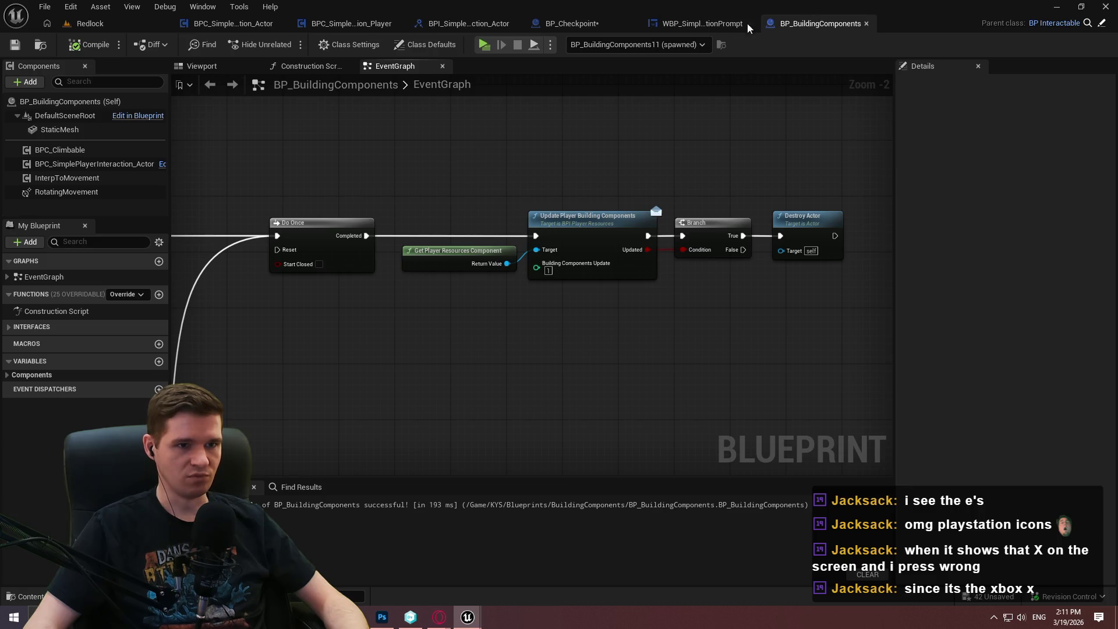
Check the StaticMesh component's collision settings, then return to the Redlock level's KYS folder.
click(72, 130)
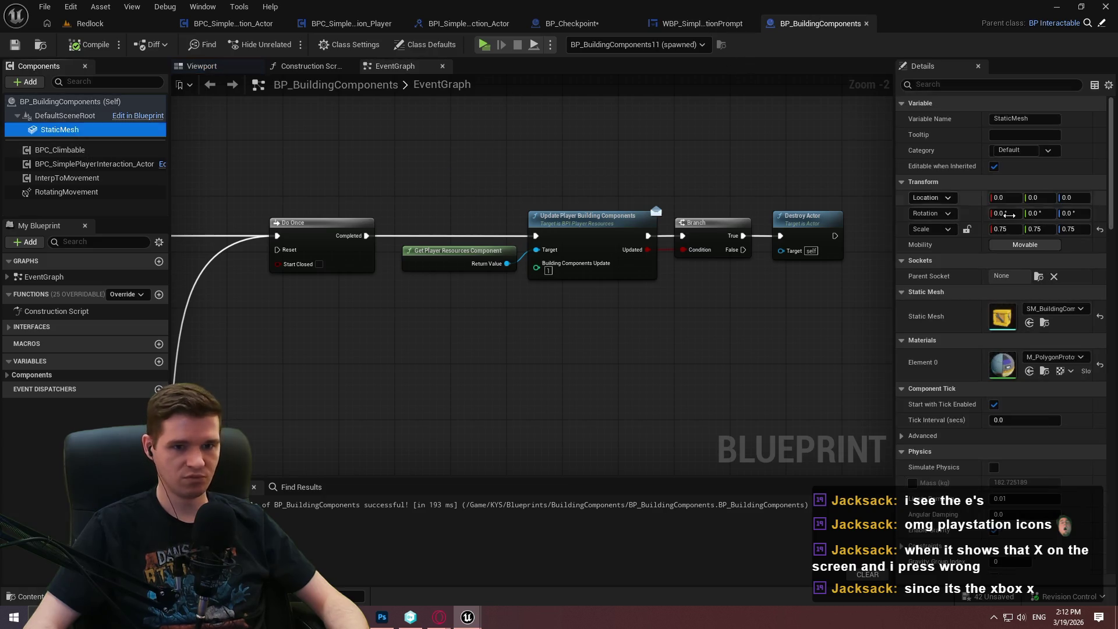
scroll(1104, 233, down, 10)
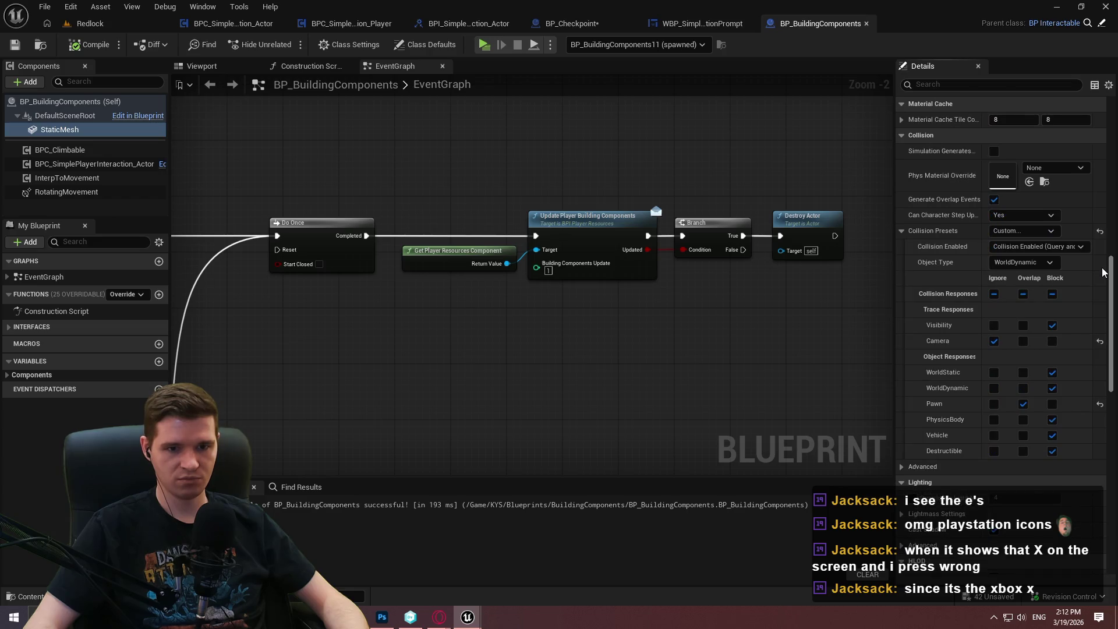
scroll(1105, 272, down, 1)
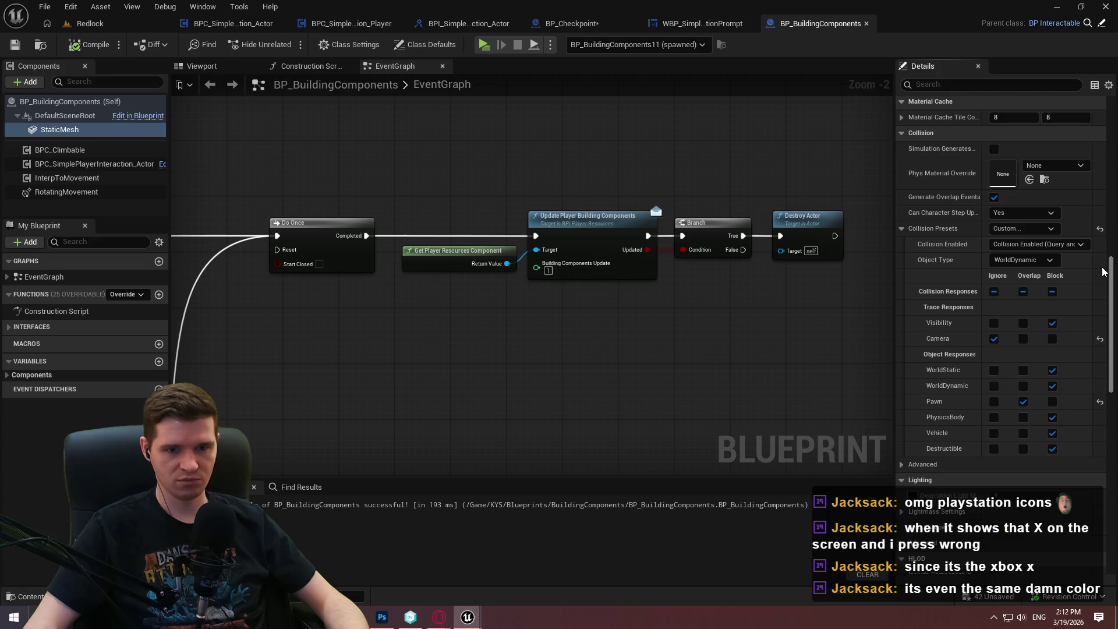
scroll(1104, 272, up, 1)
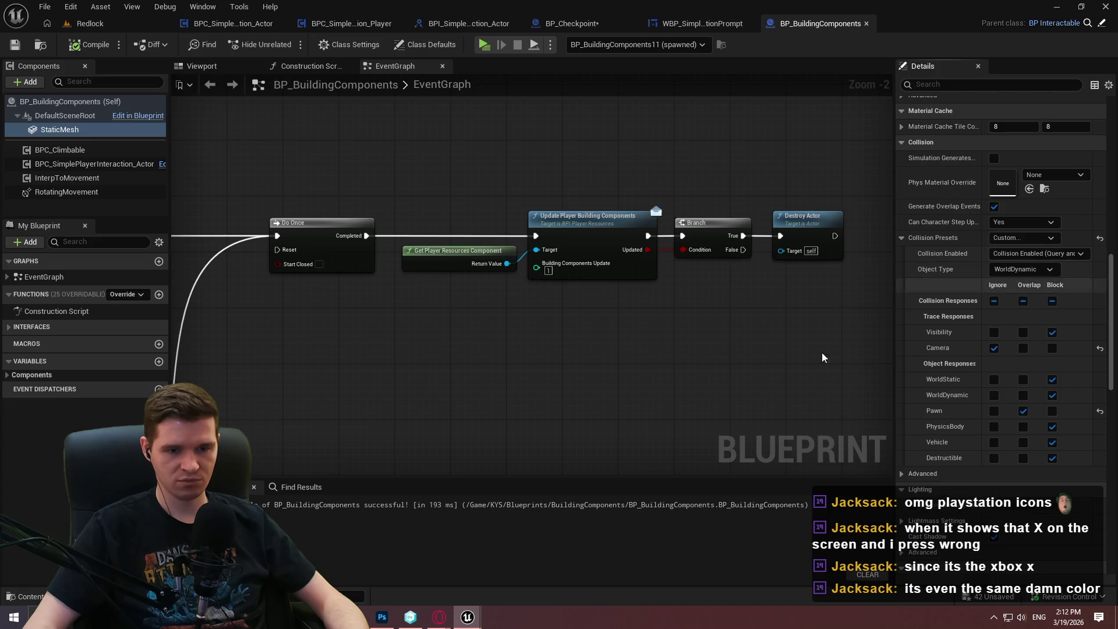
mouse_move(429, 348)
mouse_down()
mouse_move(510, 358)
mouse_move(1083, 359)
mouse_up()
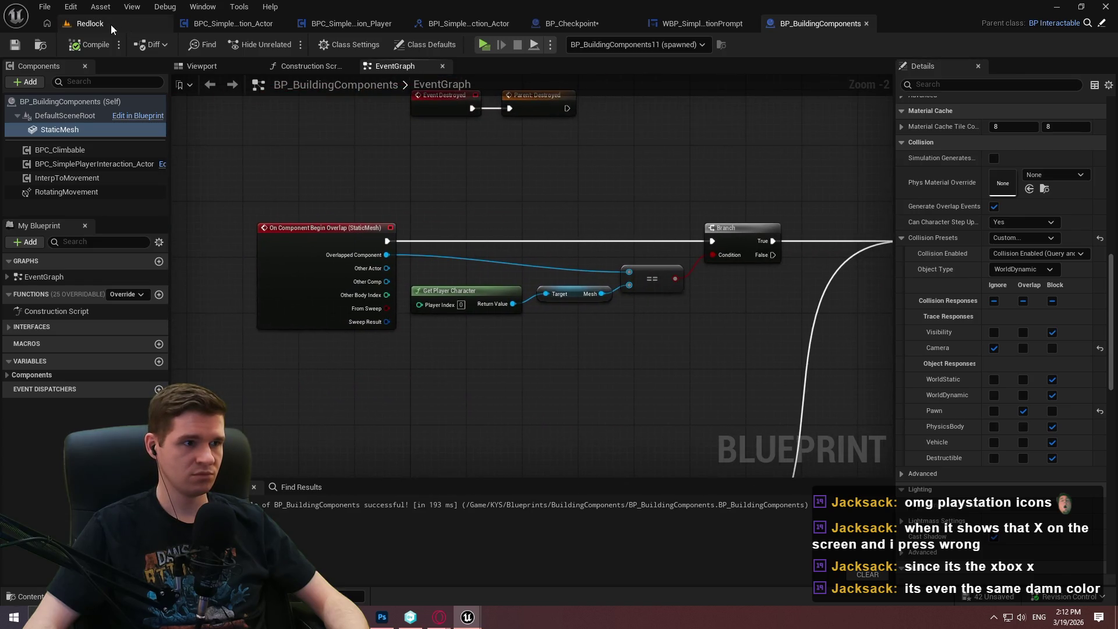
click(114, 26)
click(565, 401)
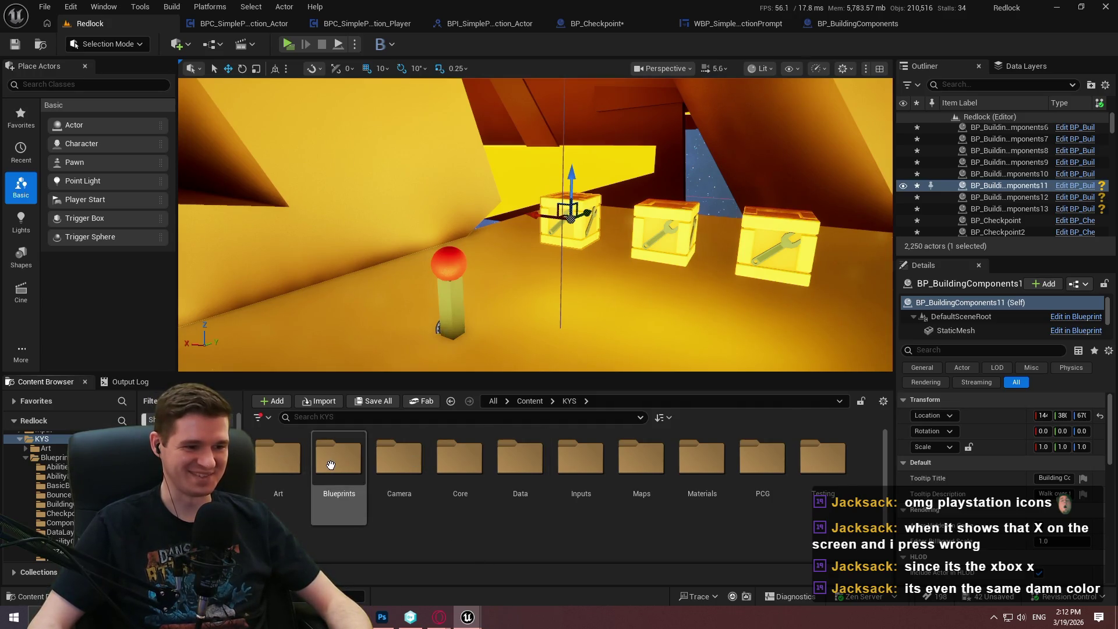
Open the Blueprints folder and look over the interaction prompt widget and BP_BuildingComponents.
double_click(343, 495)
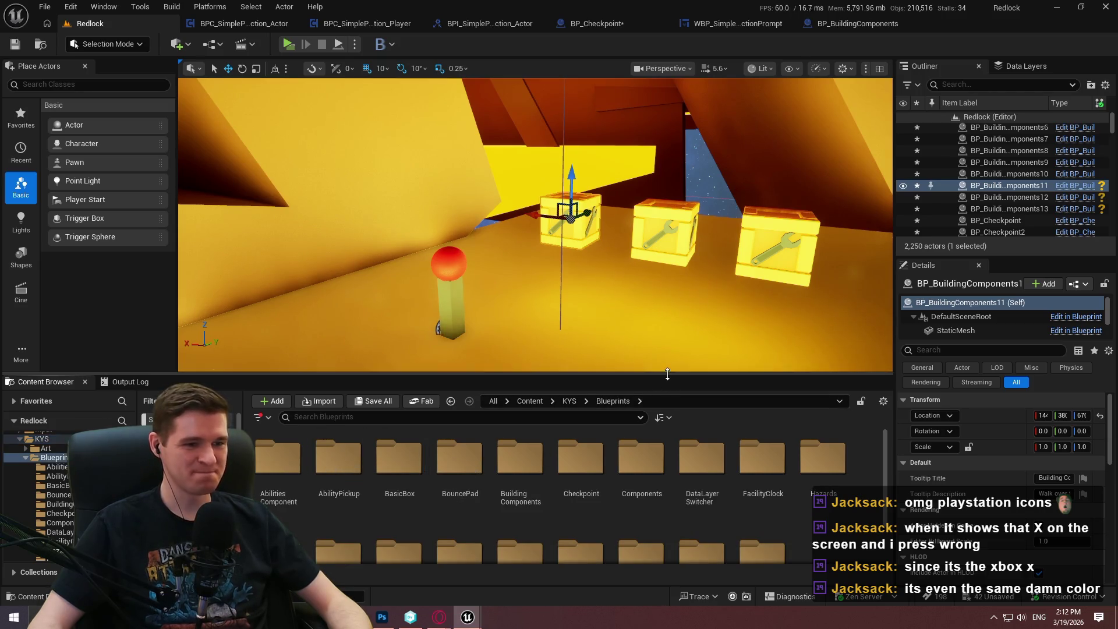
drag(667, 375, 681, 319)
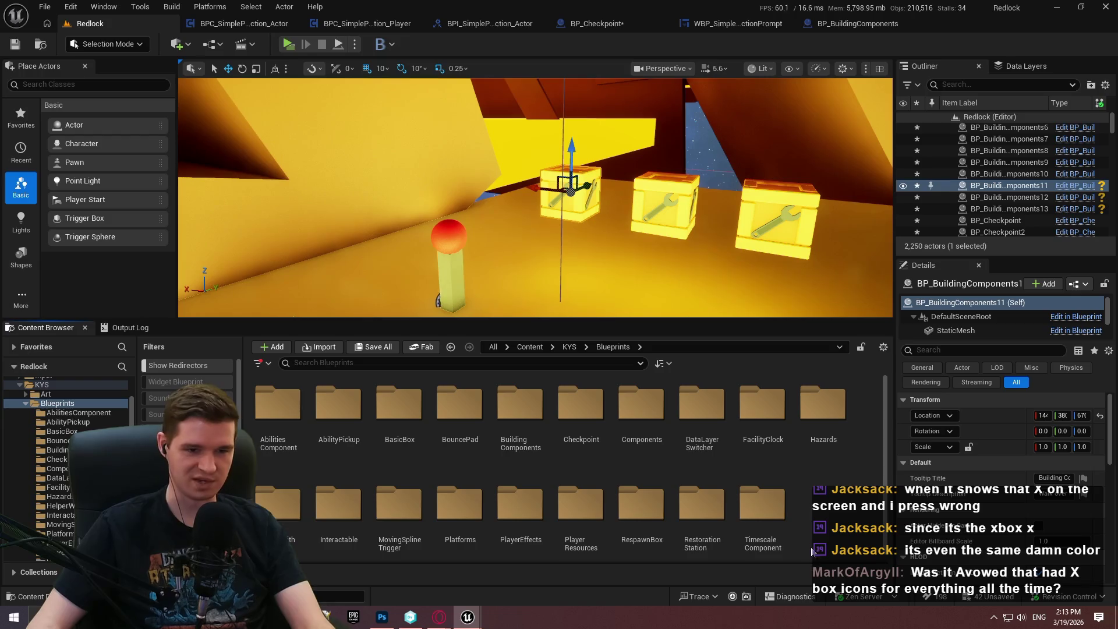
scroll(825, 480, down, 1)
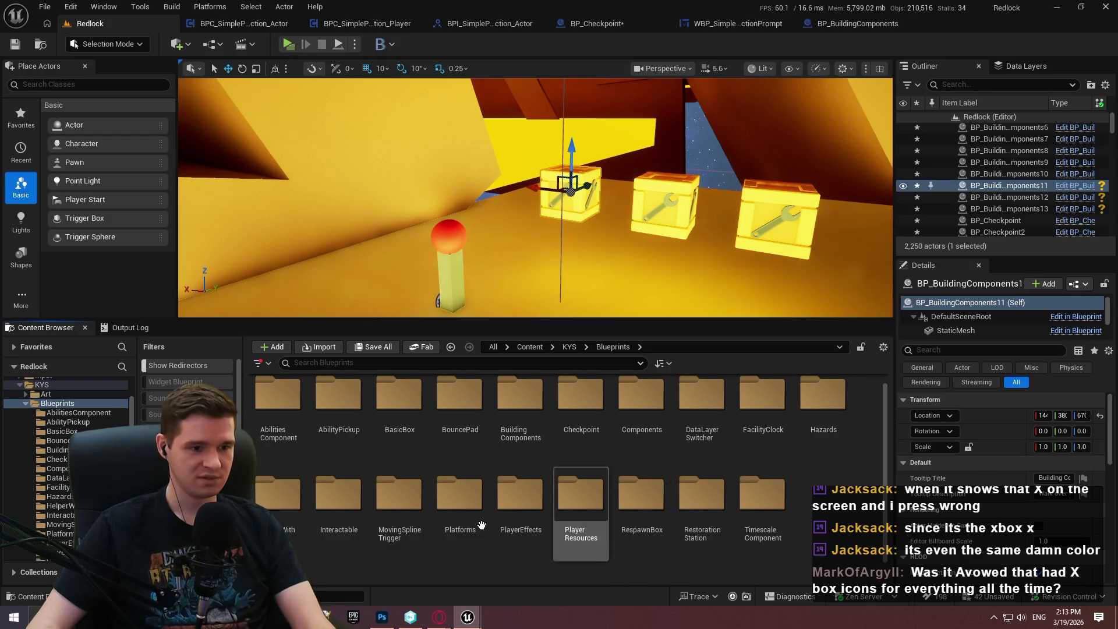
click(752, 26)
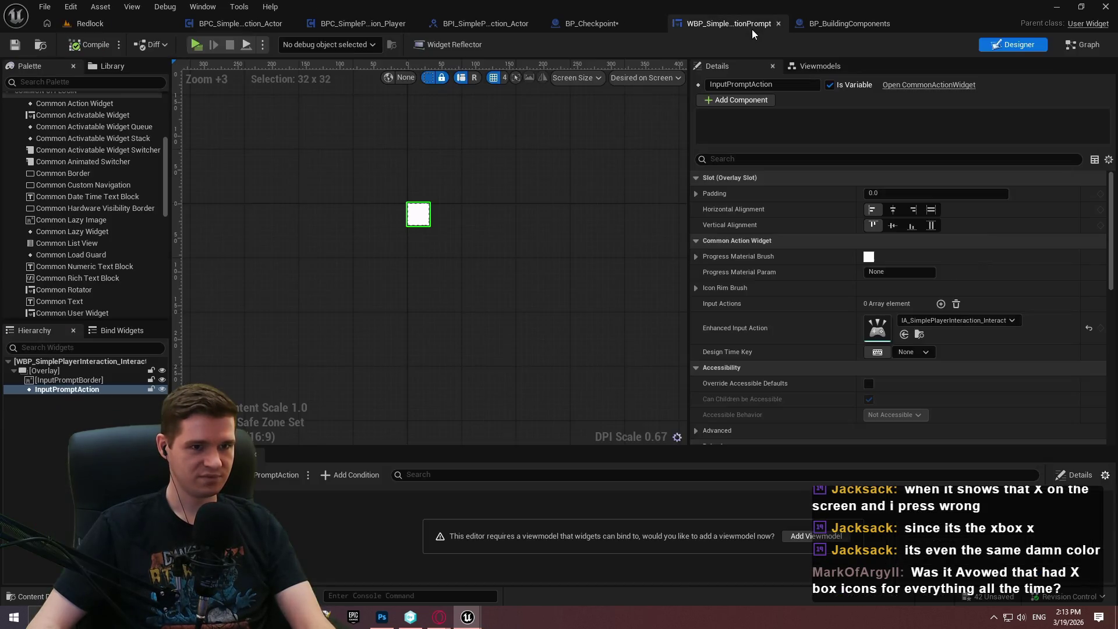
click(829, 26)
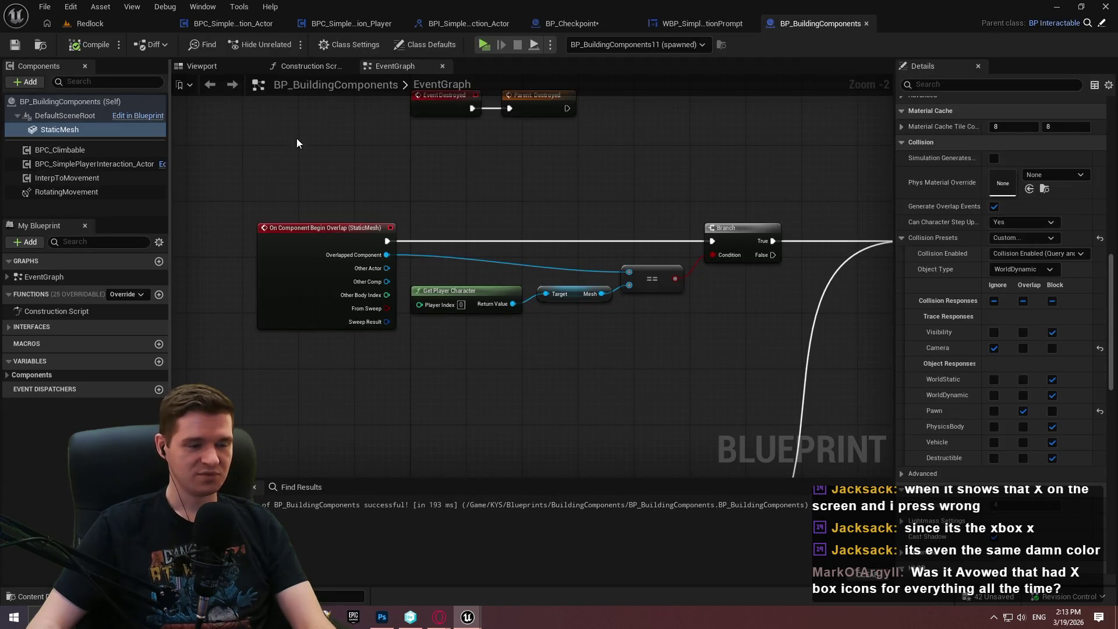
click(111, 23)
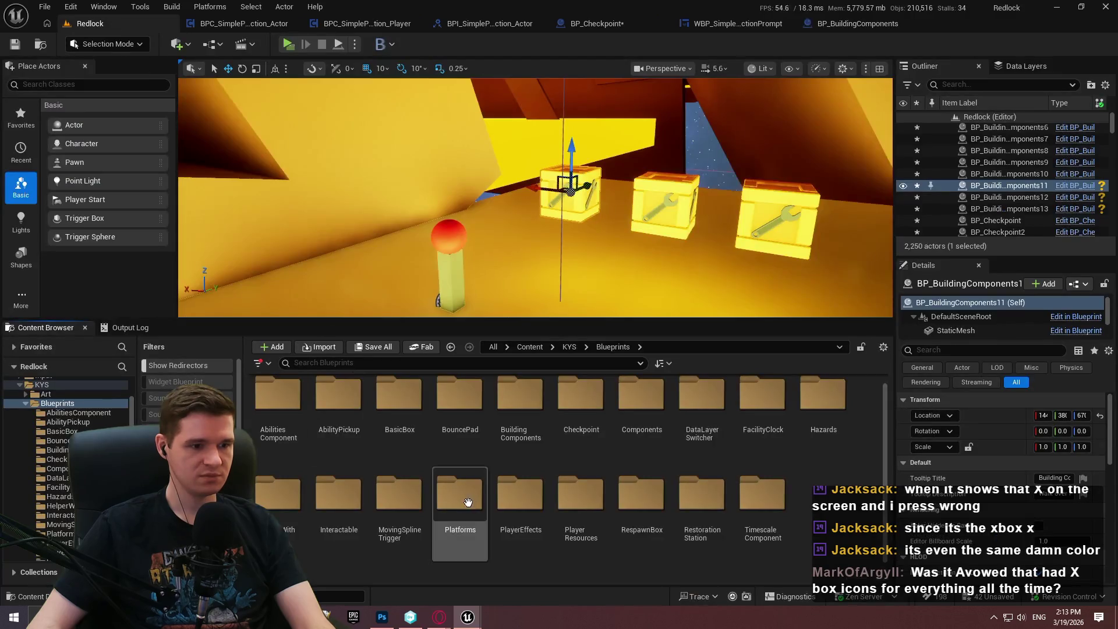
Navigate to AdvancedLocomotionV4 > Blueprints > CharacterLogic and open ALS_AnimMan_CharacterBP.
click(529, 346)
double_click(285, 418)
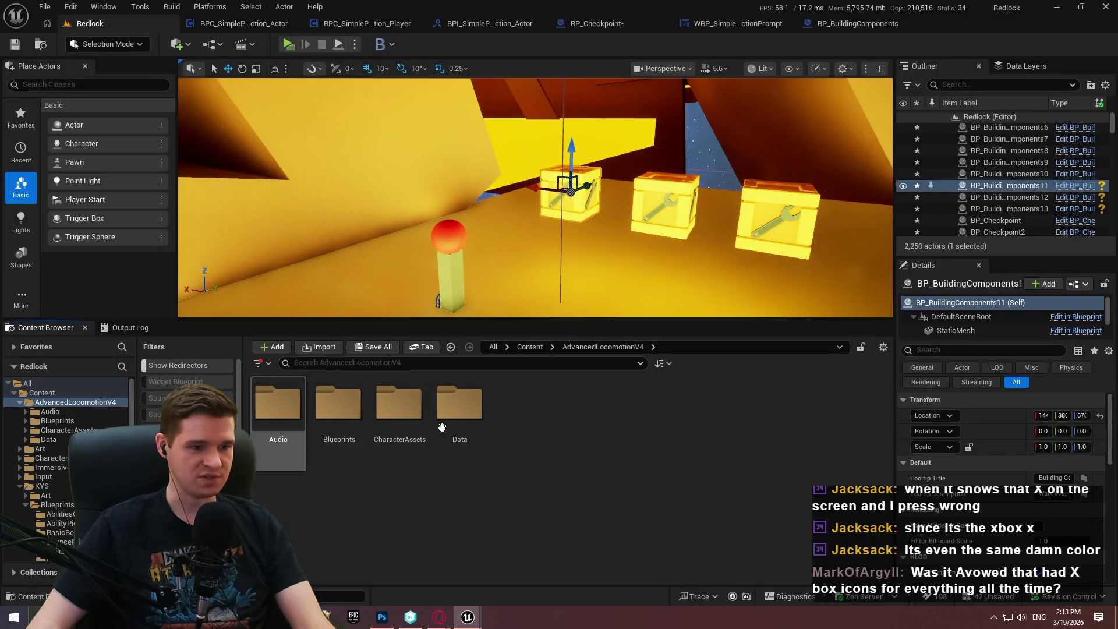
double_click(387, 419)
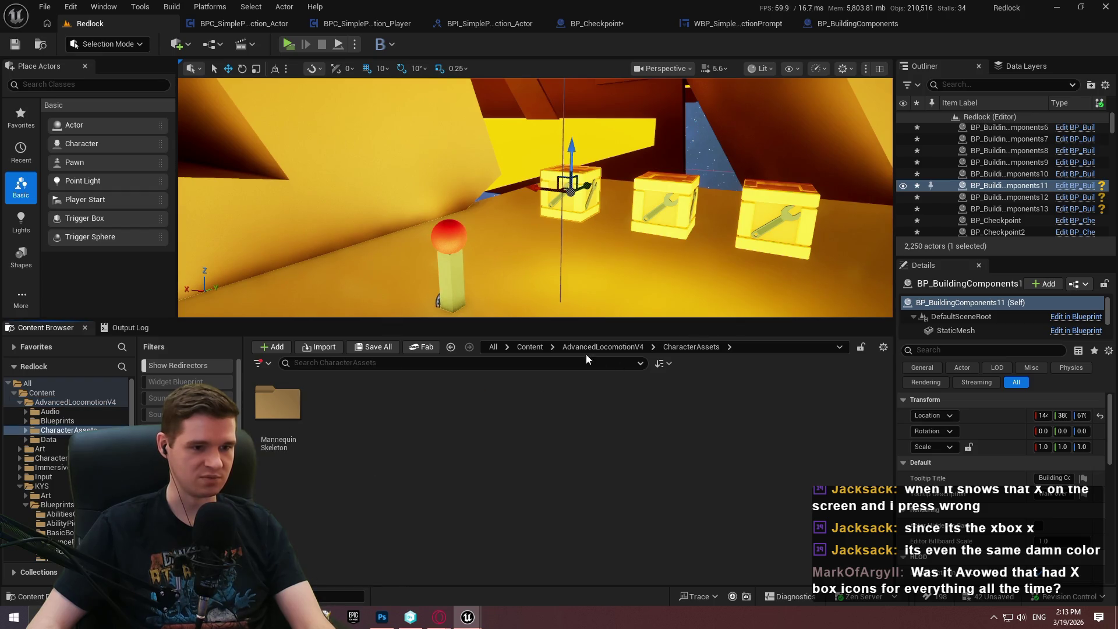
click(602, 347)
double_click(340, 407)
double_click(460, 407)
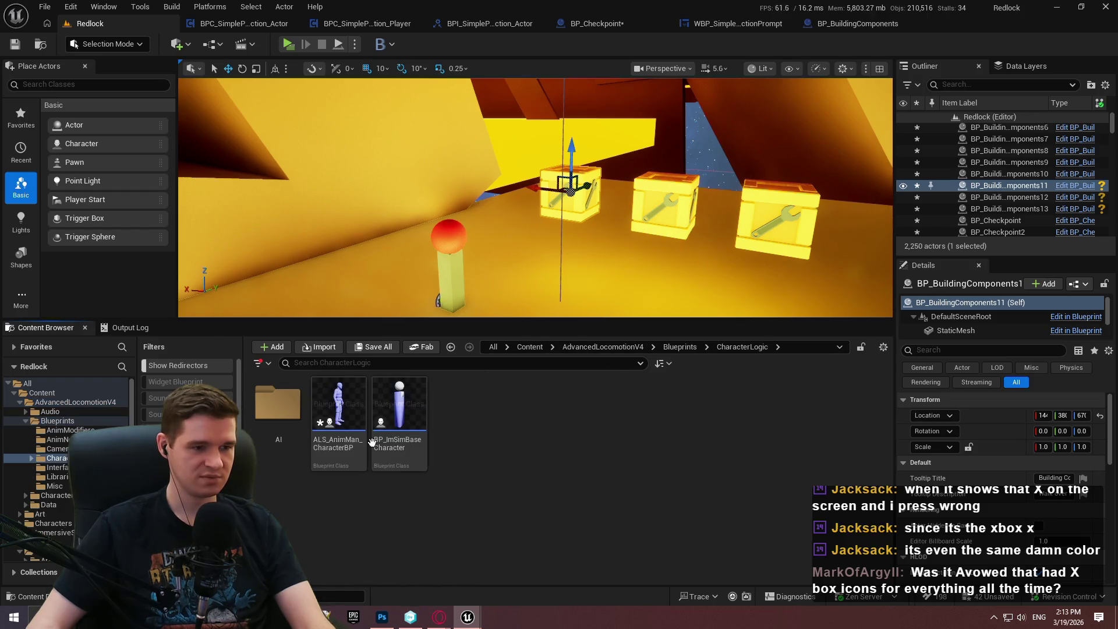
double_click(356, 440)
scroll(108, 177, down, 3)
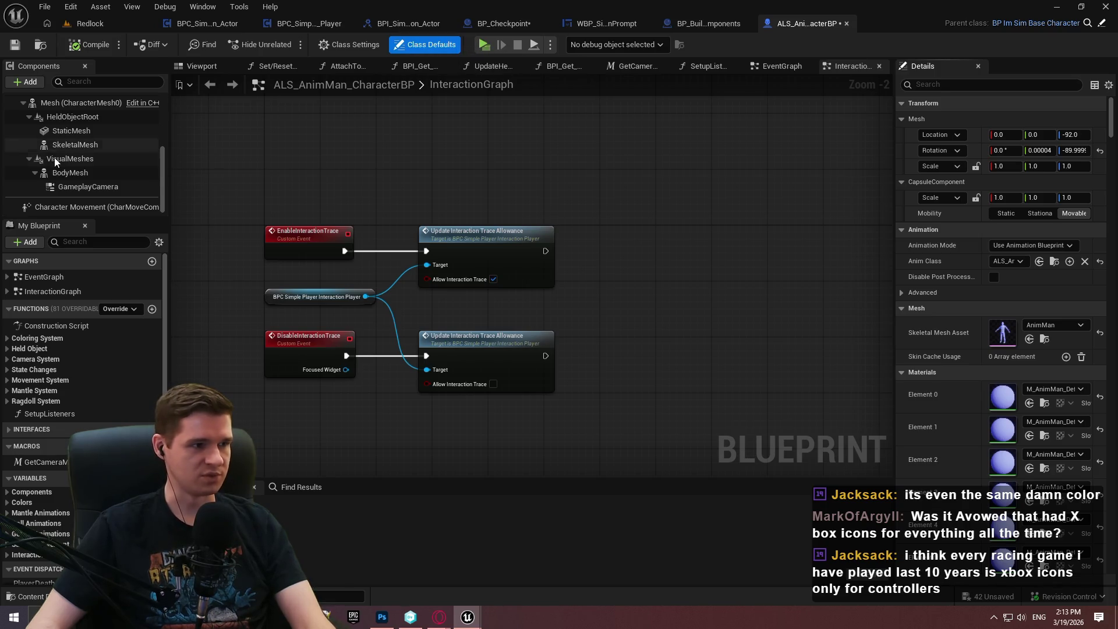
Inspect the Mesh (CharacterMesh0) collision settings, then close ALS_AnimMan_CharacterBP.
scroll(81, 150, up, 2)
click(80, 158)
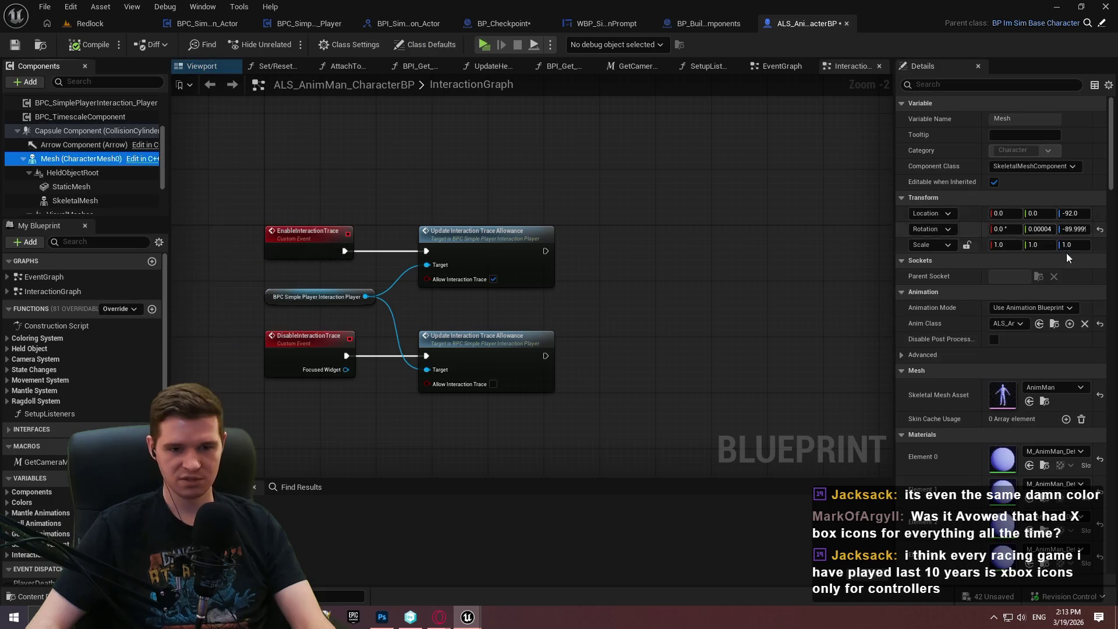
drag(1112, 128, 1112, 325)
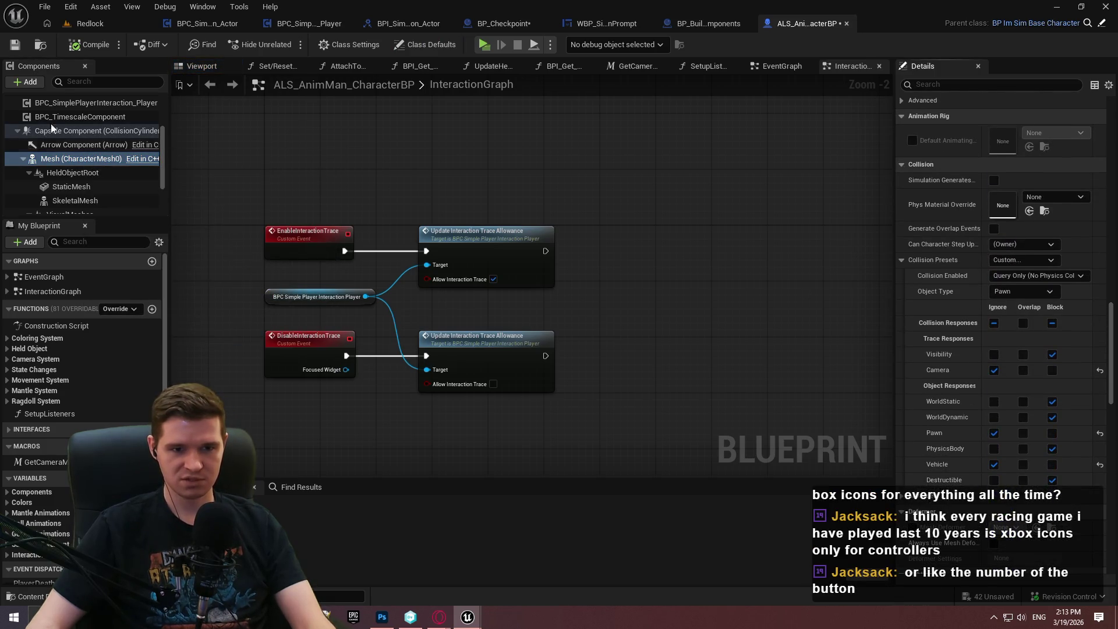
scroll(58, 126, down, 2)
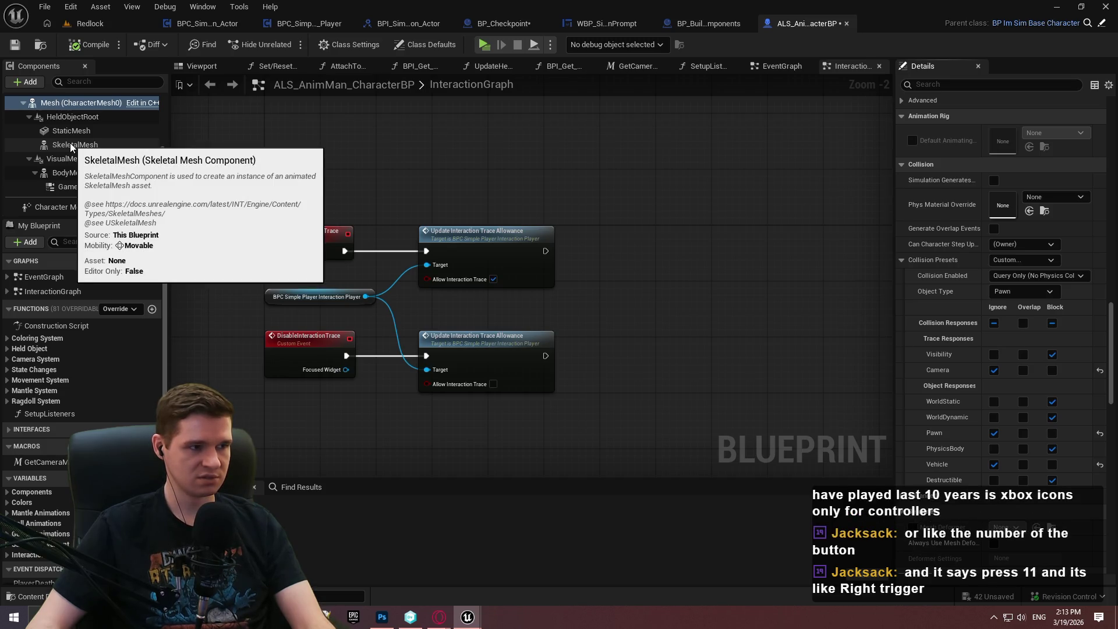
click(847, 23)
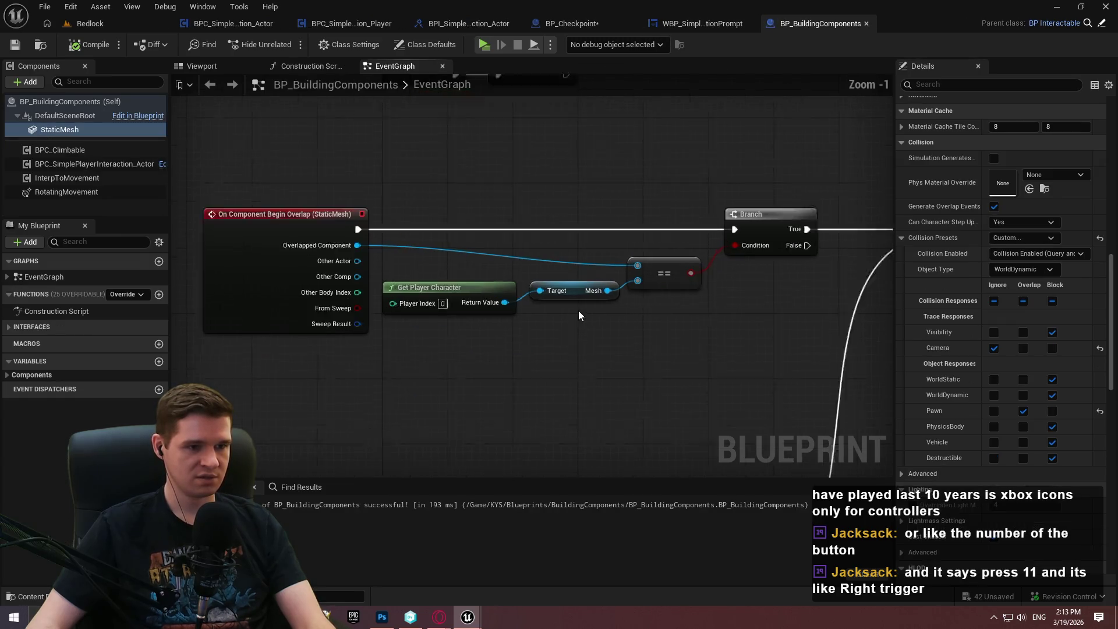
Search the EventGraph's All Actions menu for 'get player'.
scroll(578, 314, up, 1)
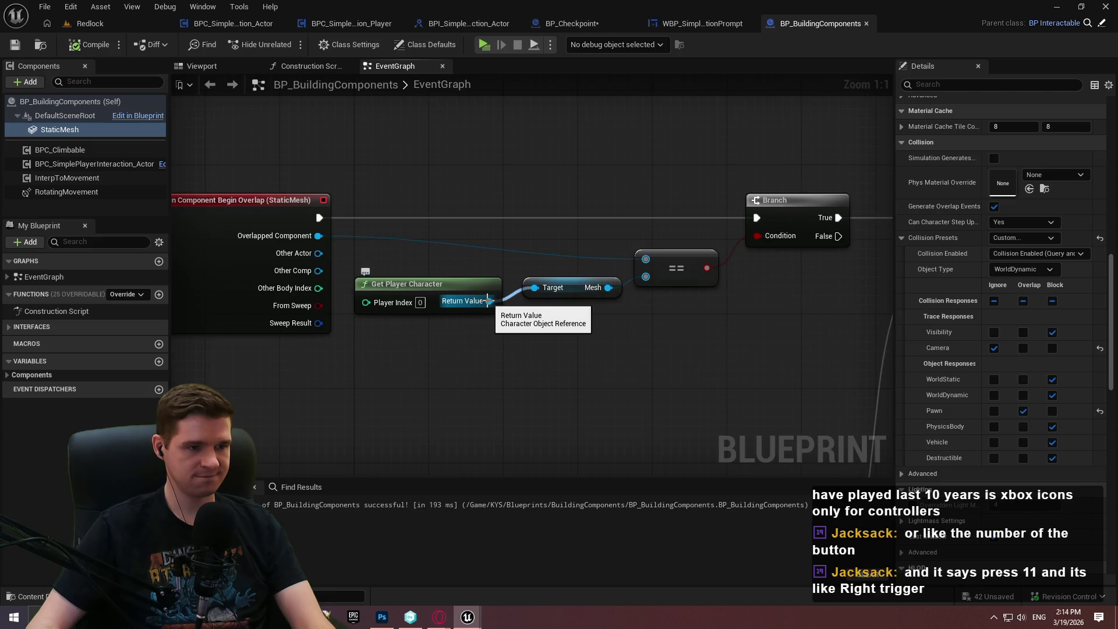
right_click(473, 383)
text(get )
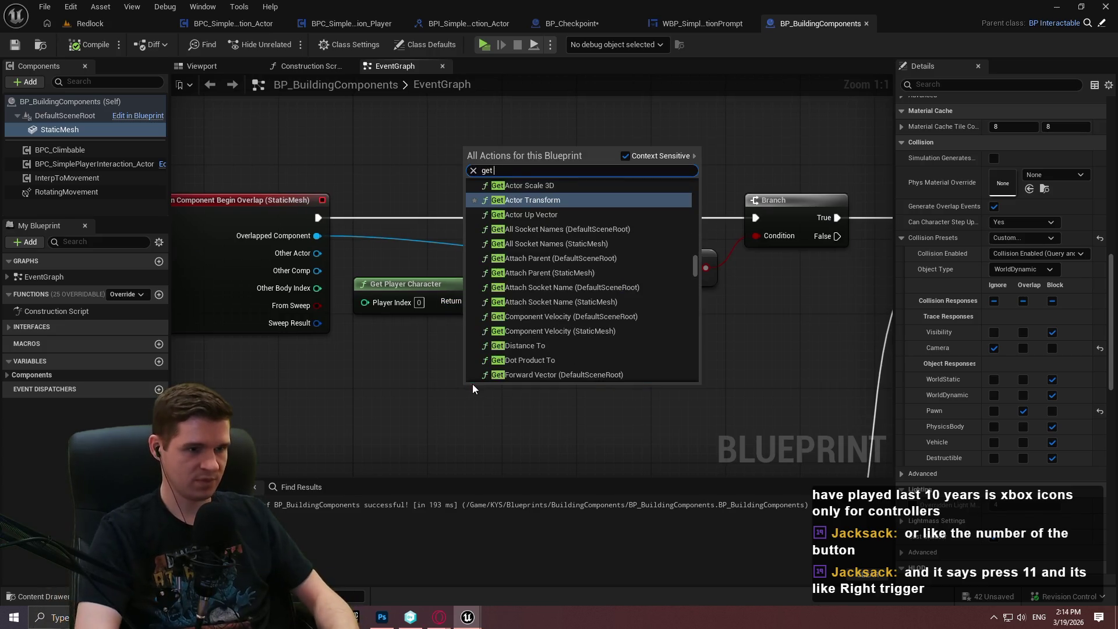
text(player)
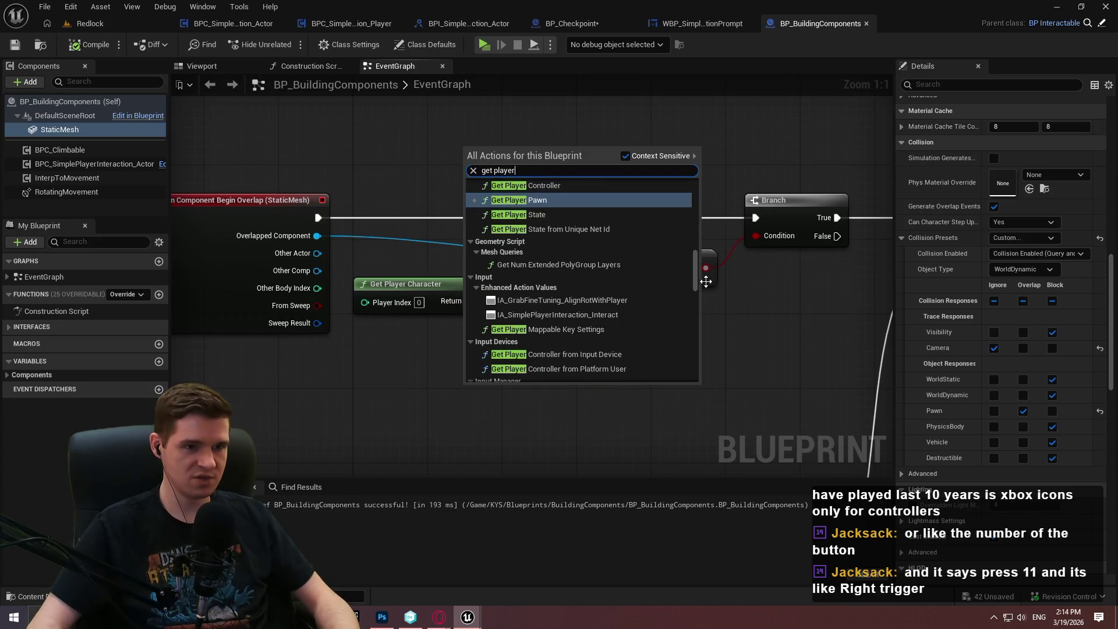
scroll(697, 257, up, 3)
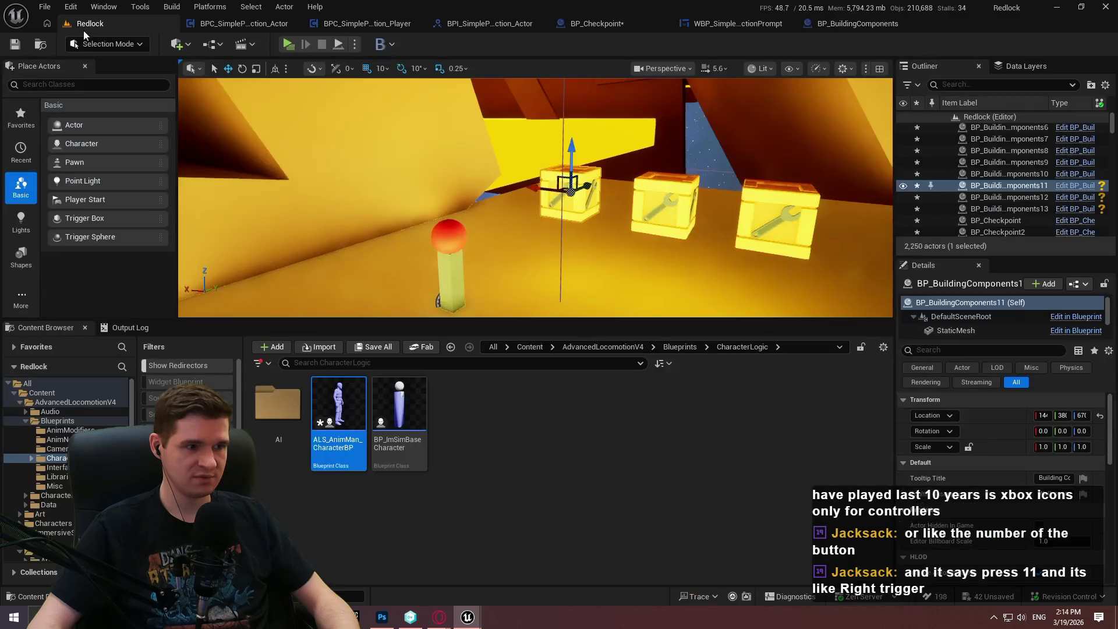
Reopen ALS_AnimMan_CharacterBP and expand BodyMesh's Collision Presets details.
click(87, 23)
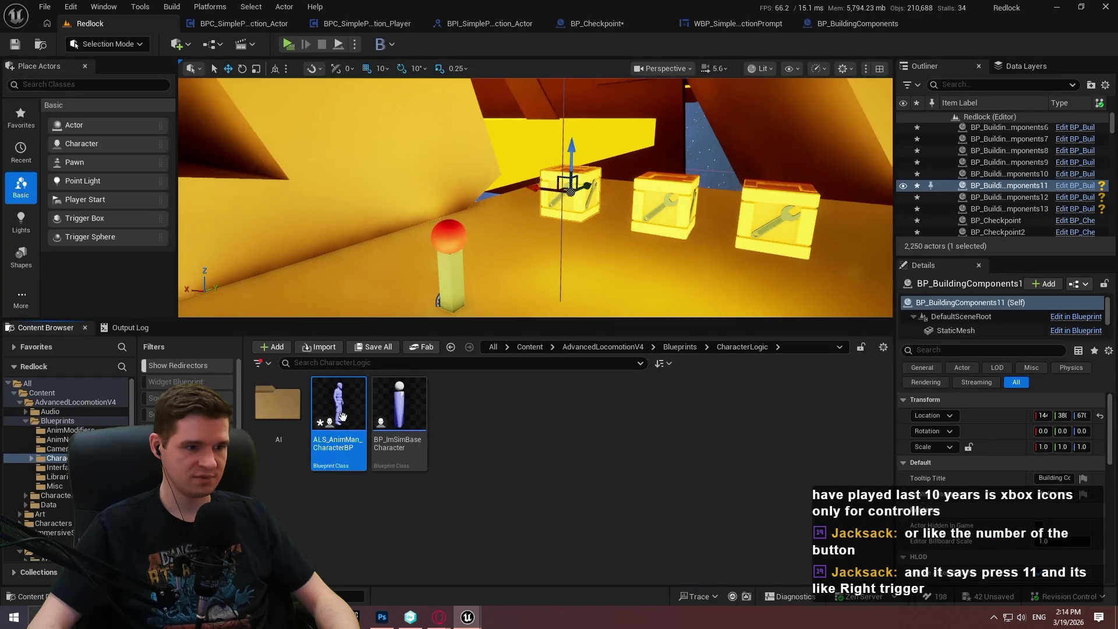
key(Return)
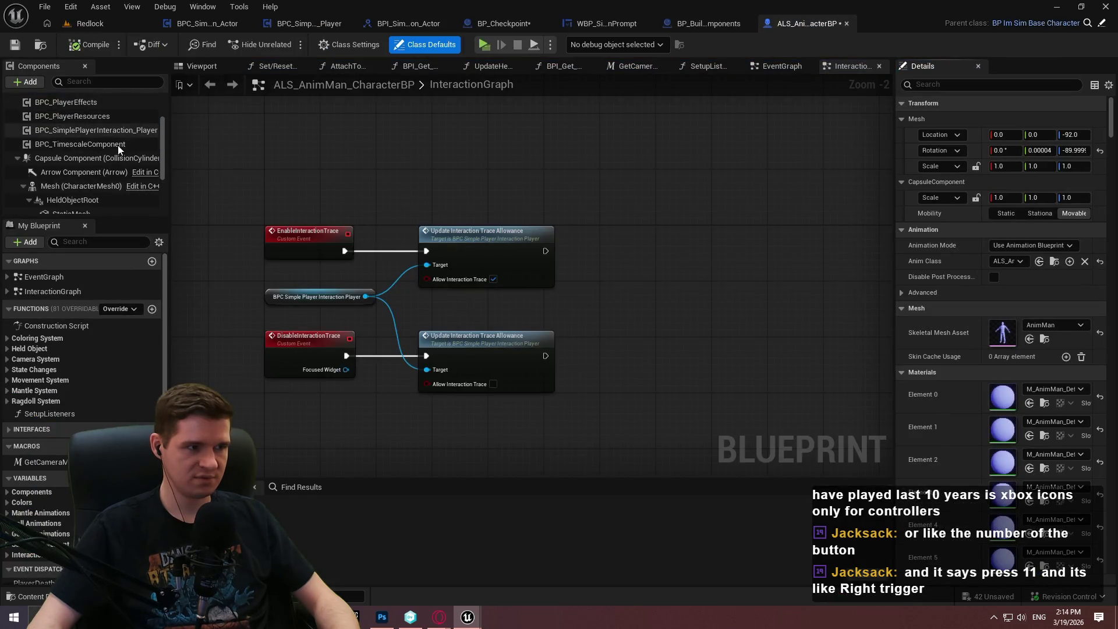
click(122, 153)
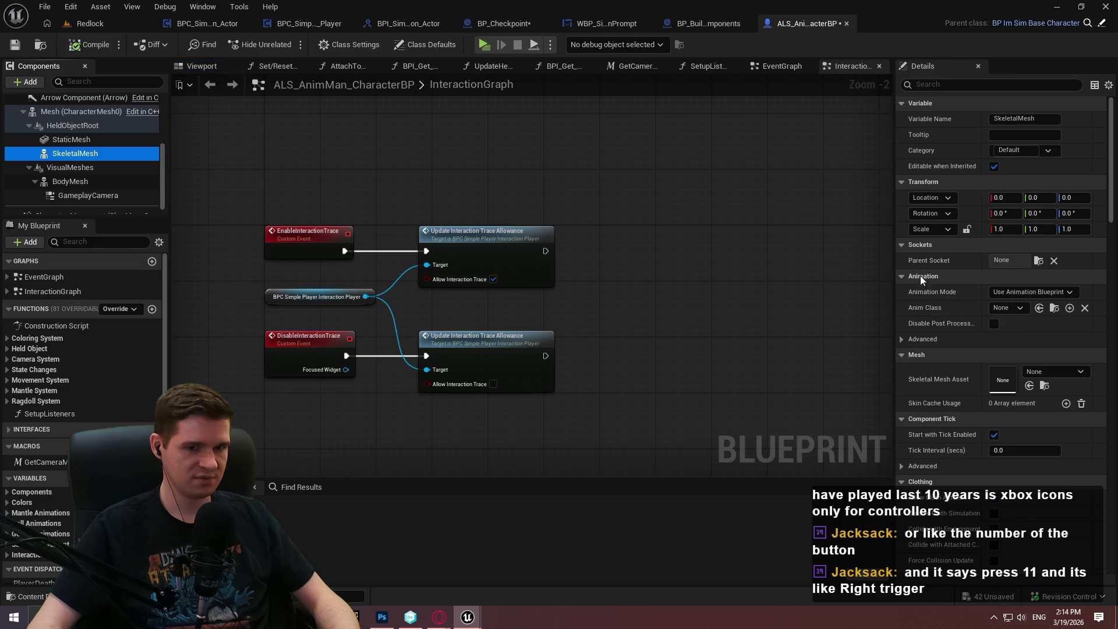
click(70, 181)
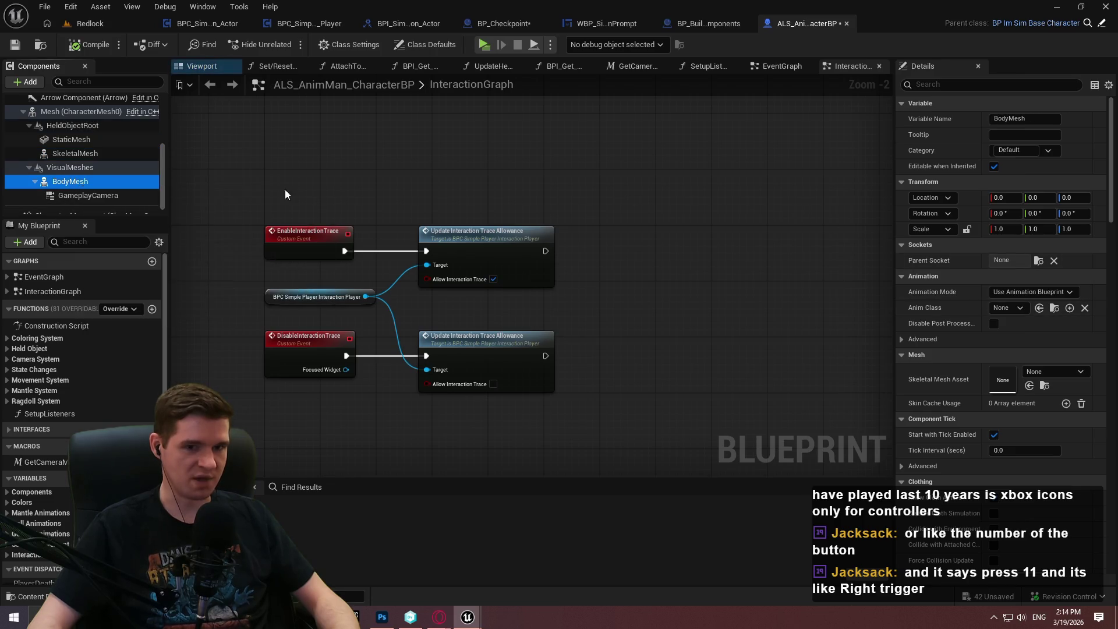
mouse_move(1113, 114)
mouse_down()
mouse_move(1113, 307)
mouse_move(1113, 293)
mouse_up()
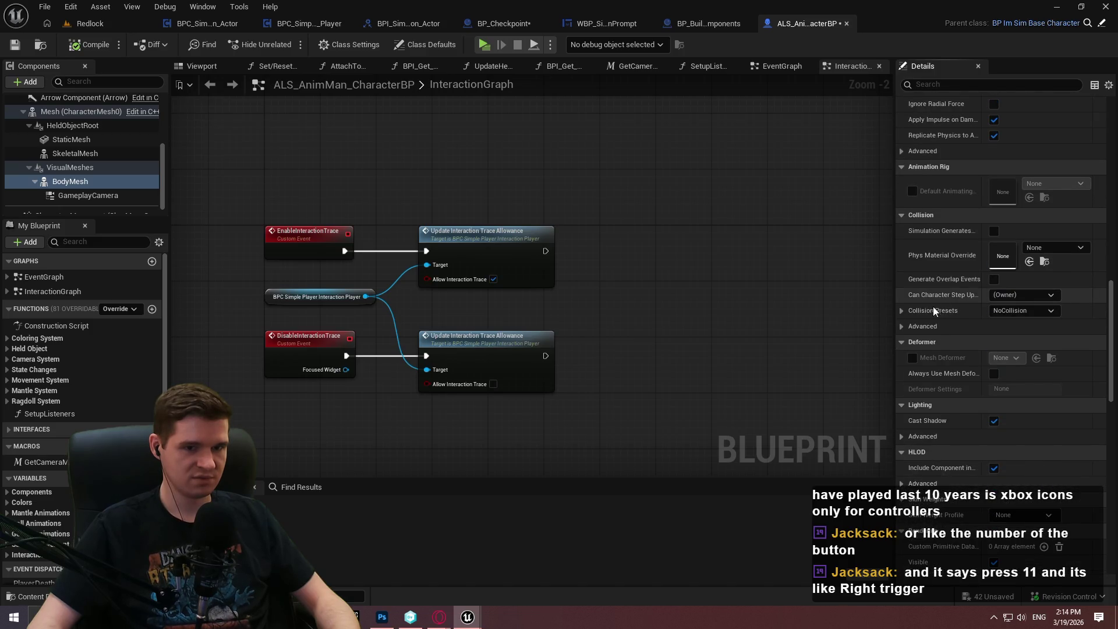
click(902, 311)
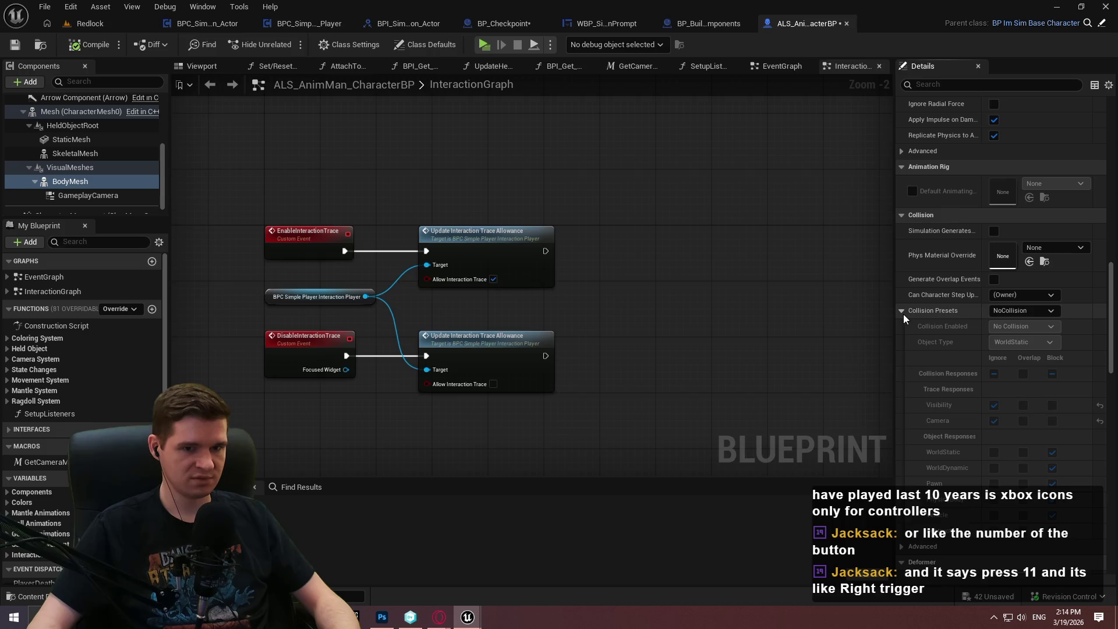
Review the SkeletalMesh and Mesh (CharacterMesh0) collision presets, then return to BP_BuildingComponents.
click(78, 154)
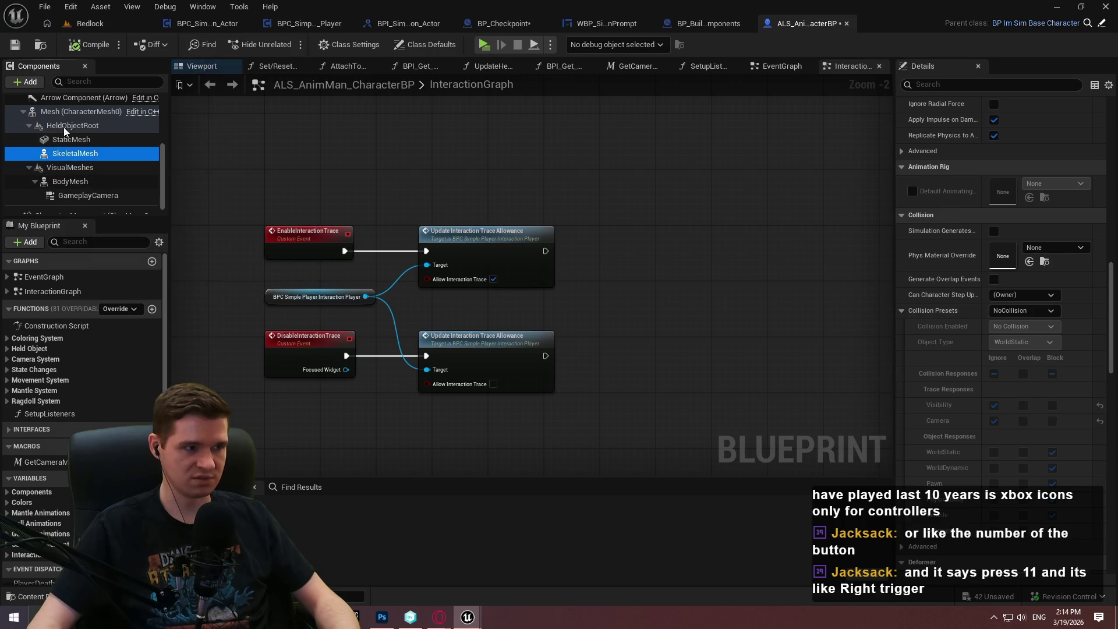
scroll(42, 122, up, 3)
click(58, 167)
scroll(954, 216, down, 5)
scroll(969, 171, down, 4)
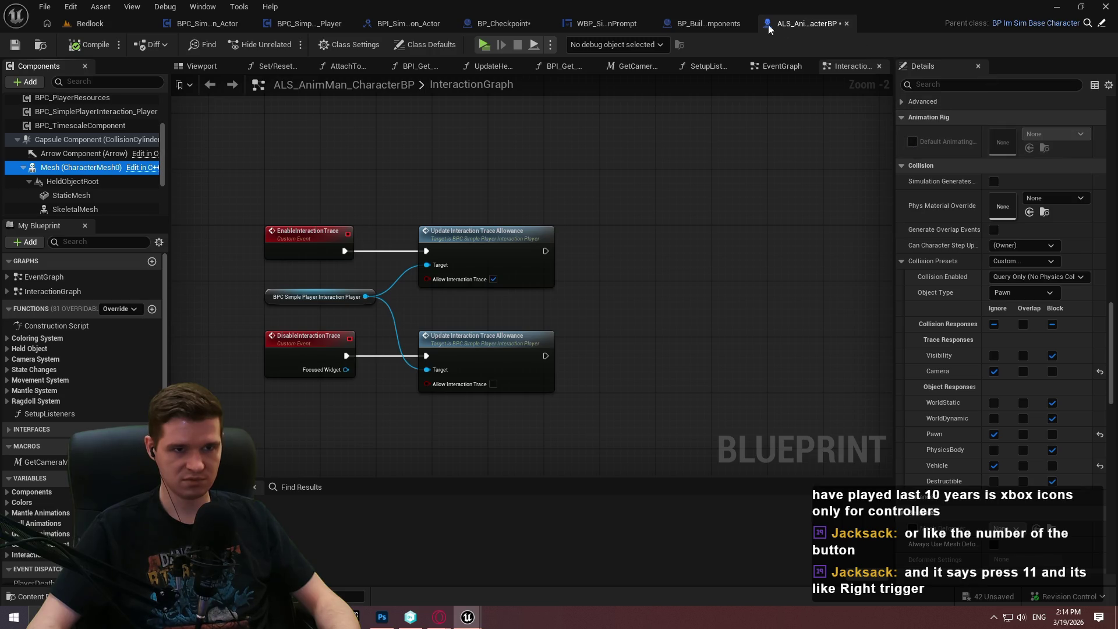
click(703, 24)
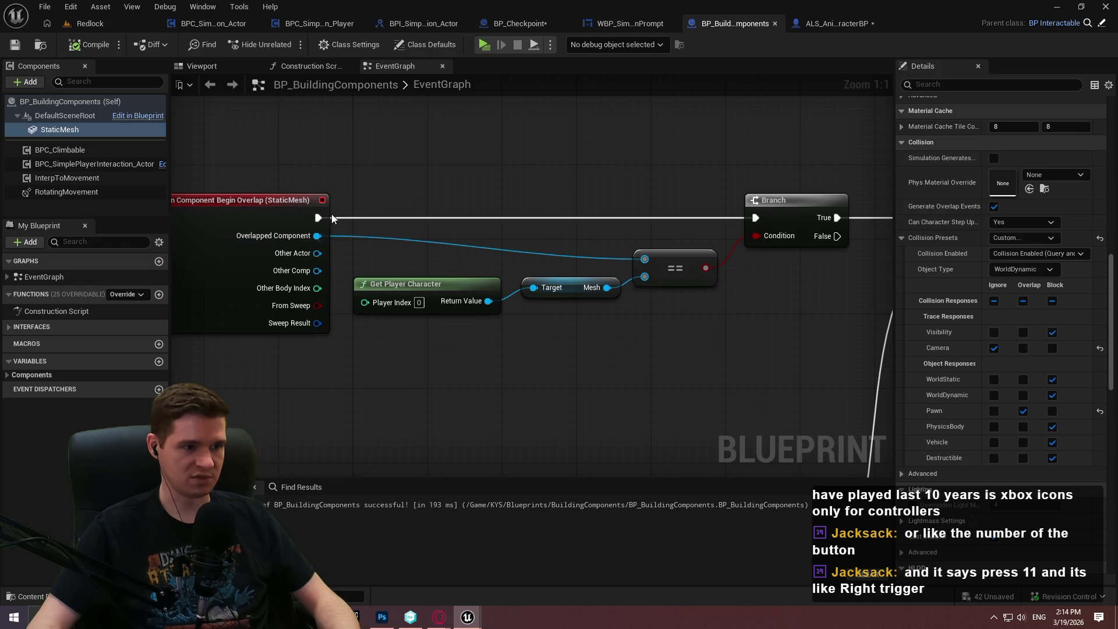
Try a Print String after the overlap event with Print to Log off, then delete it.
drag(449, 131, 466, 123)
text(print)
key(Return)
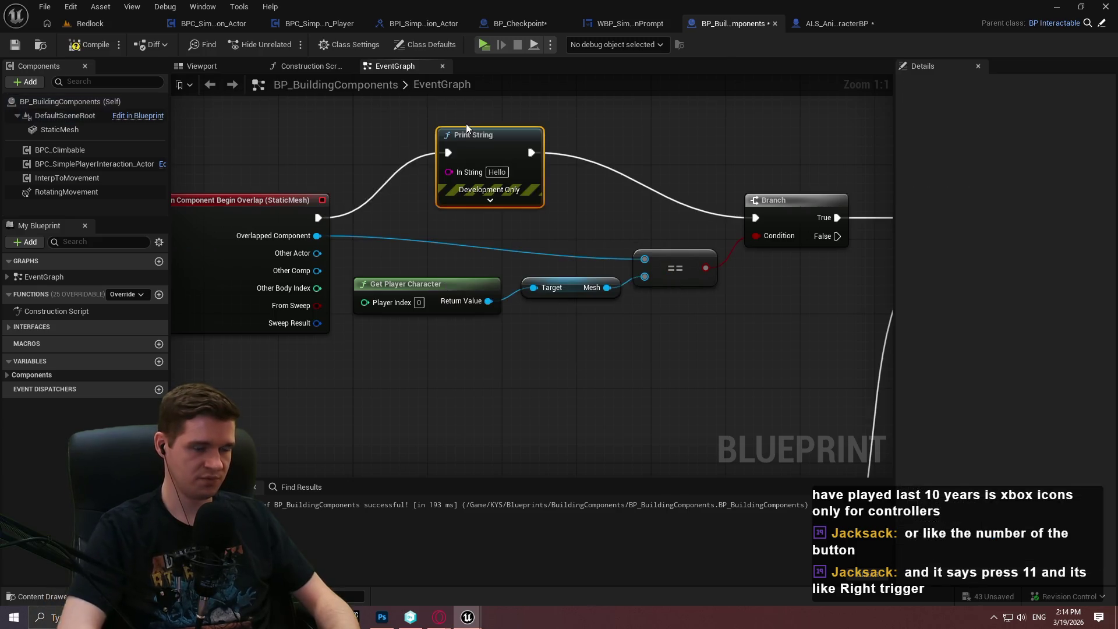
click(491, 202)
drag(519, 125, 566, 69)
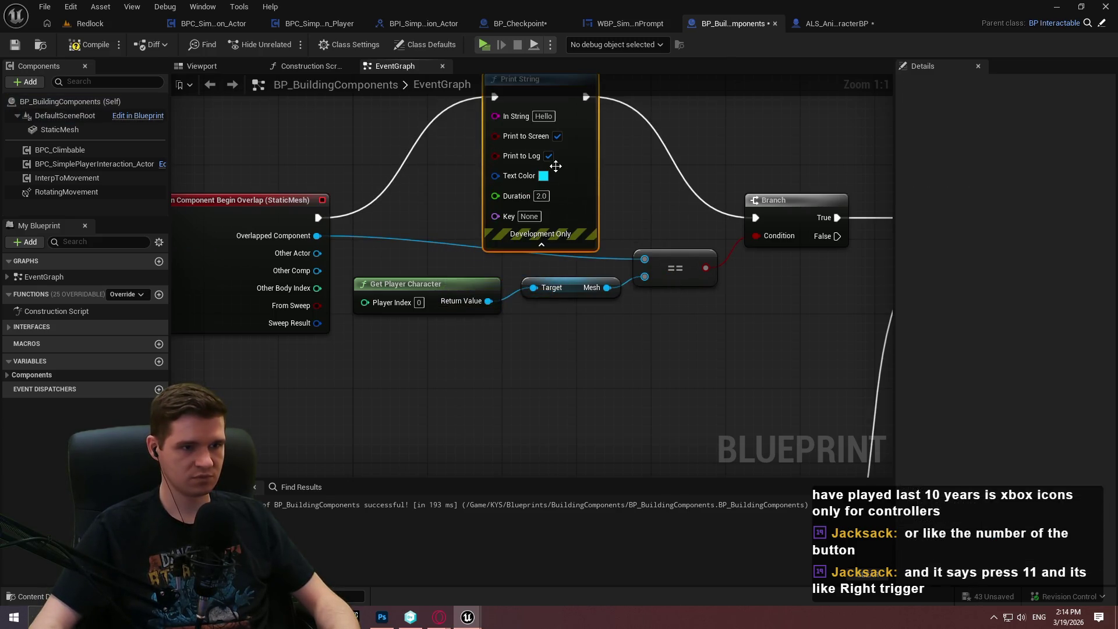
click(549, 156)
mouse_move(285, 240)
mouse_down()
mouse_move(521, 135)
mouse_move(465, 121)
mouse_move(320, 227)
mouse_up()
drag(315, 271, 562, 201)
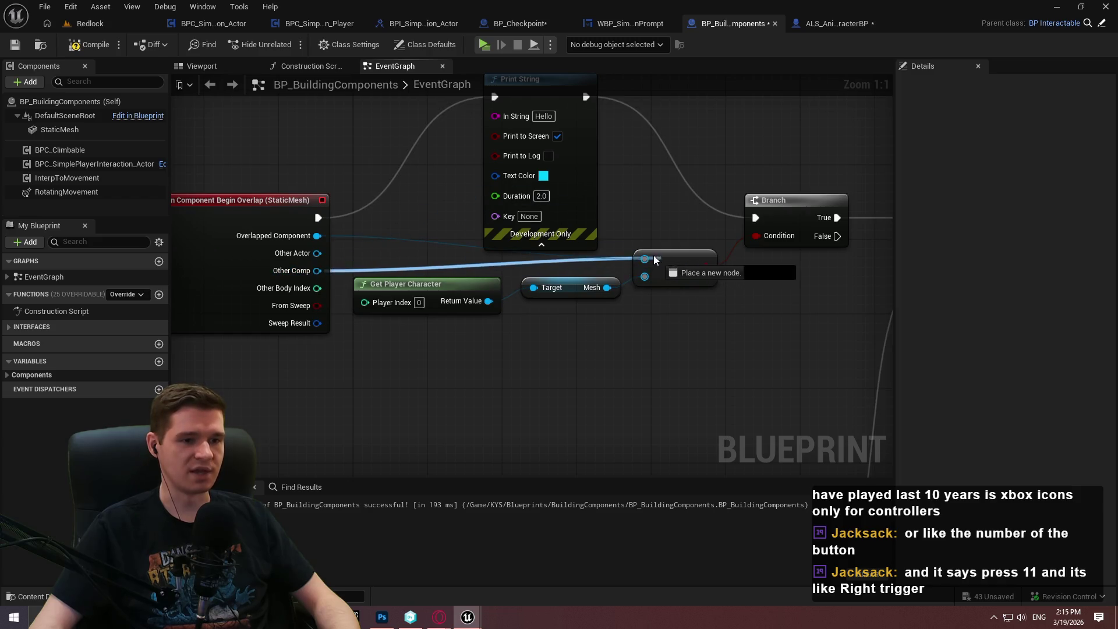
click(524, 186)
key(Delete)
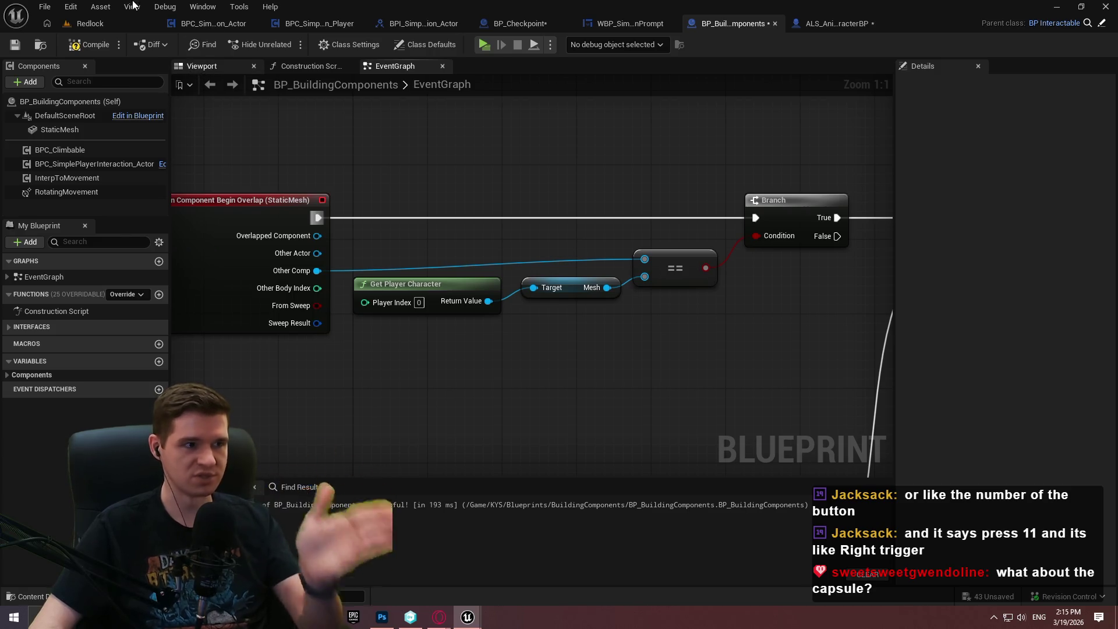
Compile BP_BuildingComponents and play-test running the character up to the crates.
click(76, 48)
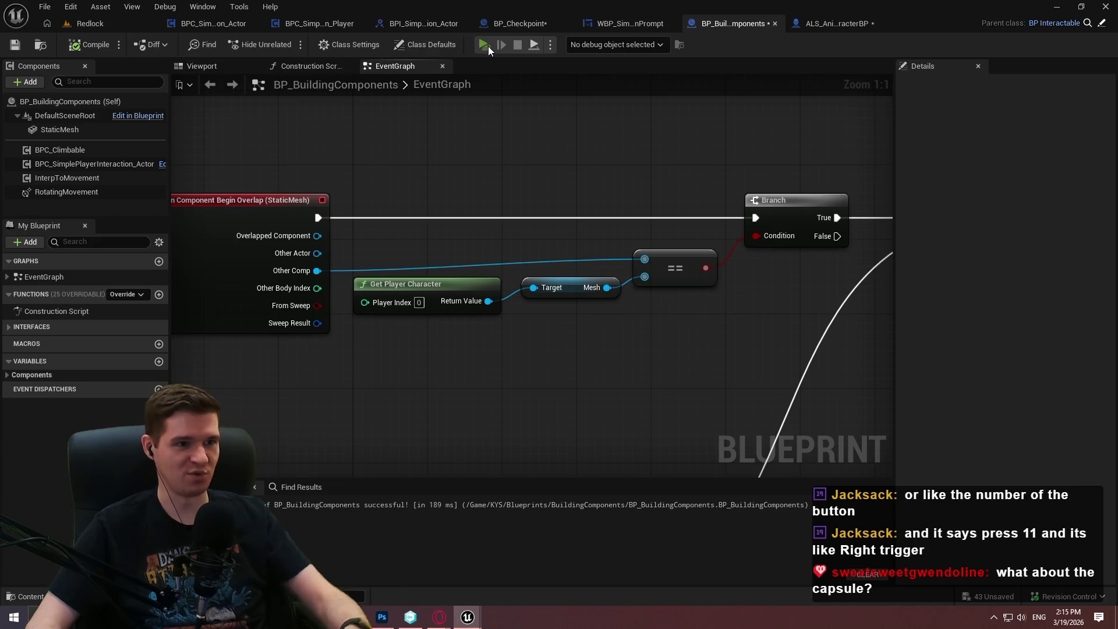
click(484, 44)
click(565, 490)
key(w)
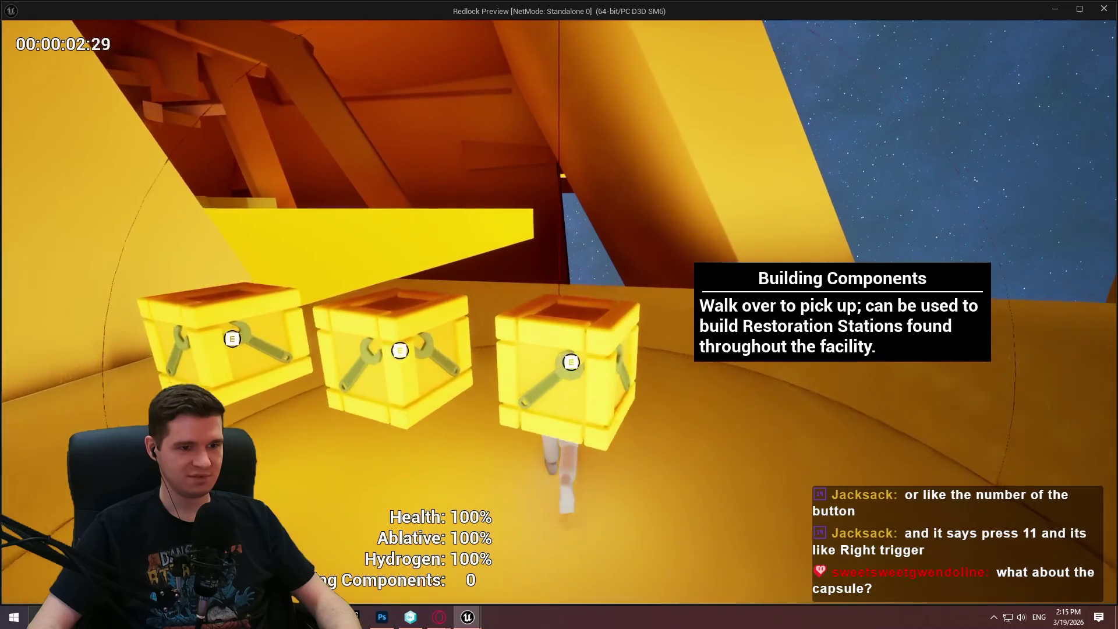
key(Escape)
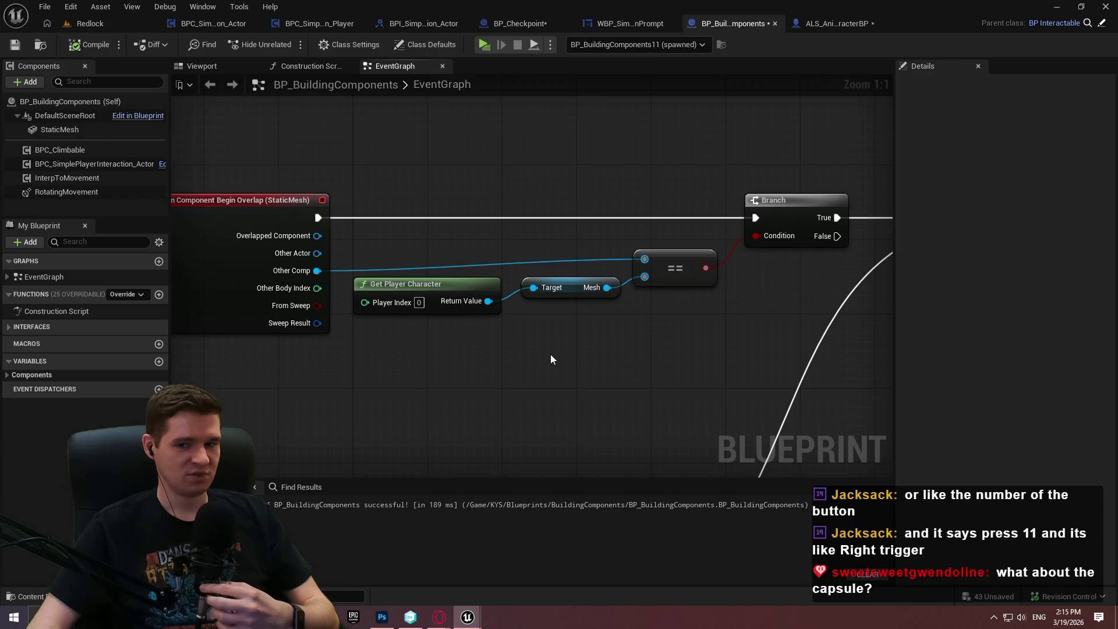
Add a Print String after the overlap event, Print to Log off, printing Other Comp's display name.
drag(318, 218, 432, 119)
text(print)
key(Return)
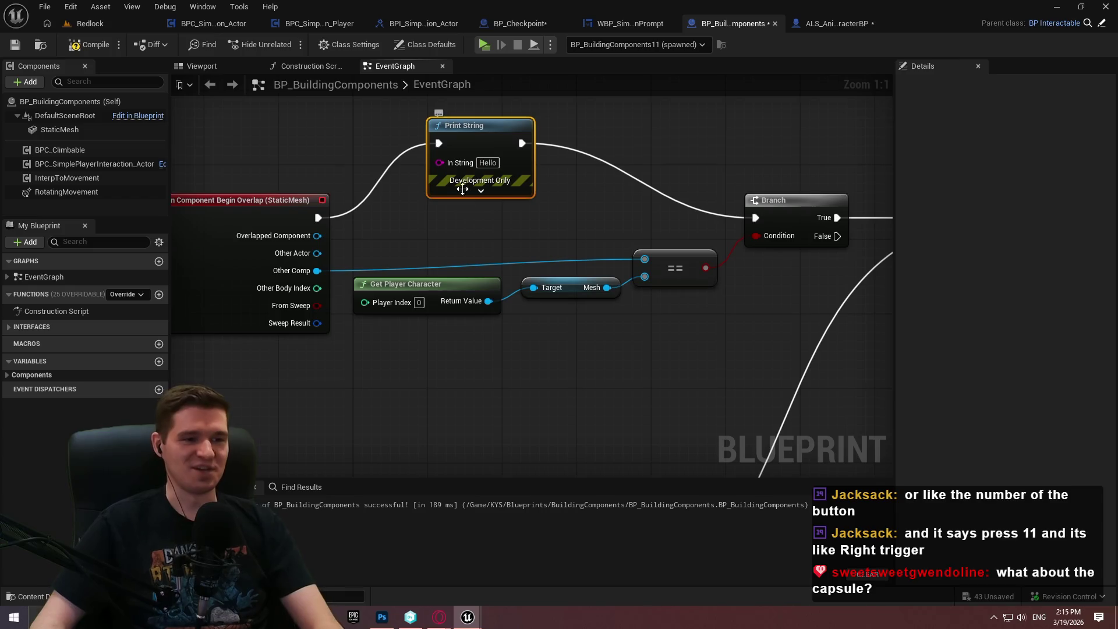
click(504, 311)
mouse_move(511, 299)
mouse_down()
mouse_move(595, 243)
mouse_move(632, 188)
mouse_move(599, 195)
mouse_up()
click(612, 237)
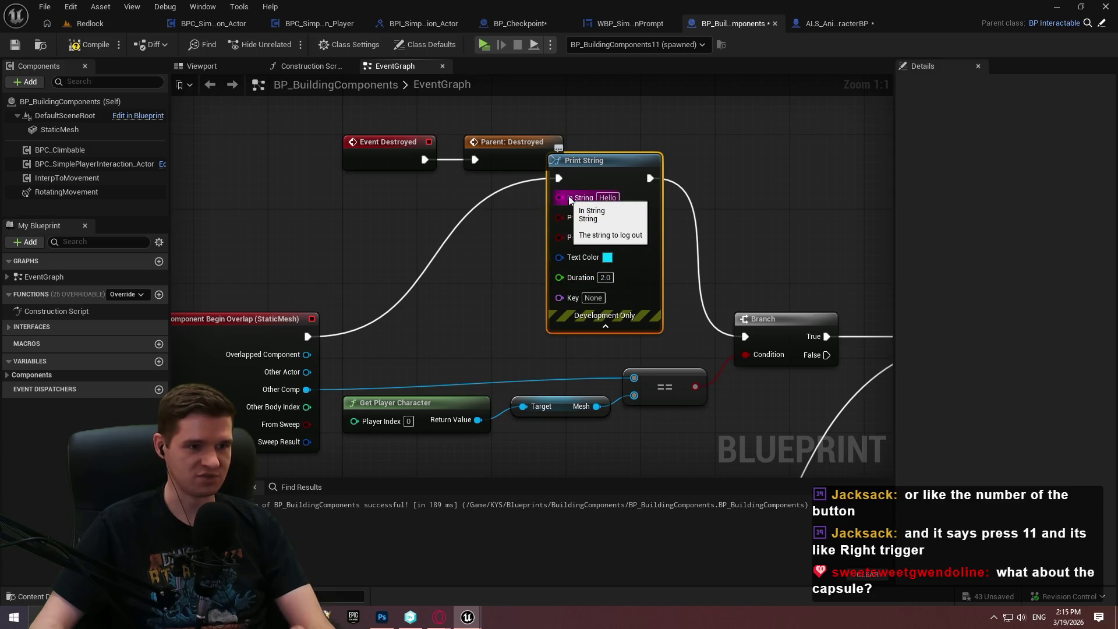
mouse_move(559, 198)
mouse_down()
mouse_move(599, 362)
mouse_move(559, 369)
mouse_move(305, 341)
mouse_up()
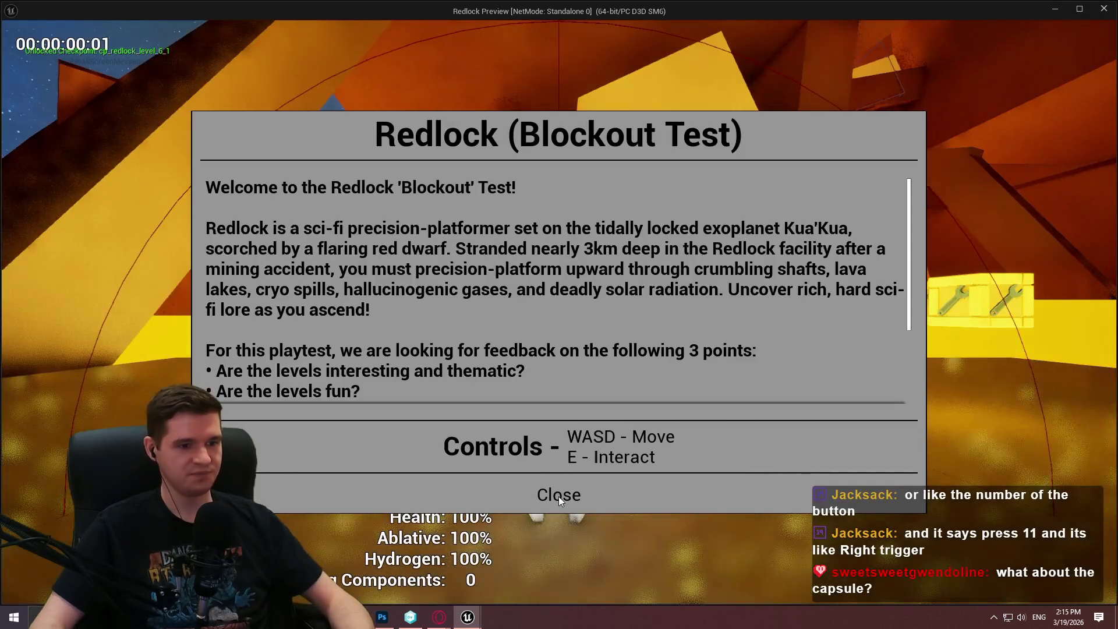
Play-test walking back and forth into the crates to see which components print.
click(558, 493)
key(w)
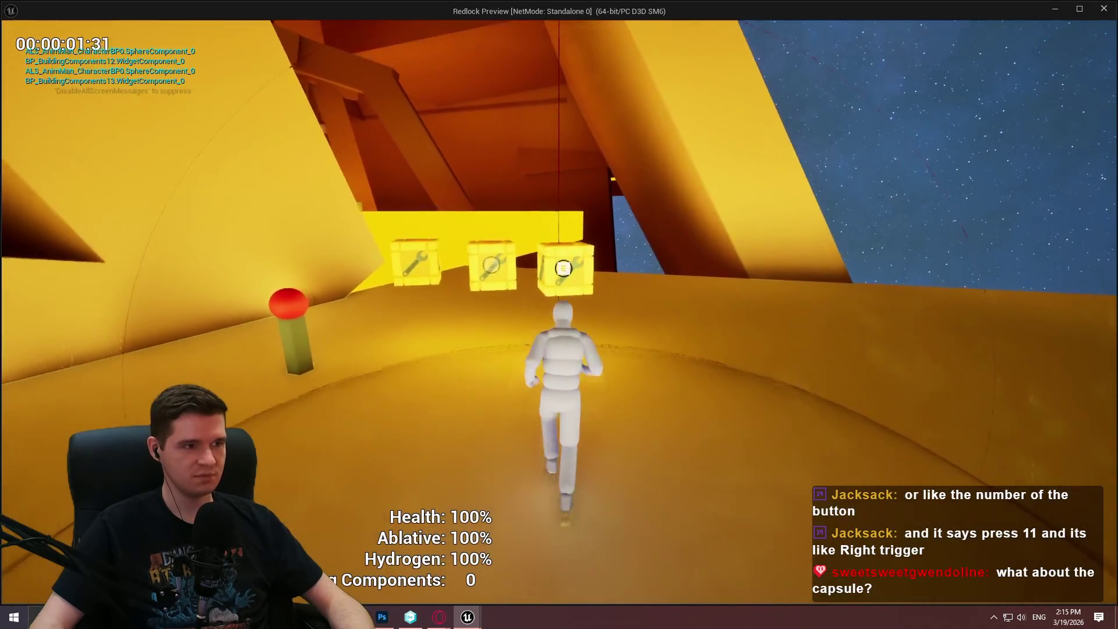
key(s)
key(w)
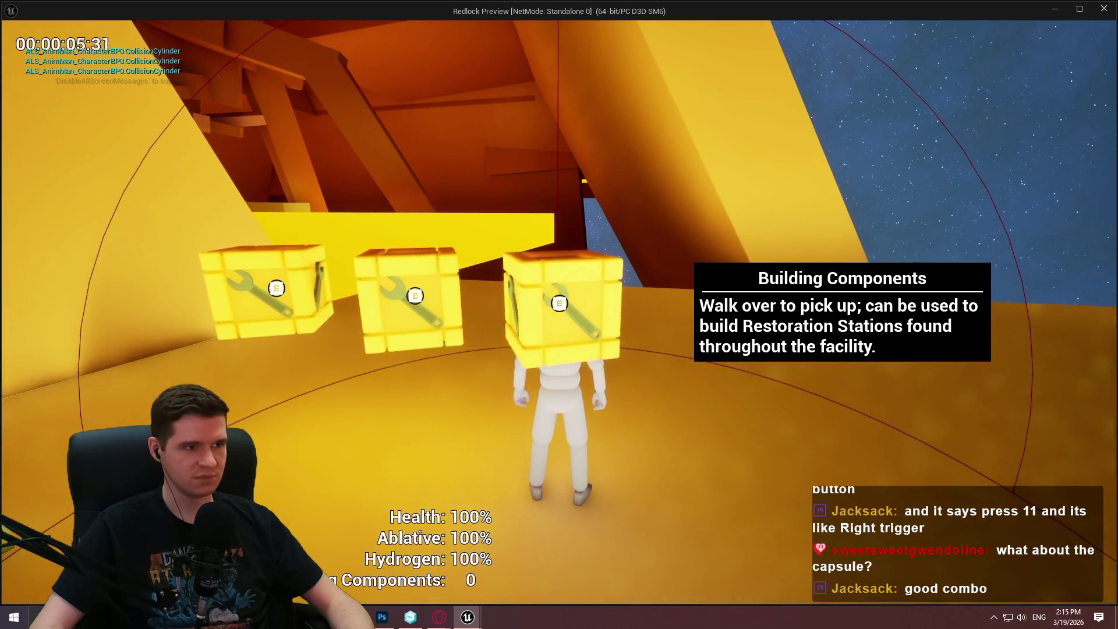
key(s)
key(w)
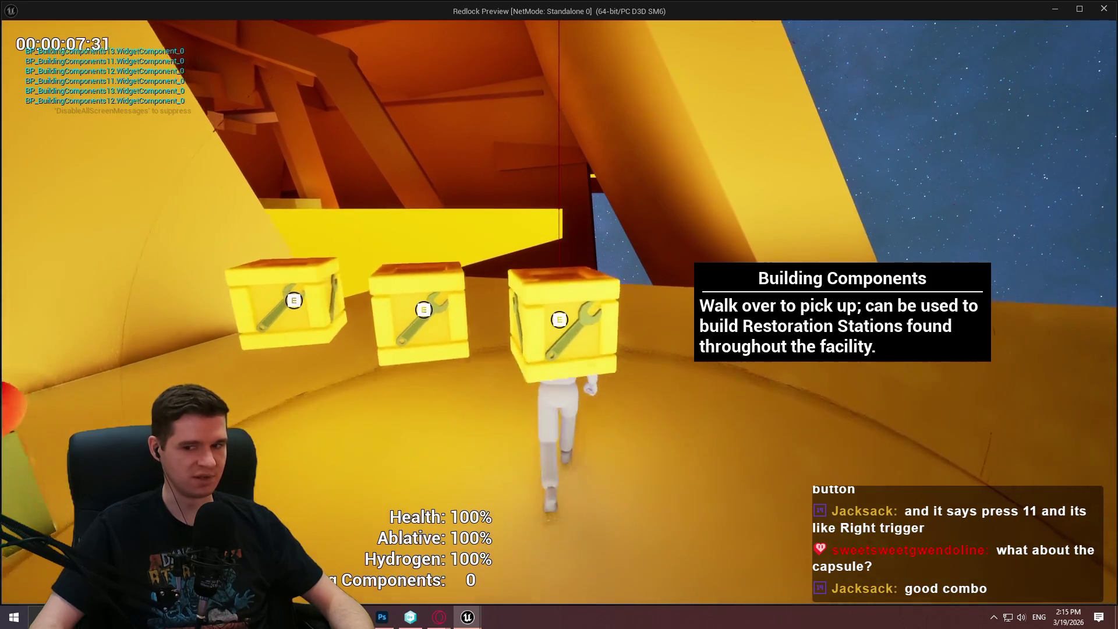
key(Escape)
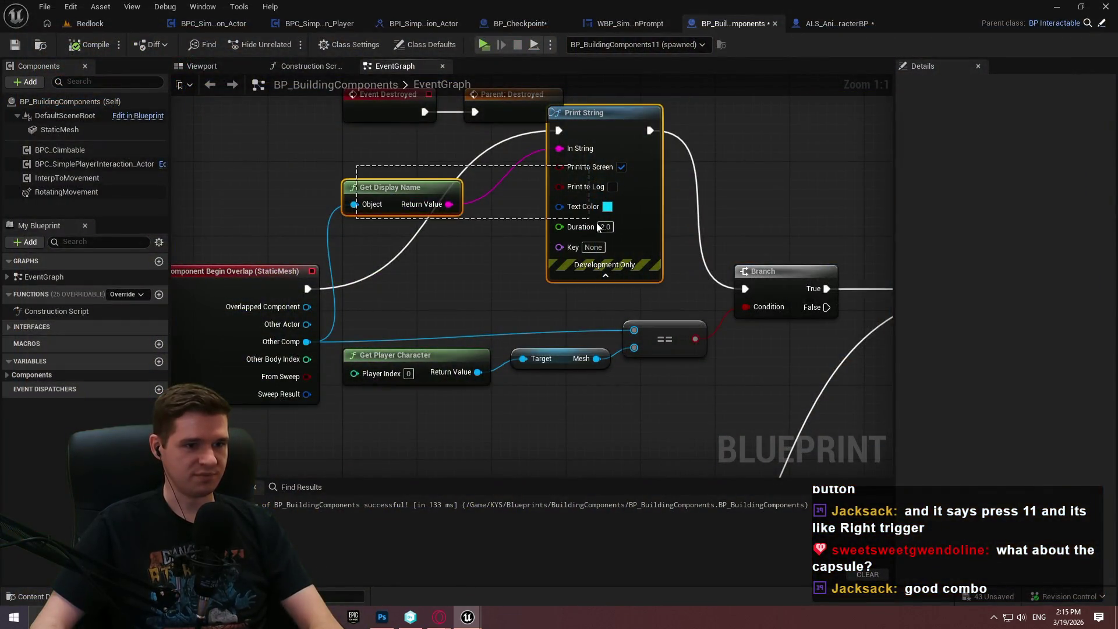
Delete the debug print nodes and search 'capsu' from Get Player Character's Return Value.
drag(593, 224, 592, 224)
key(Delete)
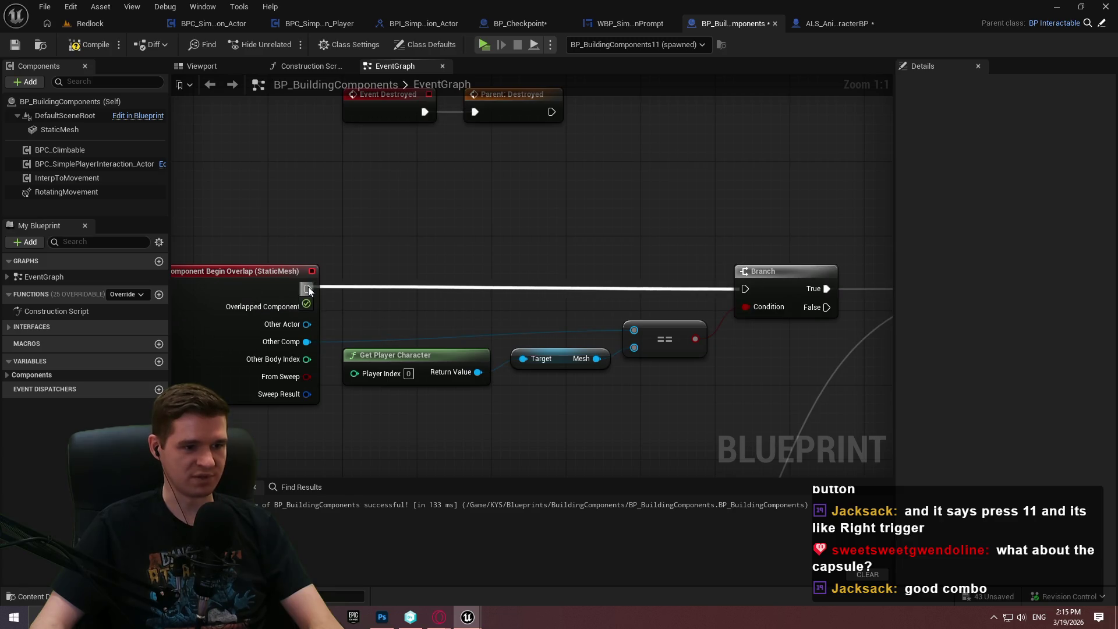
drag(481, 379, 543, 392)
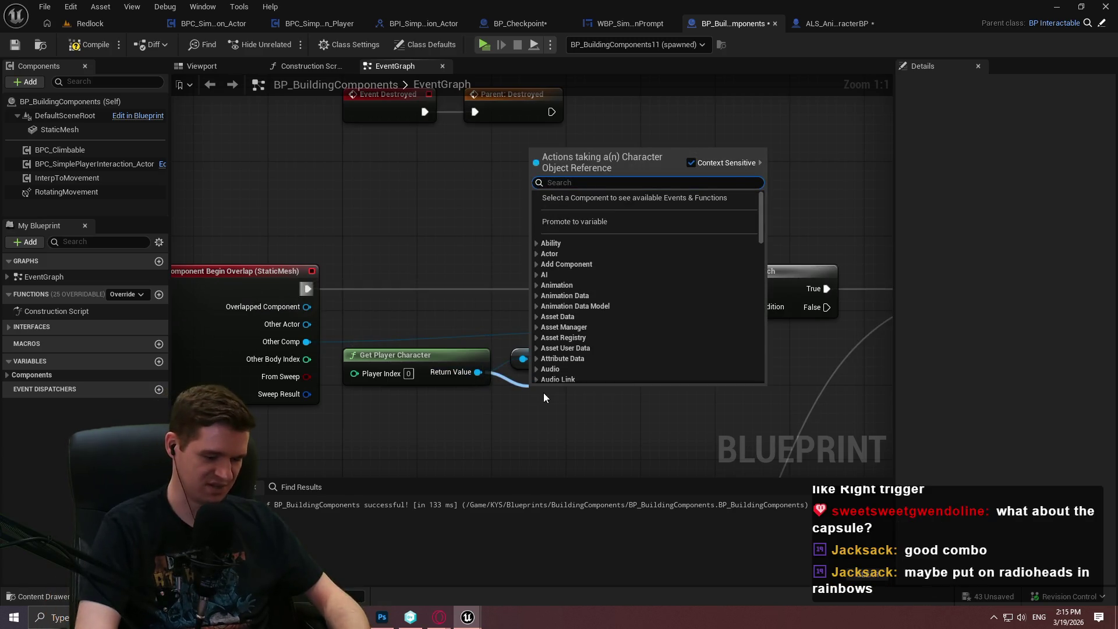
text(collisio)
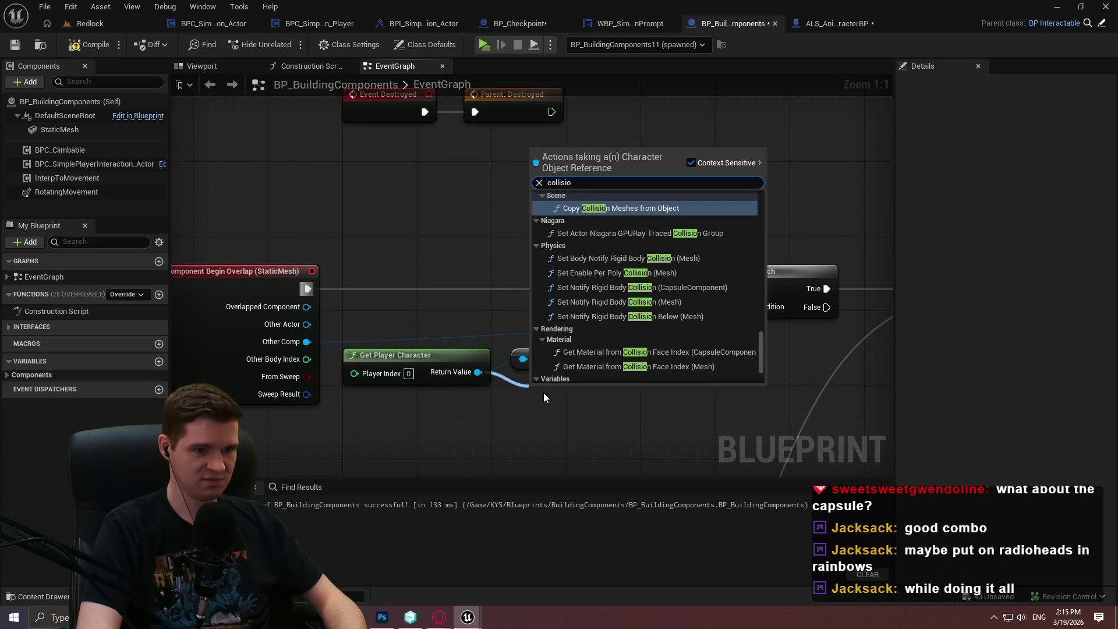
key(ctrl+a)
text(capsu)
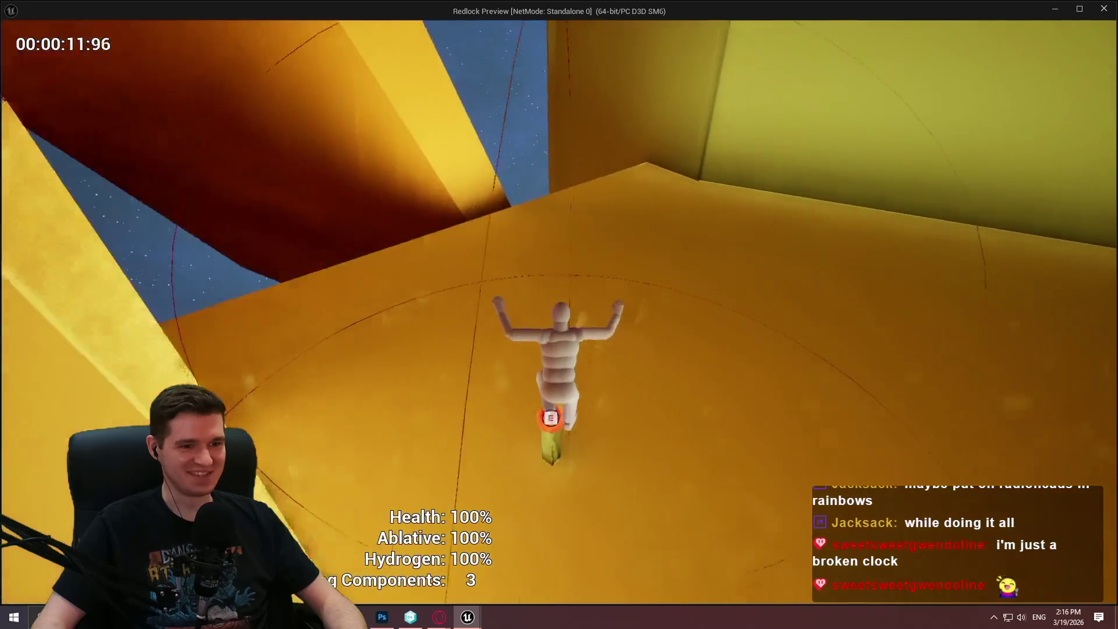
In the play test, interact with the checkpoint, close its teleport dialog, and stop the session.
key(e)
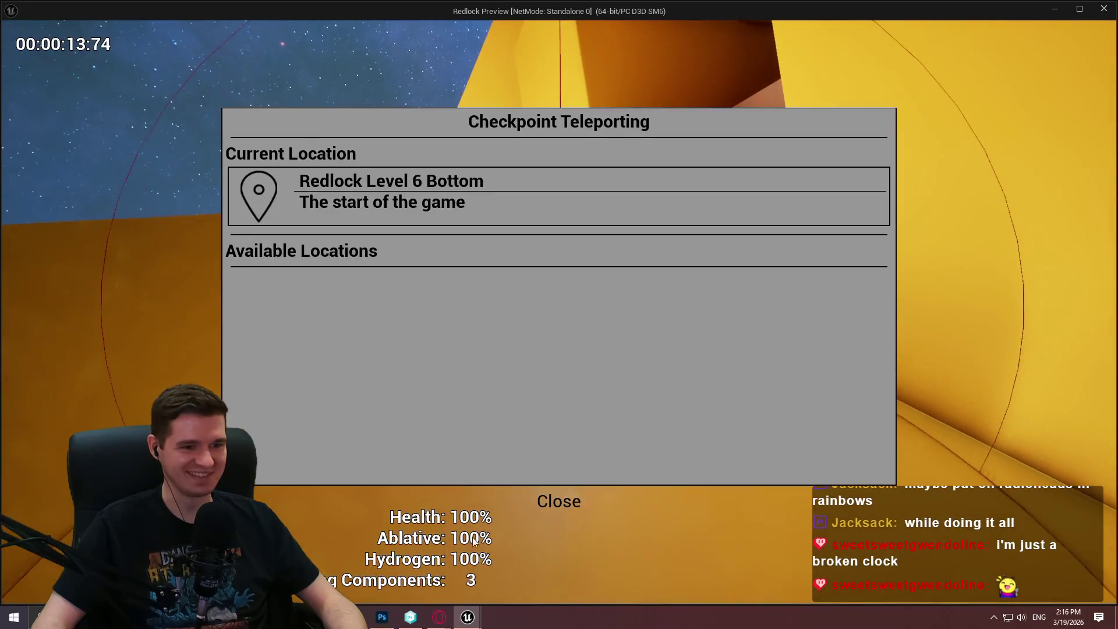
click(559, 504)
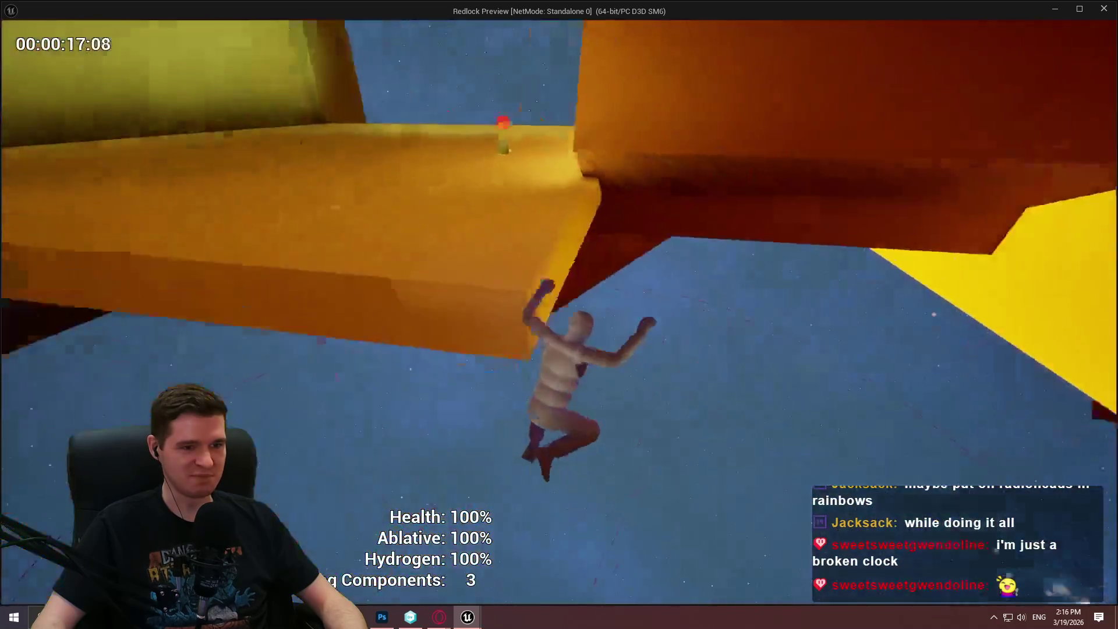
key(alt+Tab)
key(Escape)
scroll(547, 259, down, 5)
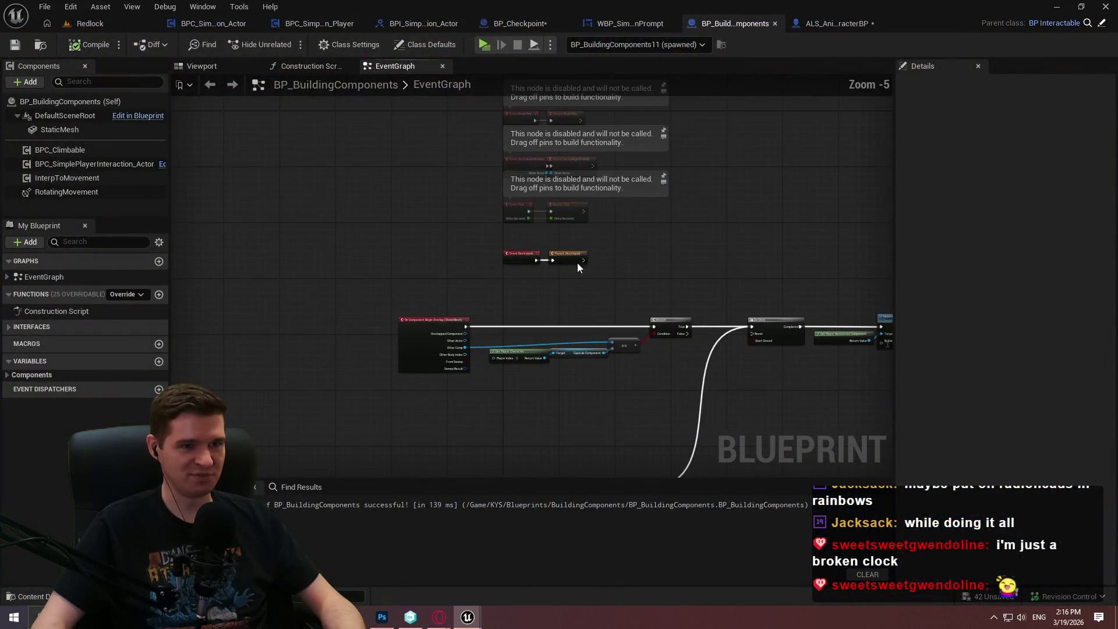
Close the ALS_AnimMan_CharacterBP tab via the Redlock level editor.
click(86, 23)
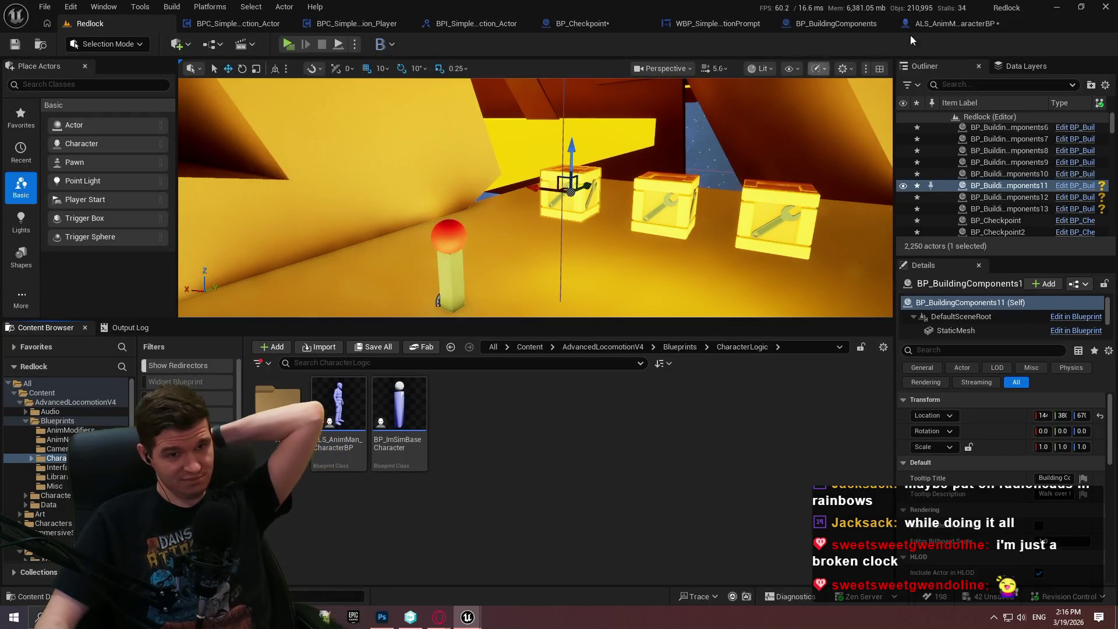
click(932, 23)
click(847, 24)
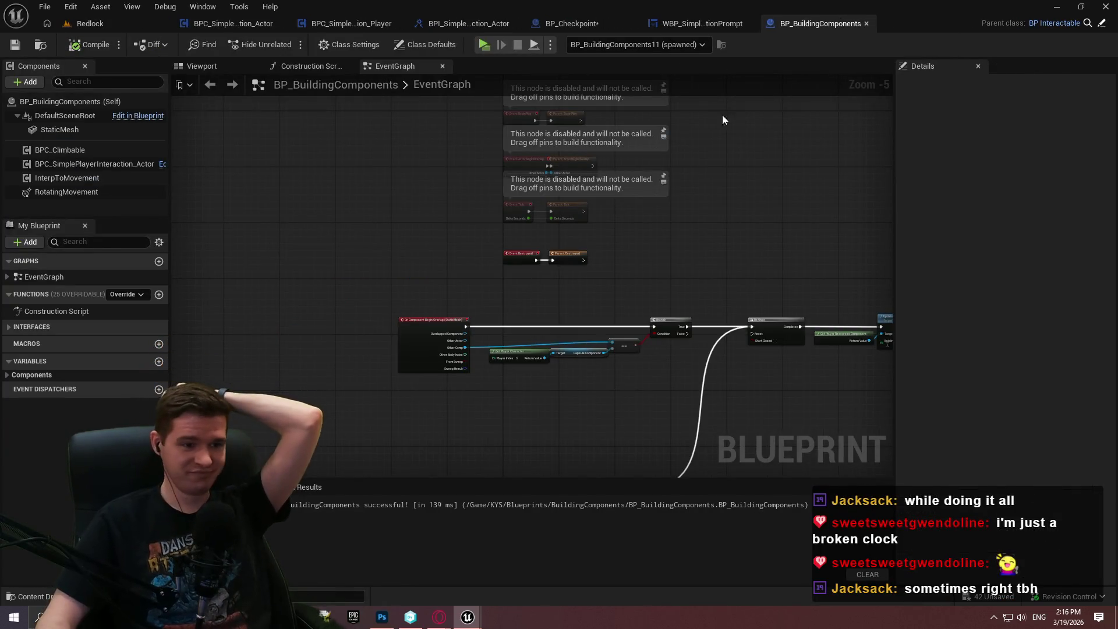
scroll(473, 346, up, 4)
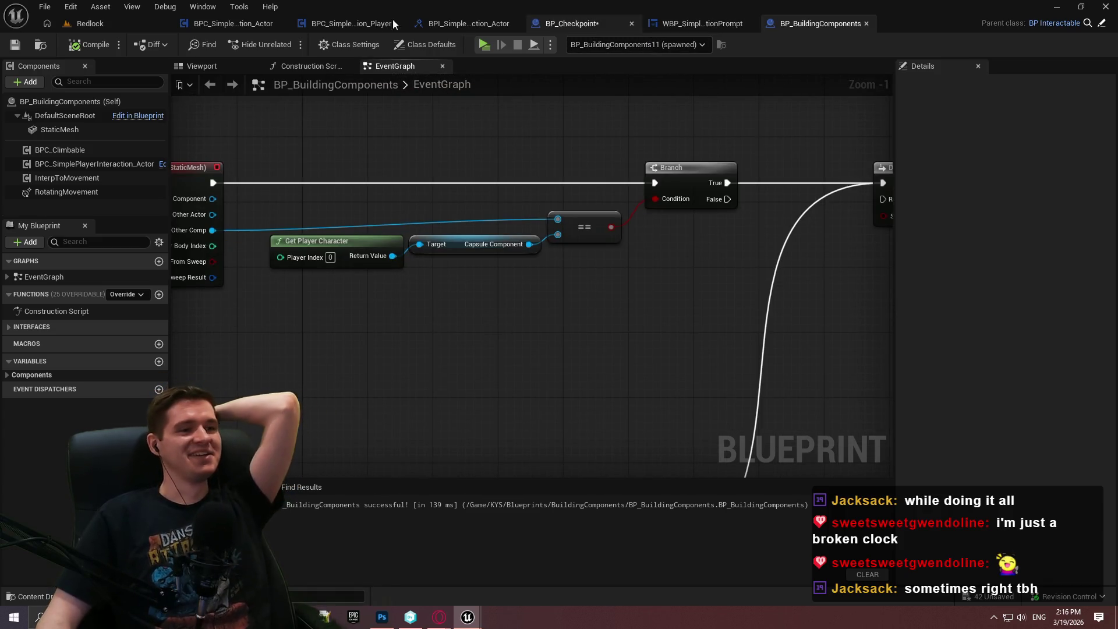
Open BPC_SimplePlayerInteraction_Actor and zoom in on its CreateInteractionPrompt graph.
click(220, 26)
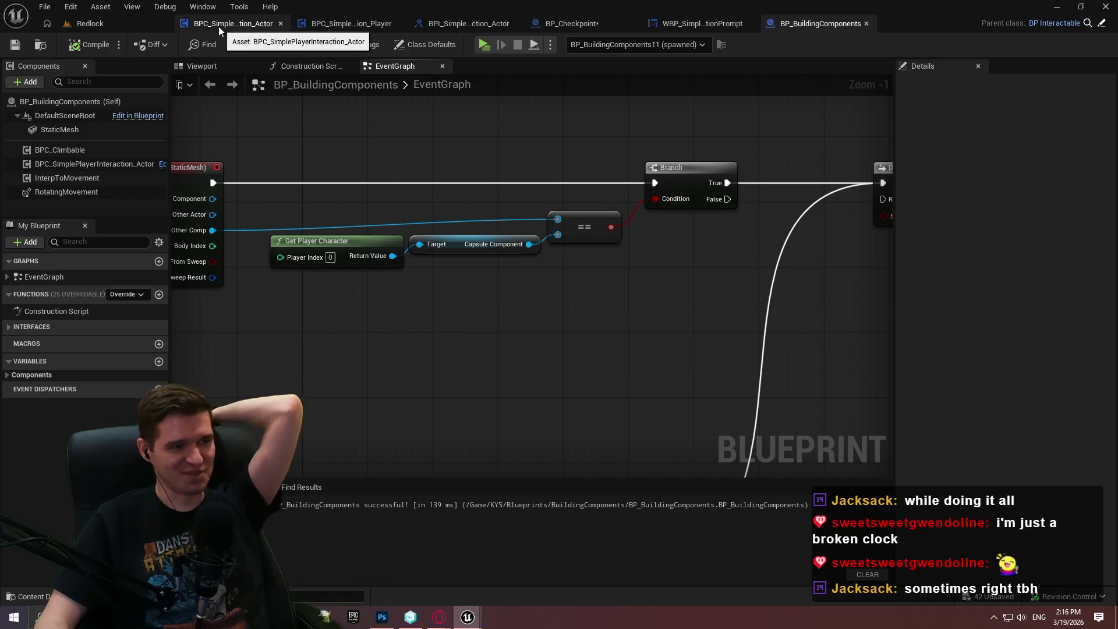
scroll(654, 183, down, 6)
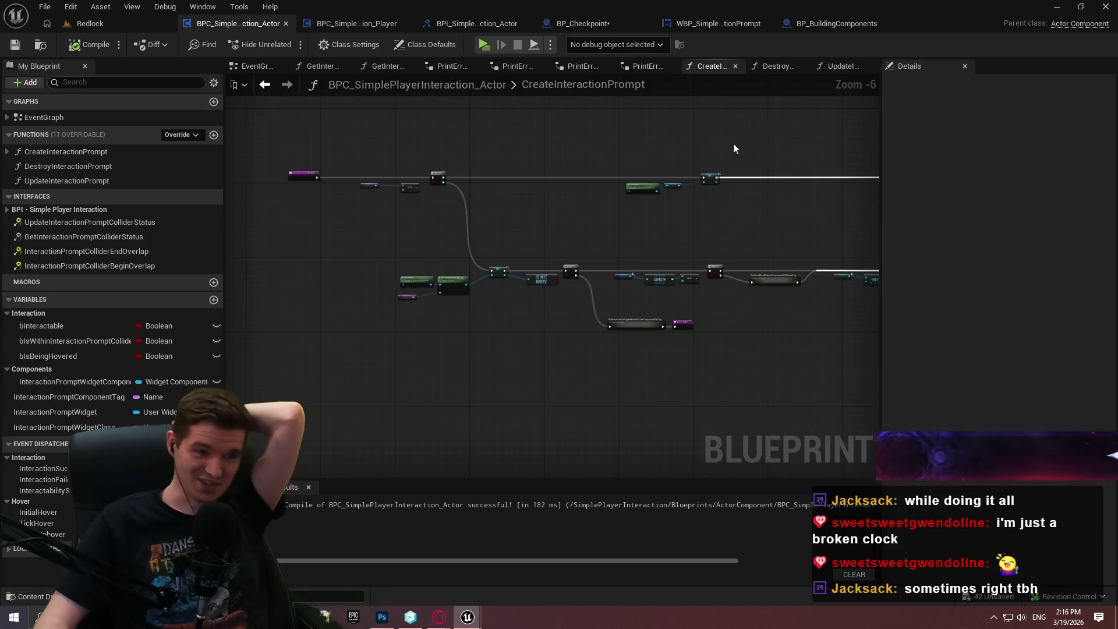
scroll(763, 94, down, 1)
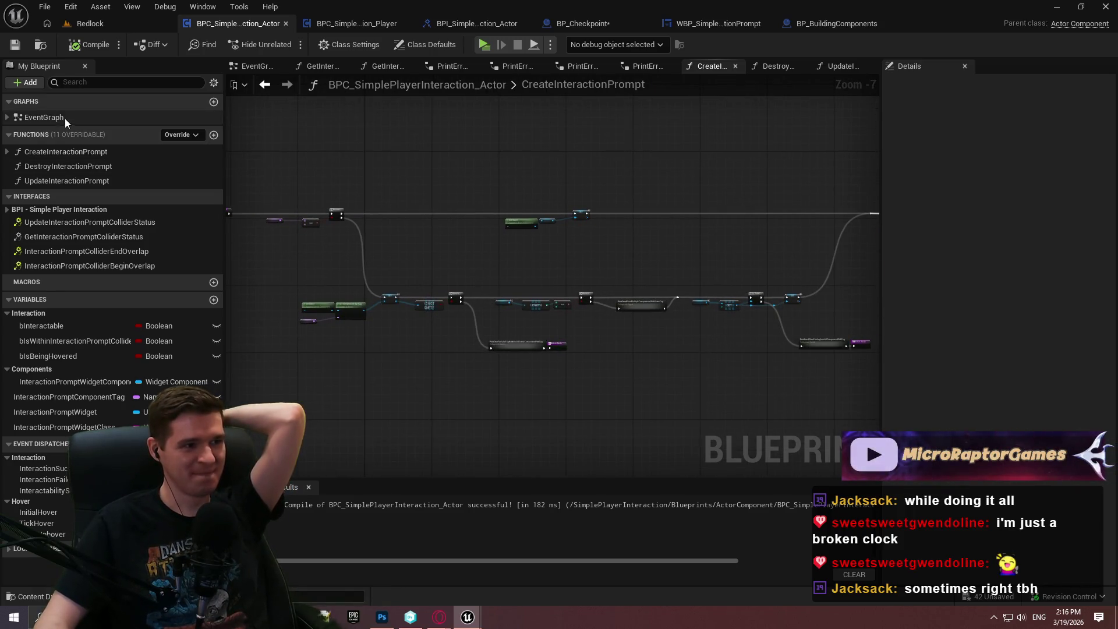
click(44, 117)
scroll(773, 217, up, 2)
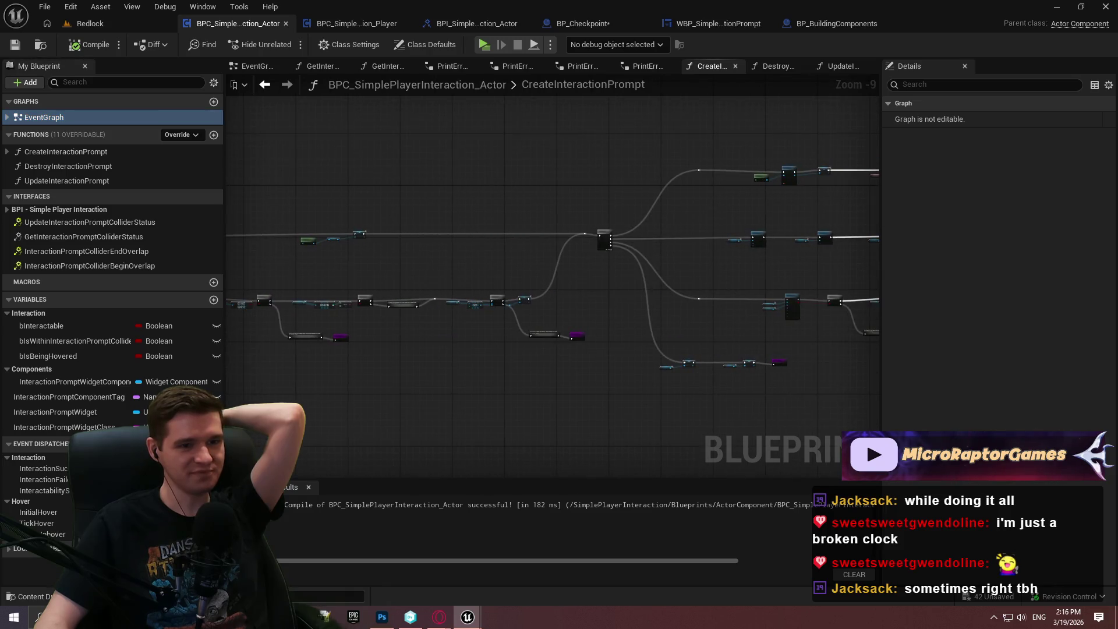
scroll(367, 192, up, 3)
scroll(512, 155, up, 4)
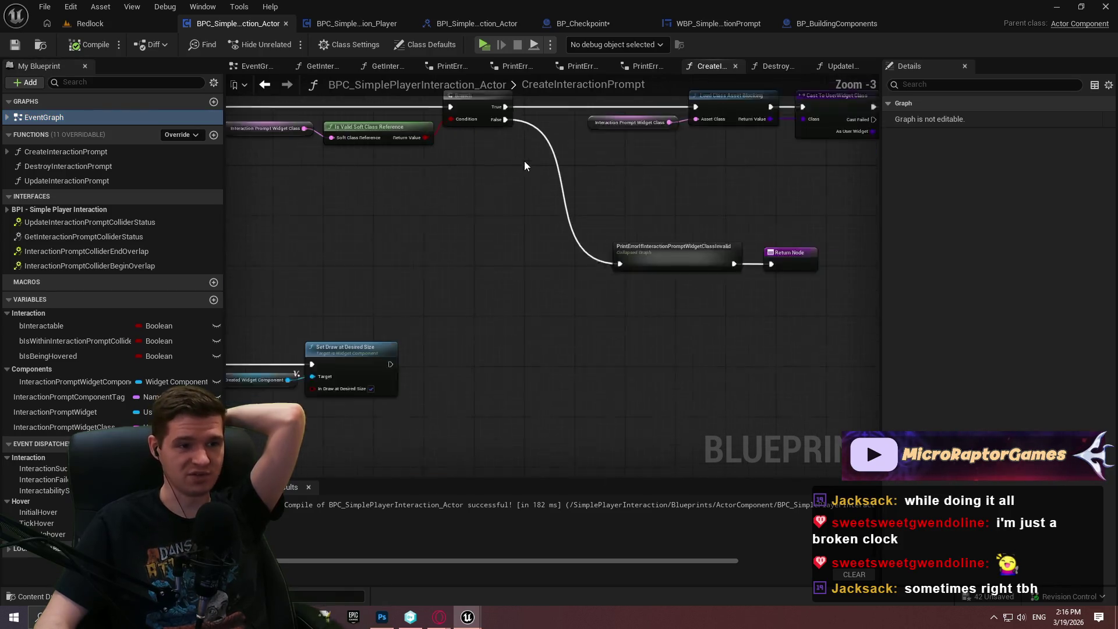
Launch a Redlock preview, dismiss the intro dialog, and run toward the three wrench crates.
click(484, 44)
click(558, 493)
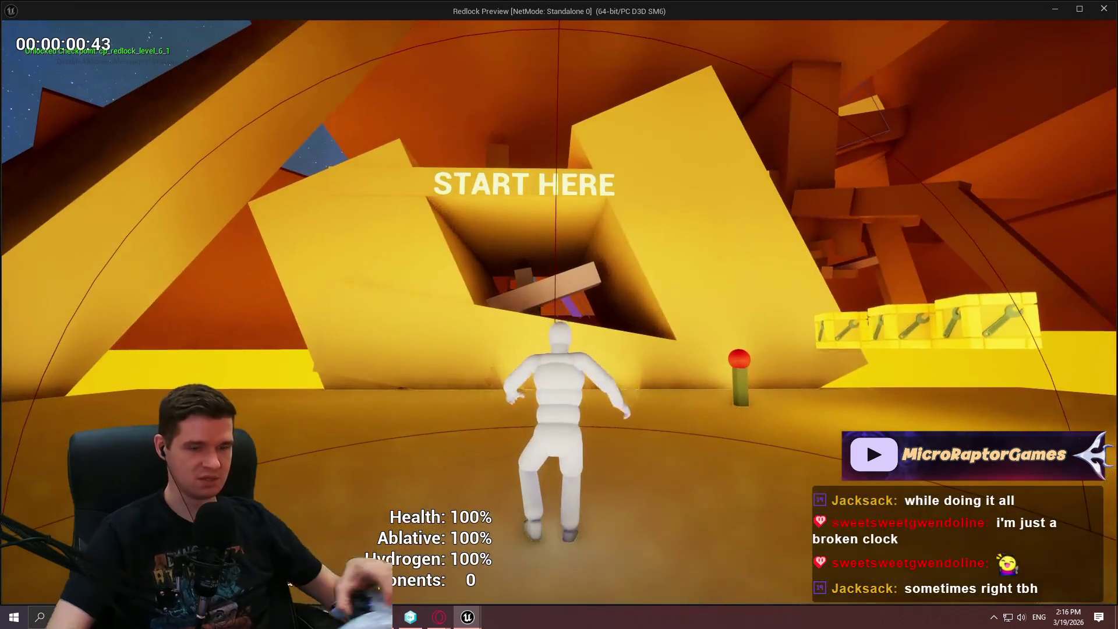
key(w)
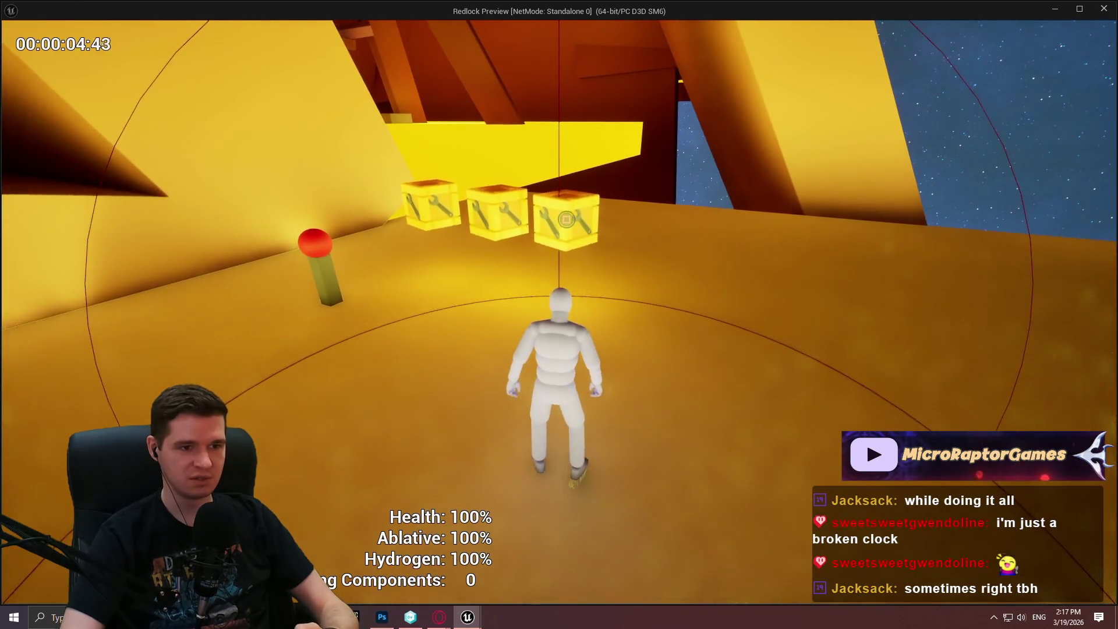
key(w)
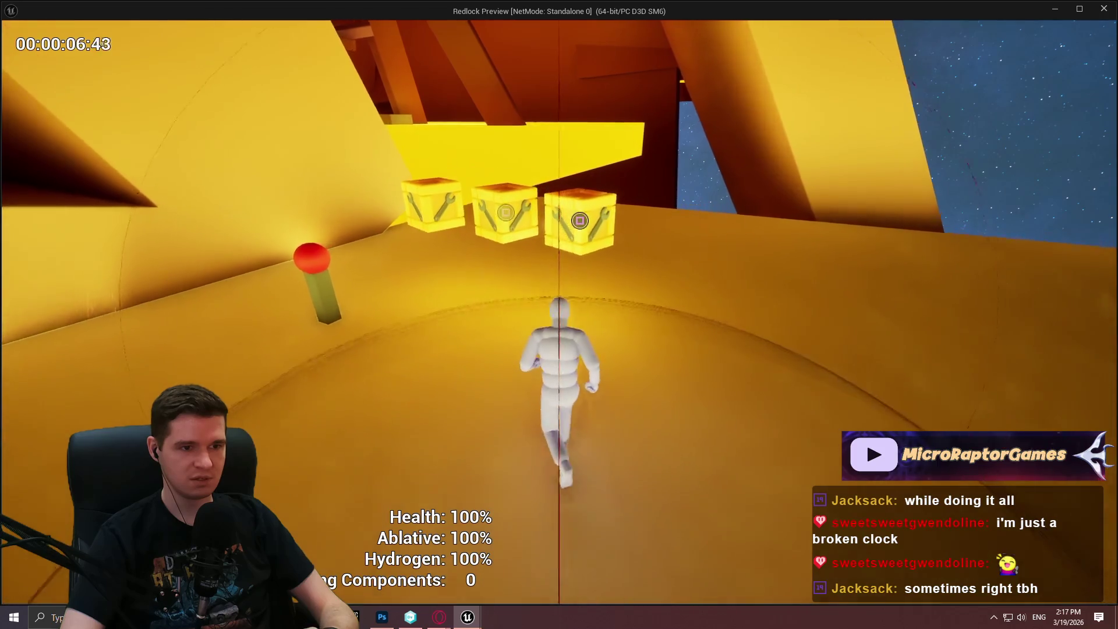
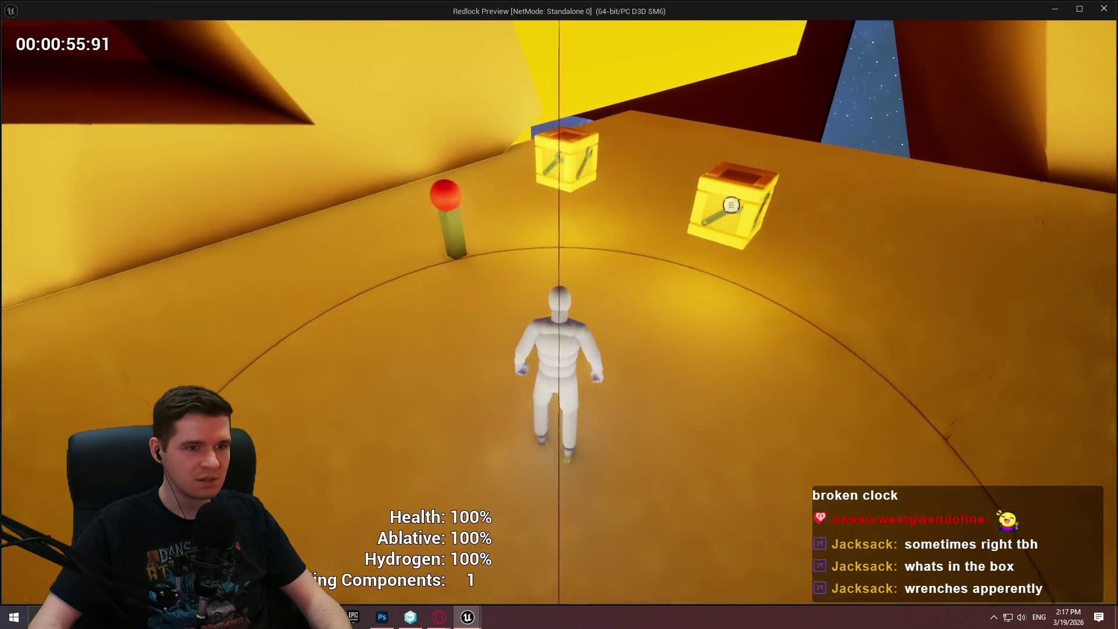
Walk the character up to the building component crates, then pause and resume the game.
mouse_move(738, 221)
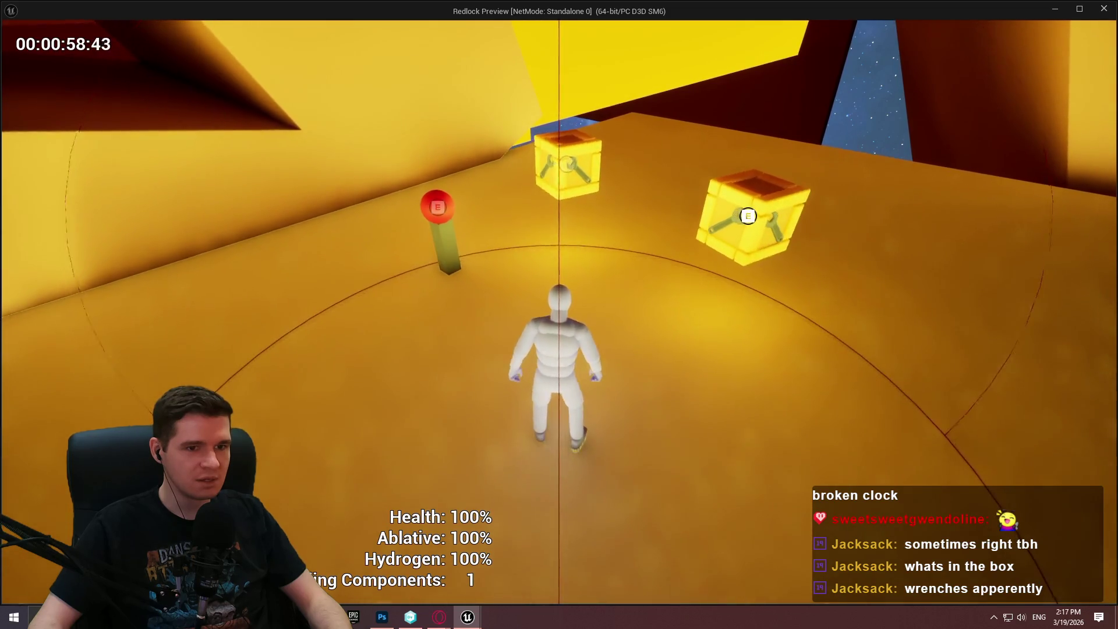
key(w)
key(w)
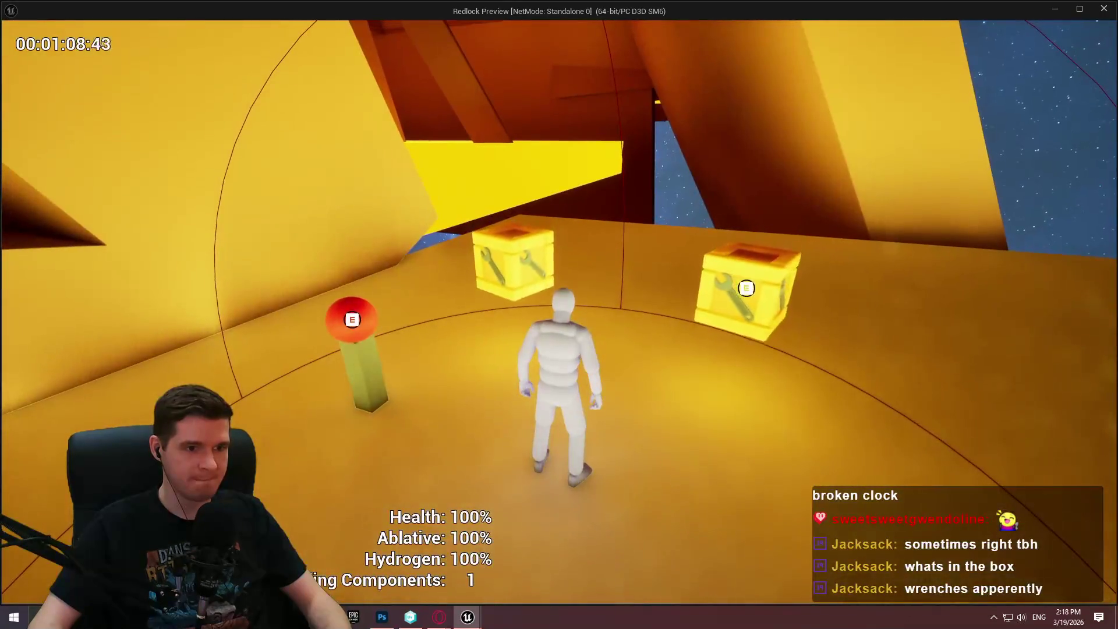
key(Escape)
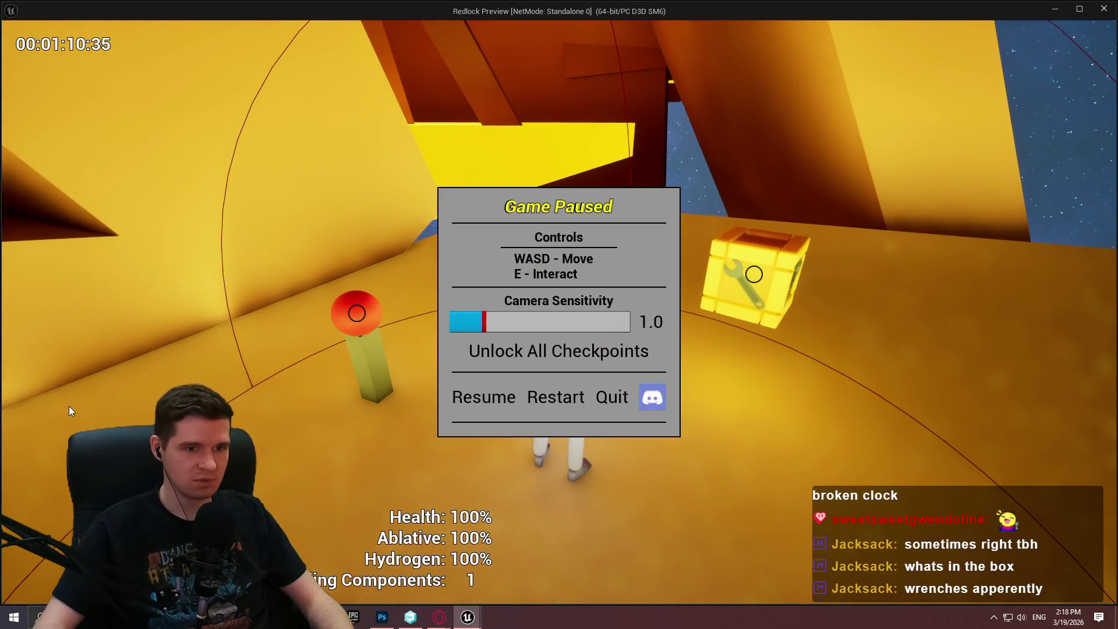
key(Escape)
Return to the BPC_SimplePlayerInteraction_Actor editor and browse its list of debug instances.
key(alt+Tab)
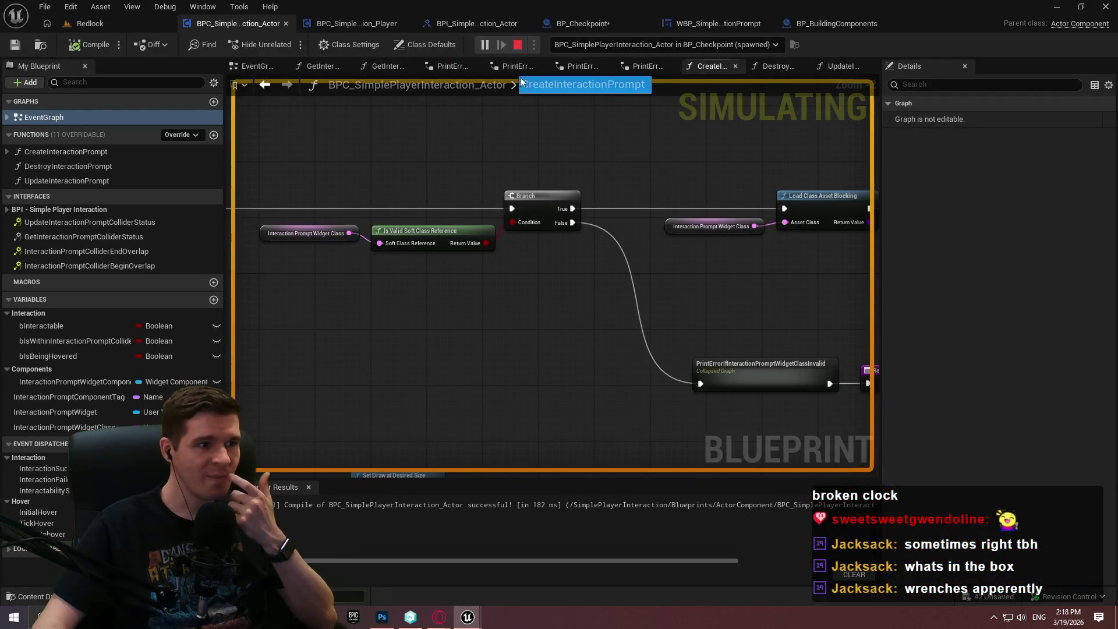
click(726, 45)
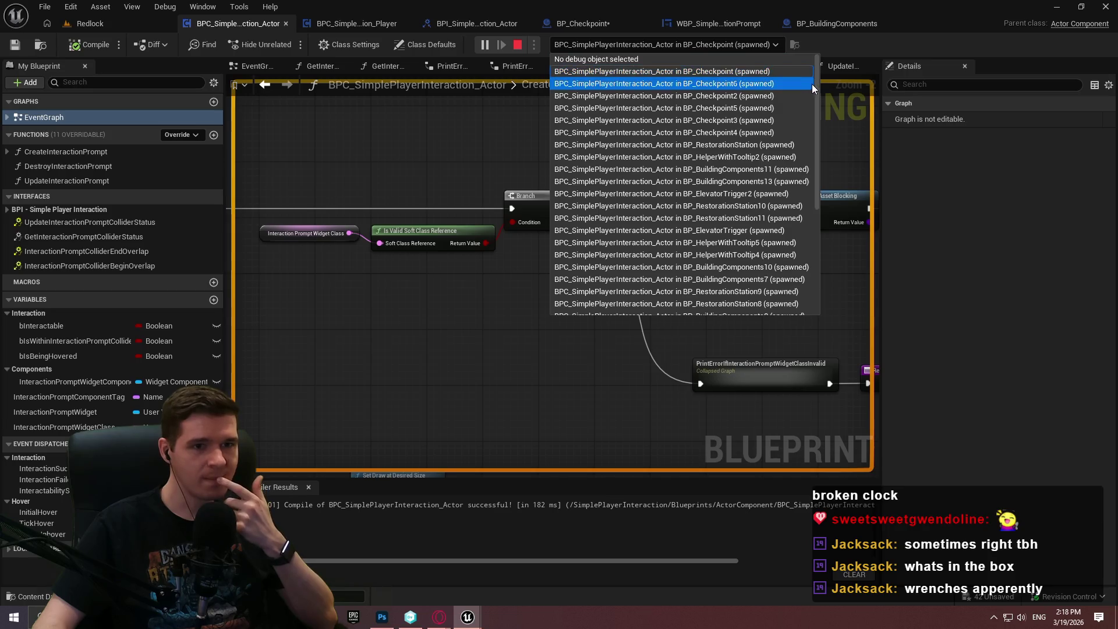
drag(818, 83, 817, 160)
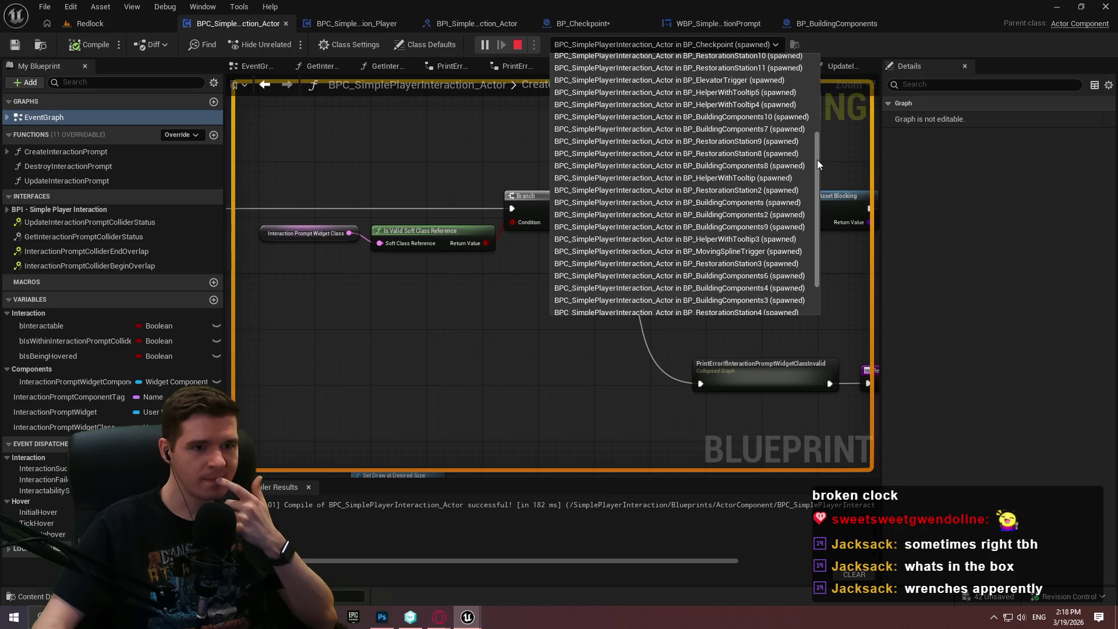
click(90, 23)
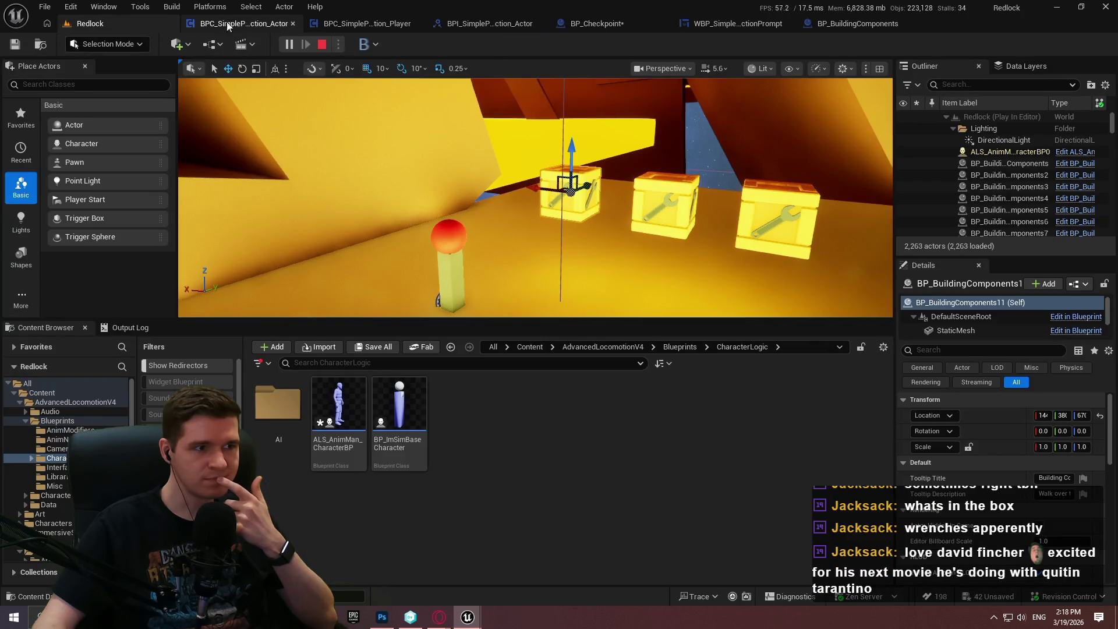
click(220, 24)
click(733, 45)
scroll(806, 89, up, 5)
drag(817, 64, 827, 214)
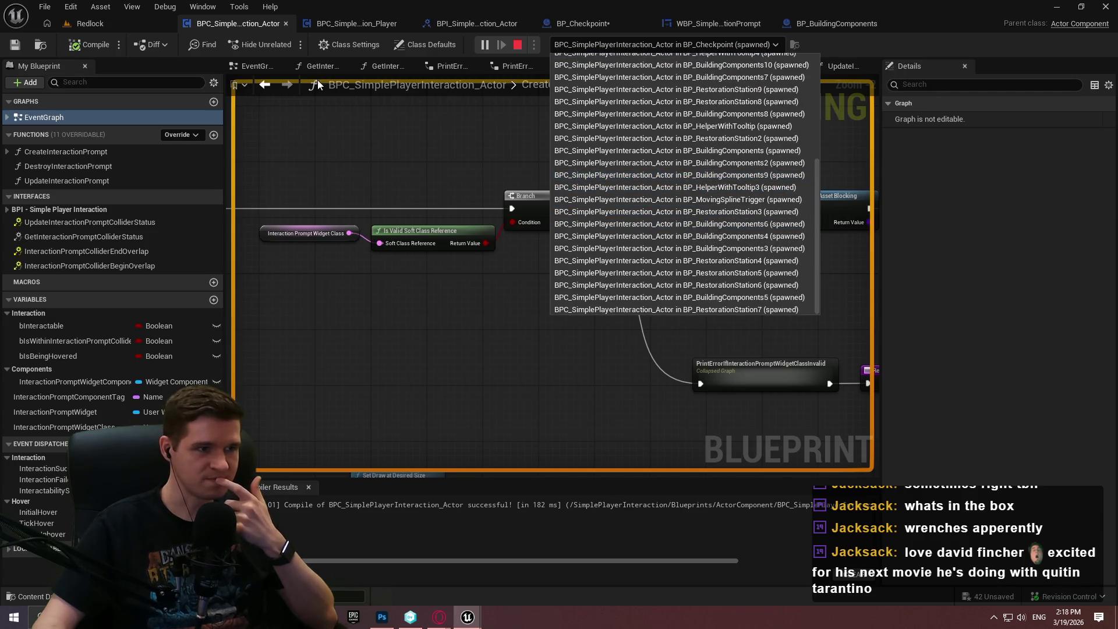
click(365, 155)
Show the component's event graph and set the debug object to BuildingComponents10.
click(256, 65)
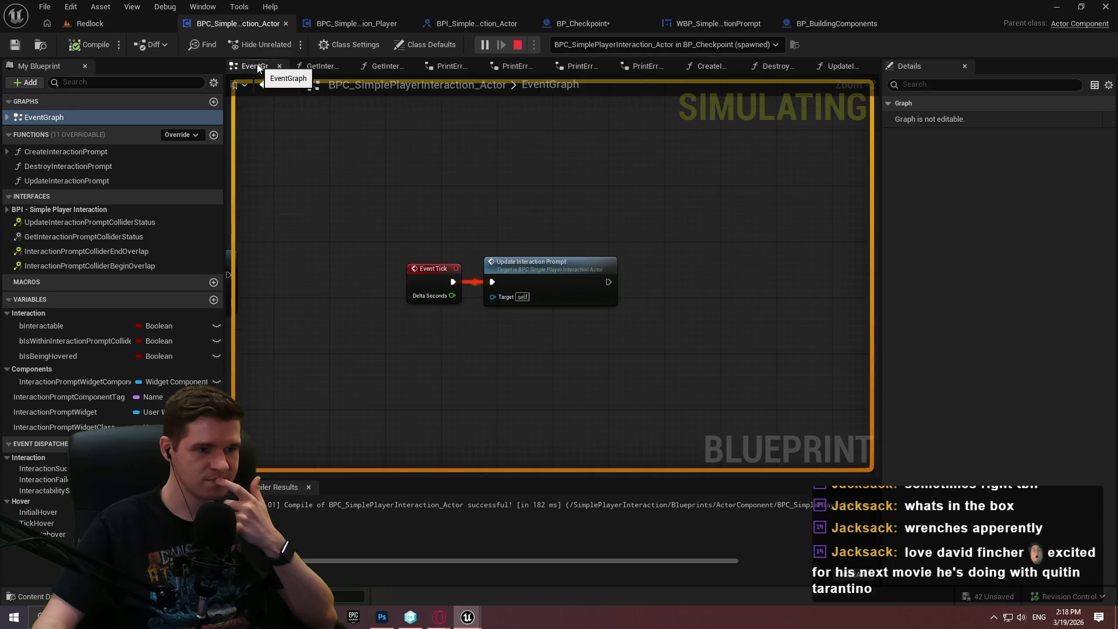
scroll(569, 177, down, 4)
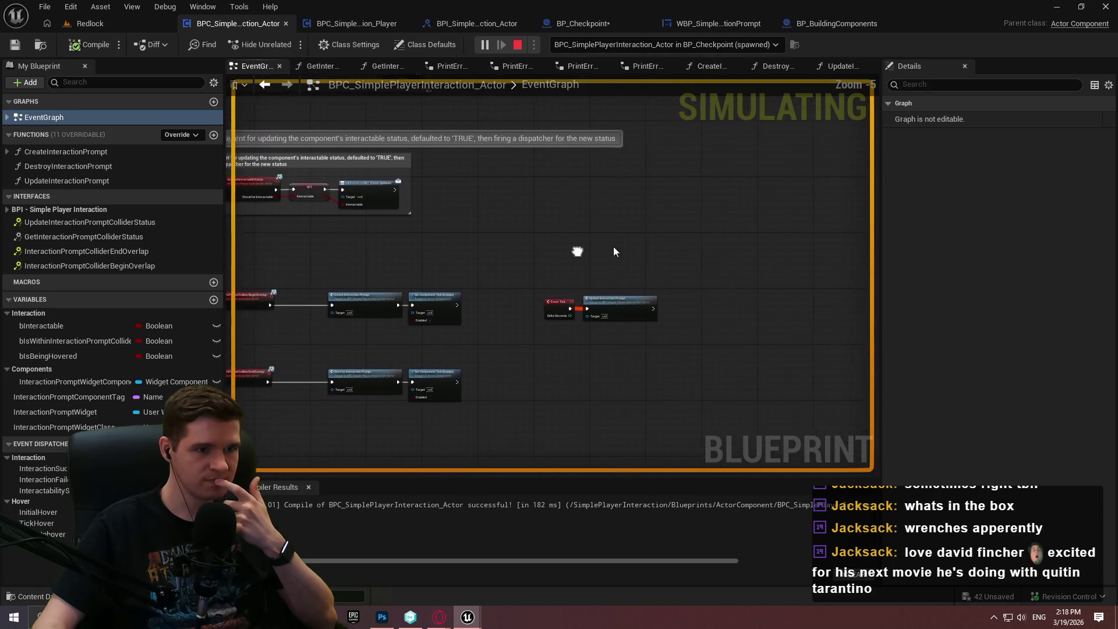
scroll(651, 270, up, 2)
click(635, 46)
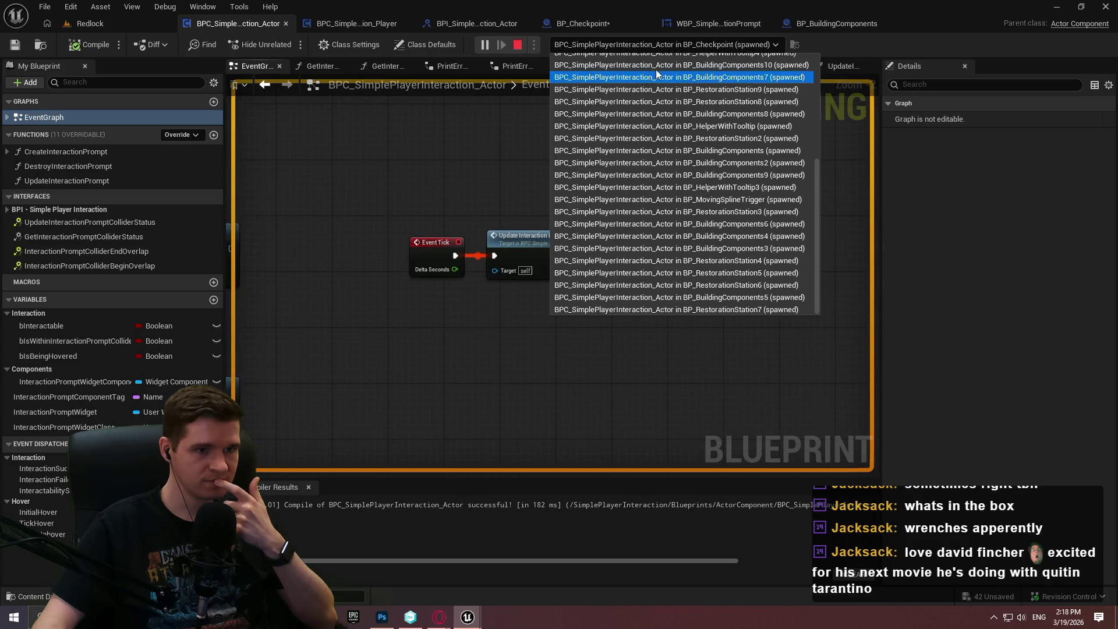
click(658, 67)
click(658, 48)
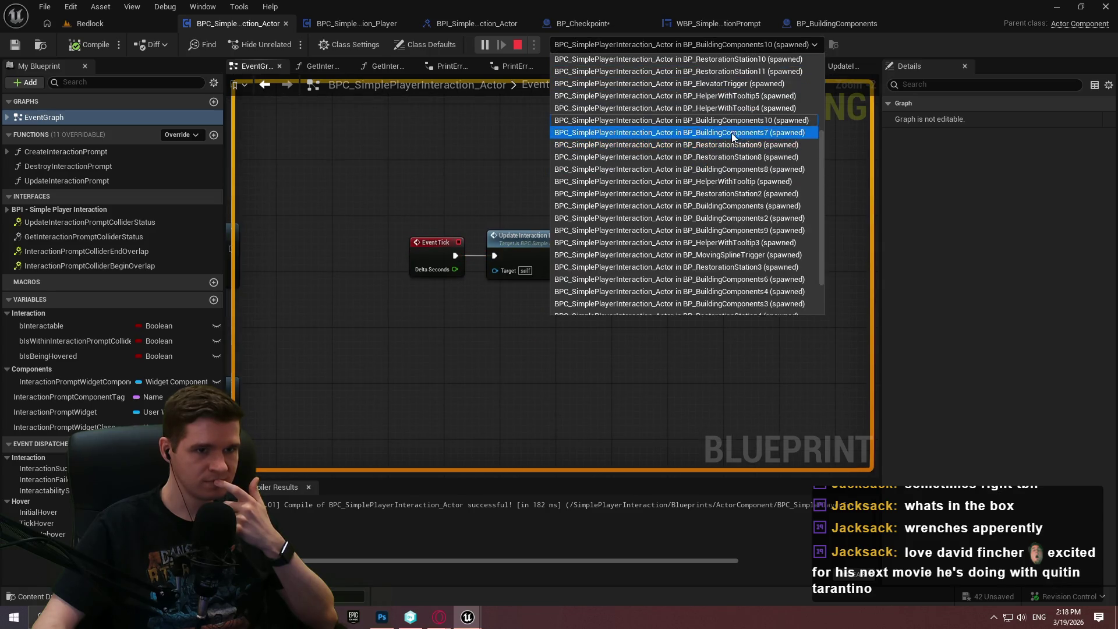
scroll(724, 81, up, 3)
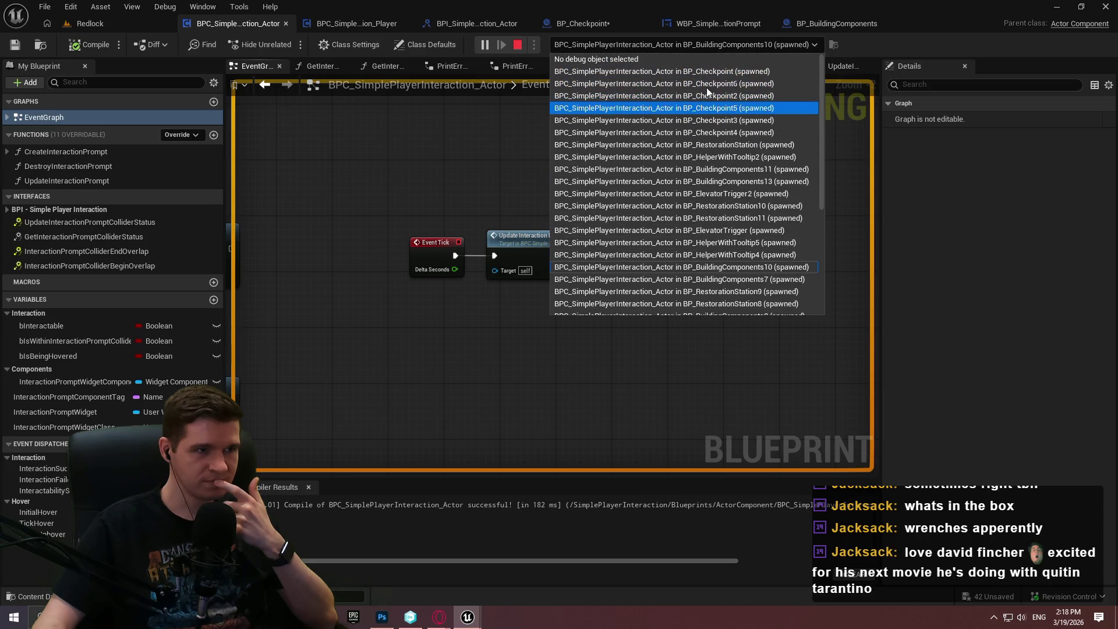
Open the BP_BuildingComponents blueprint from the Redlock level editor and list its debug instances.
click(113, 26)
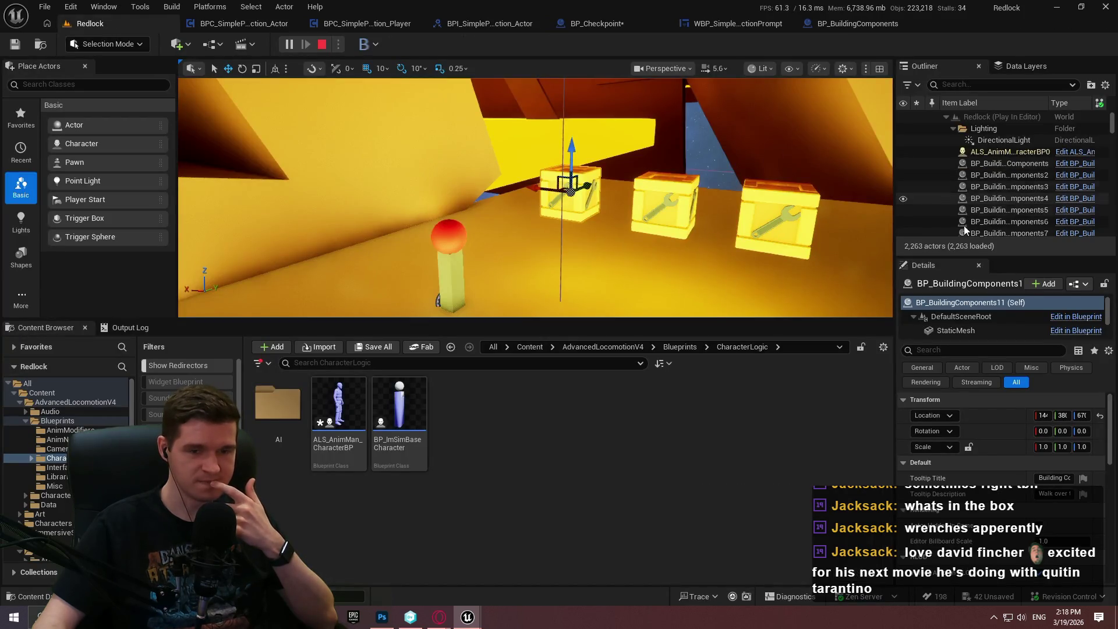
scroll(972, 194, down, 1)
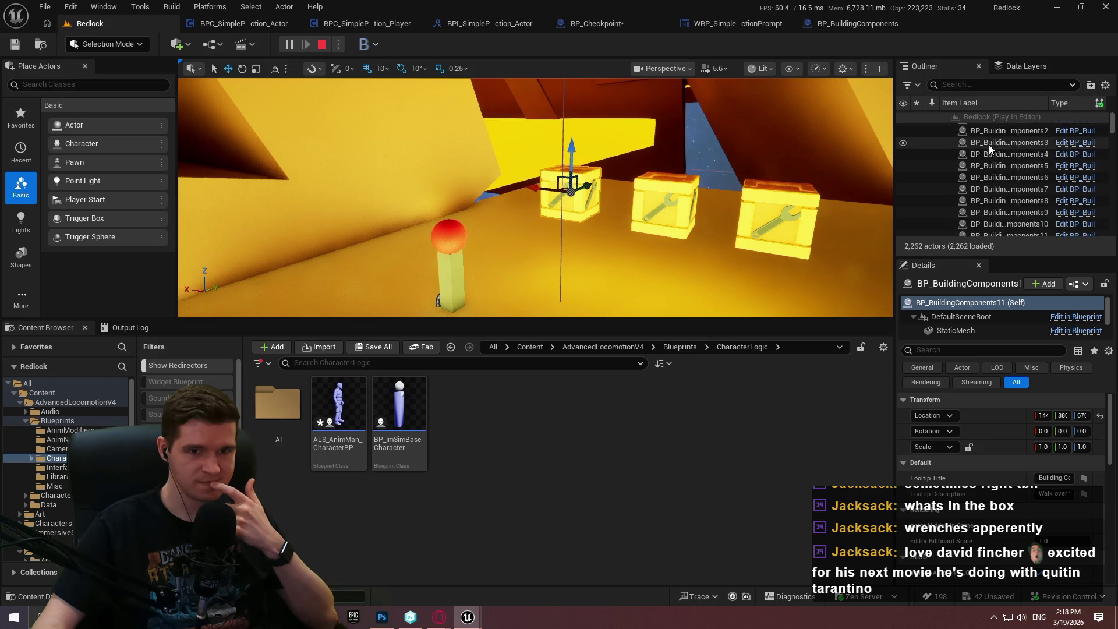
scroll(986, 155, down, 2)
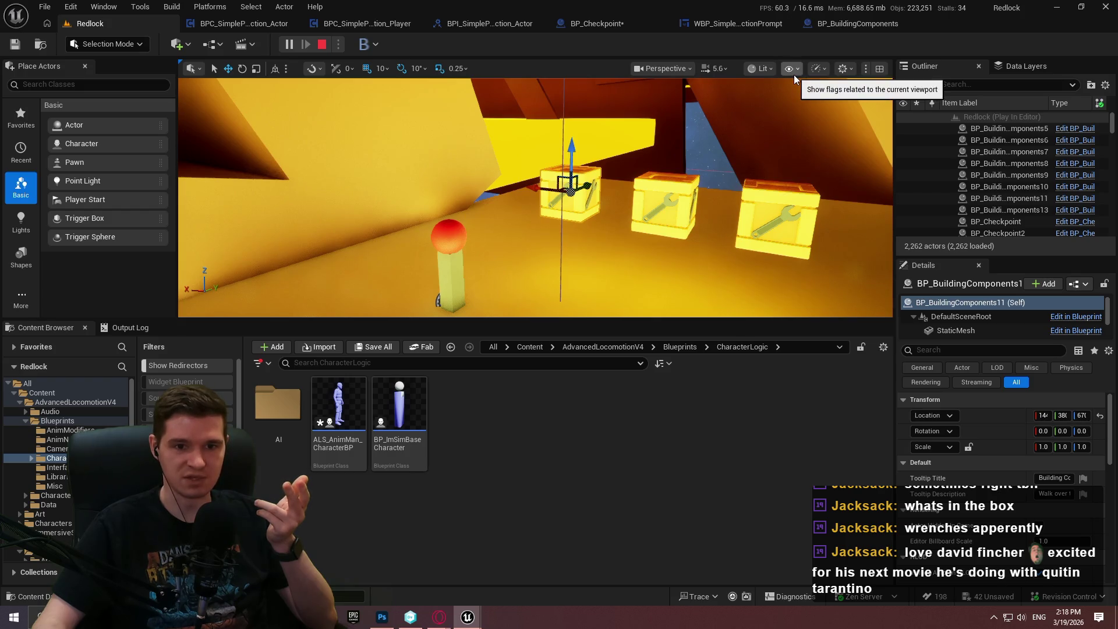
click(864, 28)
click(663, 45)
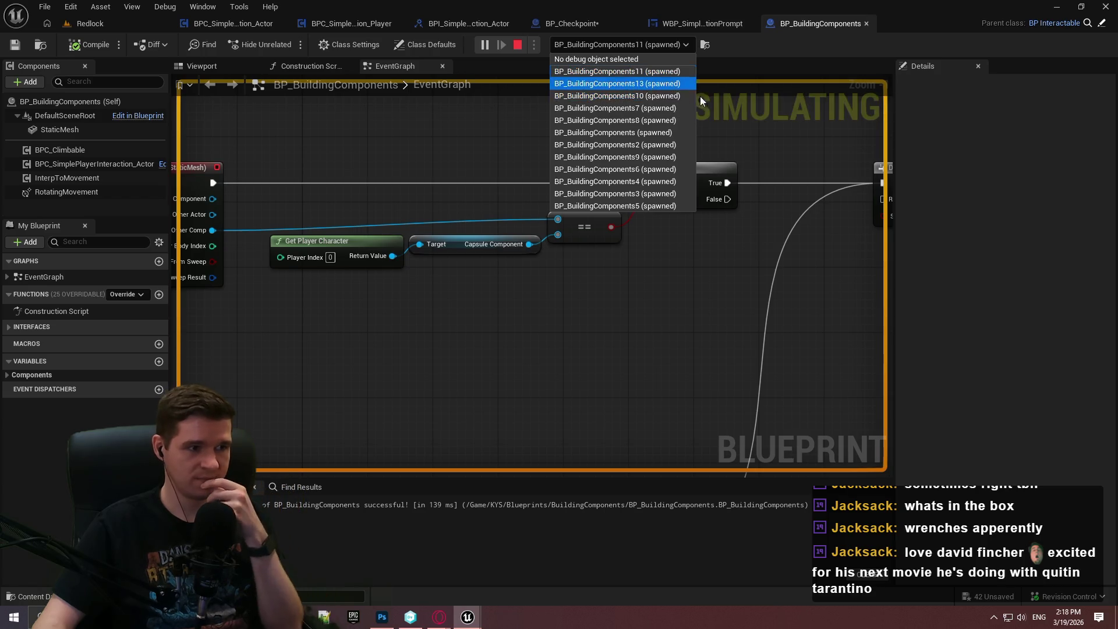
Set the debug object to BuildingComponents13 in both BP_BuildingComponents and the interaction component.
drag(757, 138, 806, 194)
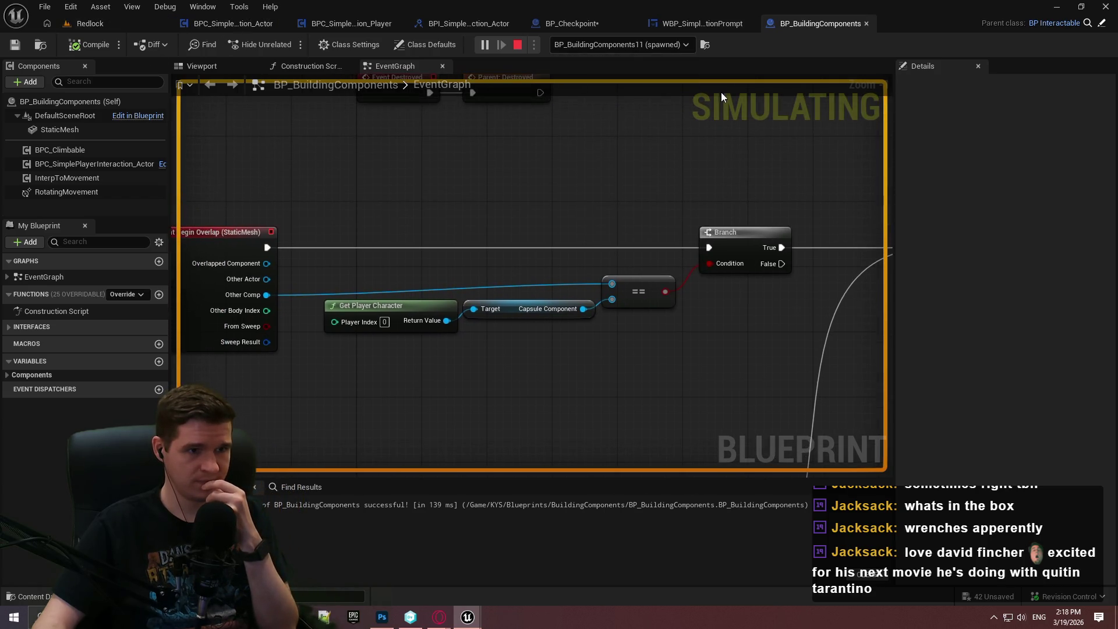
click(675, 45)
click(678, 85)
click(243, 25)
click(669, 44)
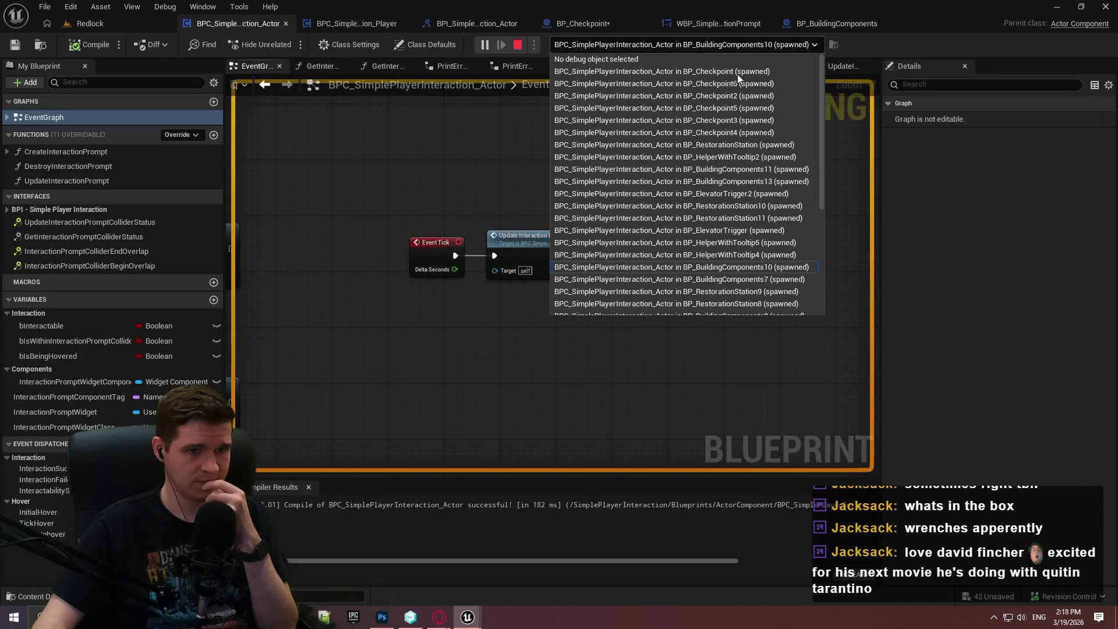
click(790, 182)
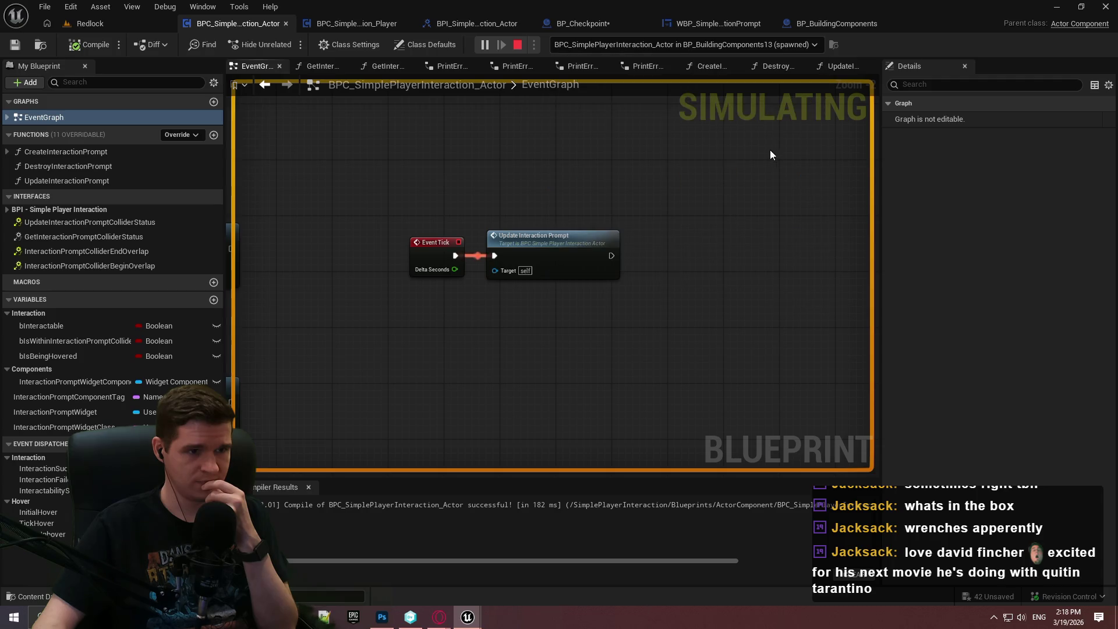
click(95, 26)
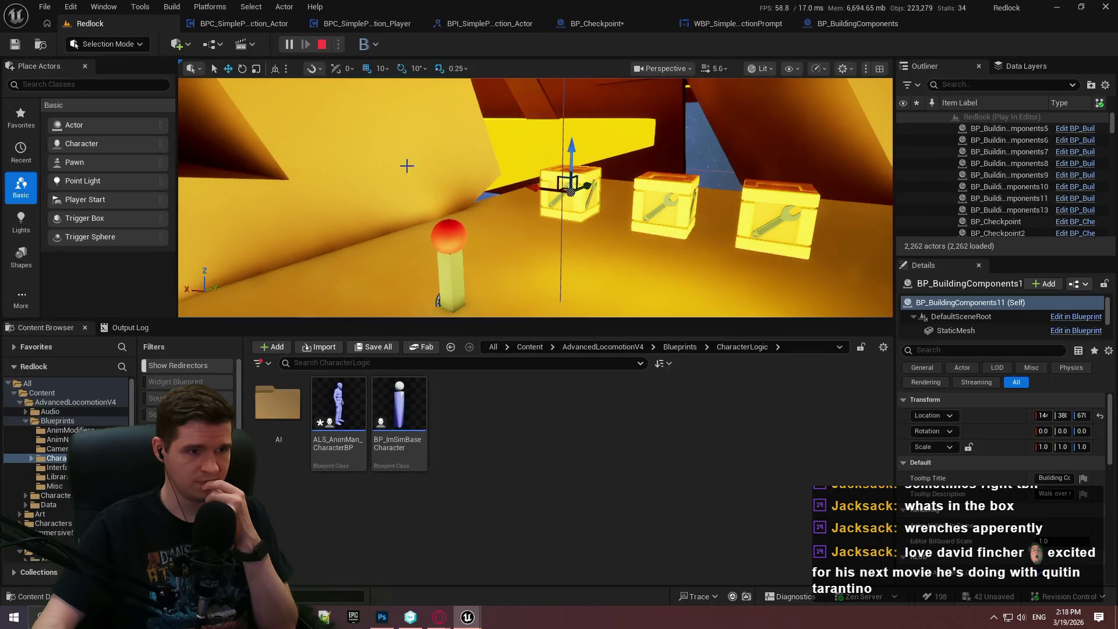
click(243, 23)
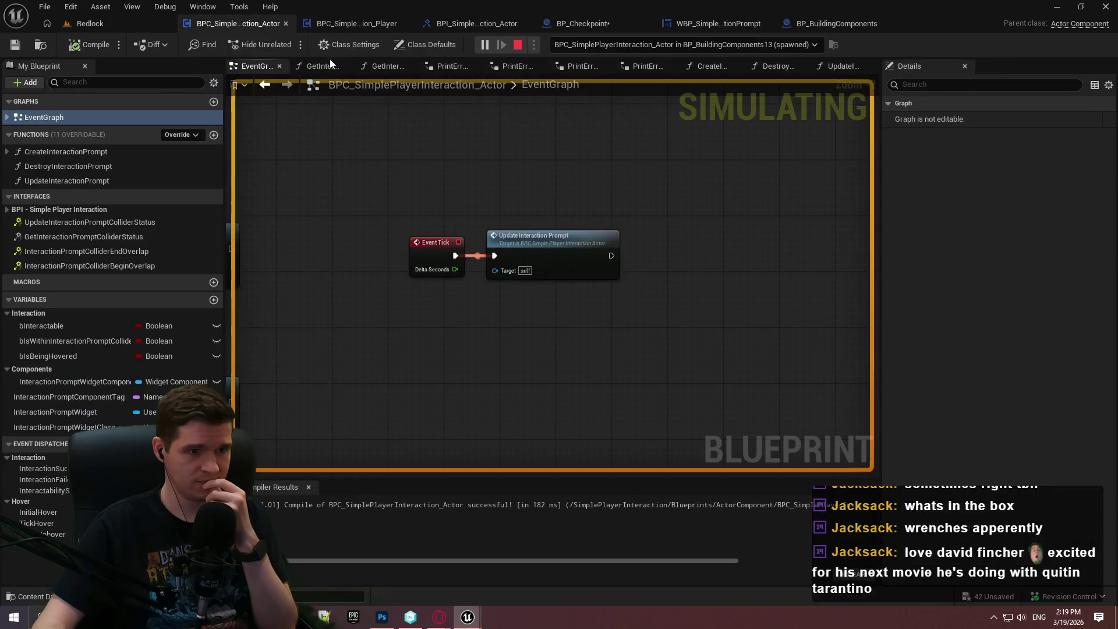
Open UpdateInteractionPrompt and inspect its Line Trace and Get World Location inputs.
double_click(490, 239)
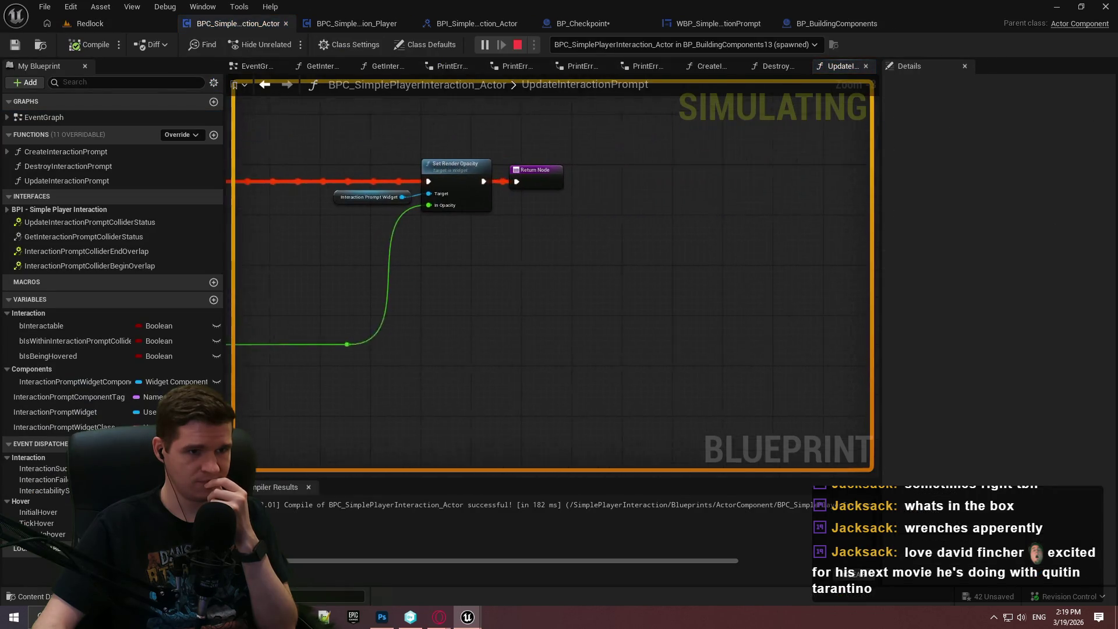
mouse_move(354, 243)
mouse_down()
mouse_move(699, 221)
mouse_move(553, 176)
mouse_move(294, 175)
mouse_up()
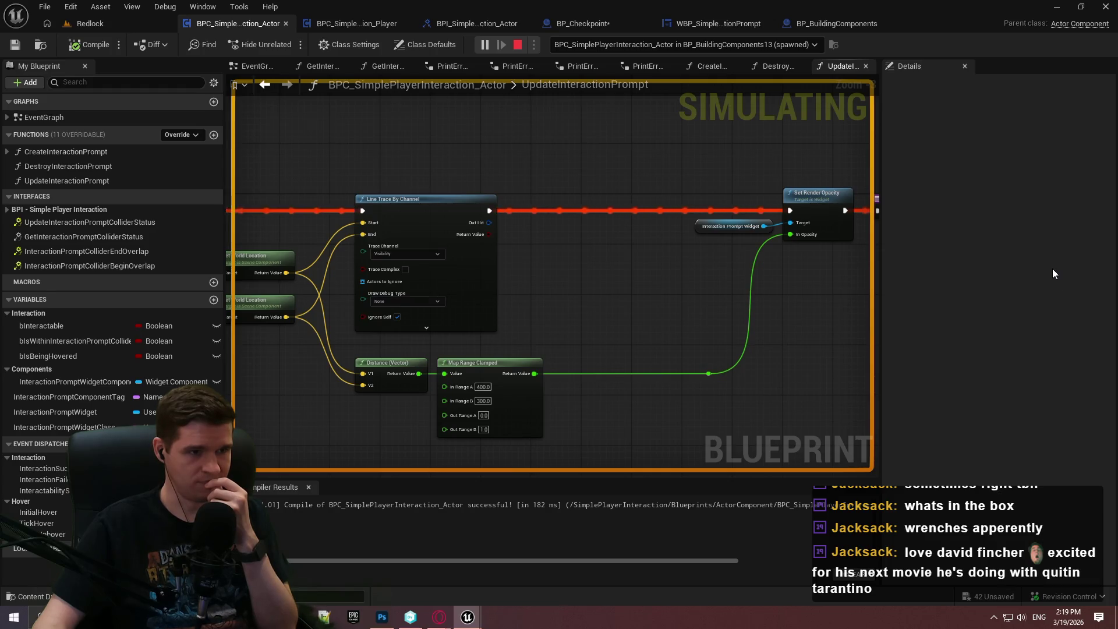
scroll(362, 272, up, 2)
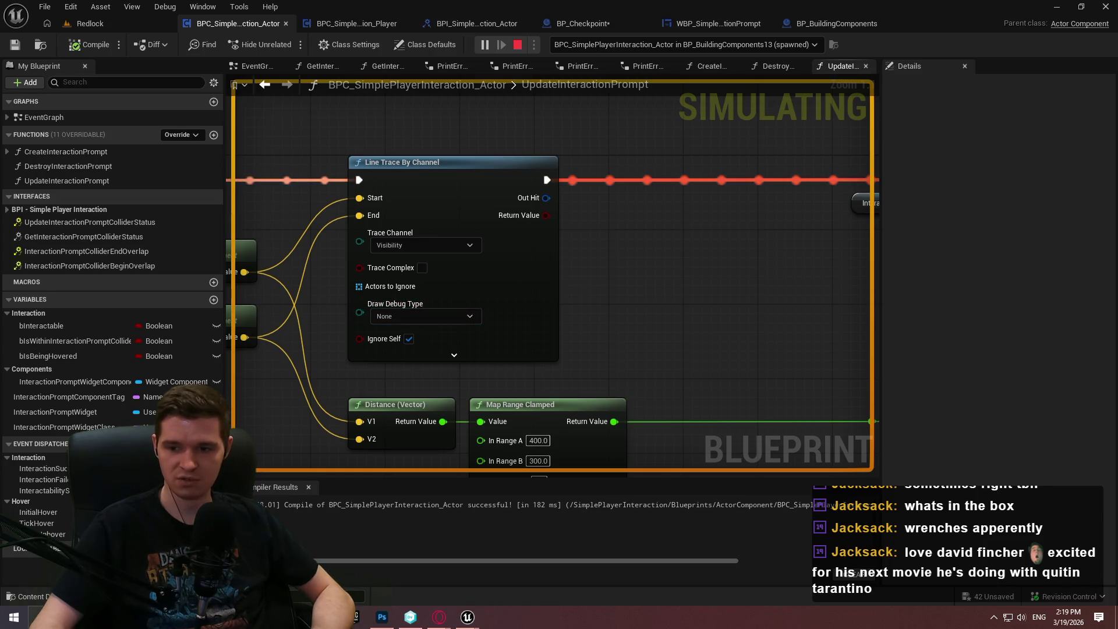
drag(637, 323, 767, 333)
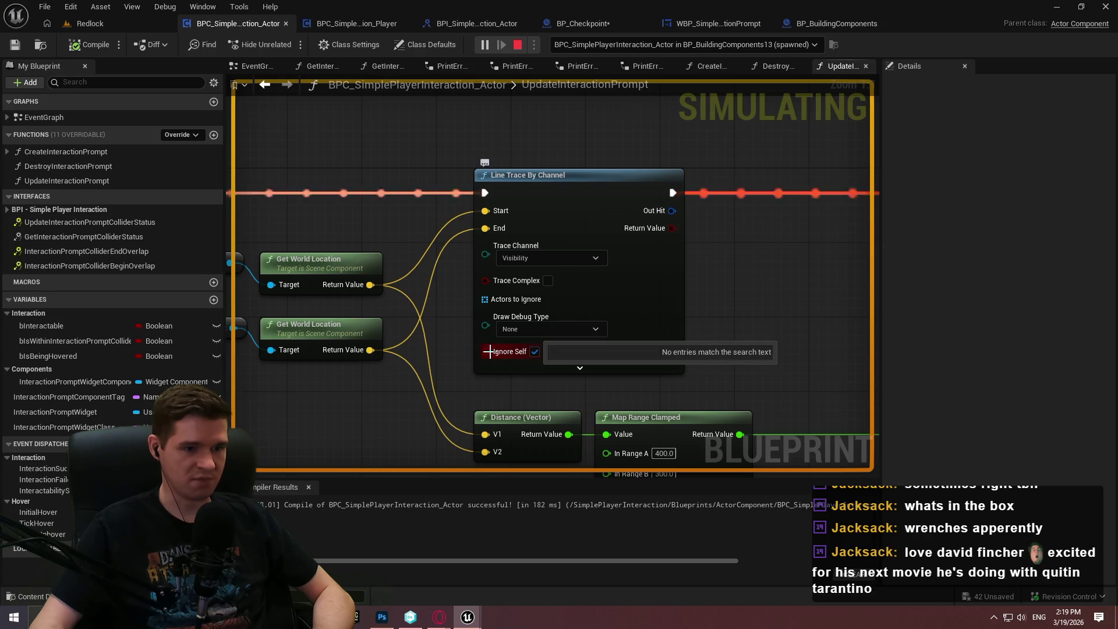
drag(341, 123, 498, 162)
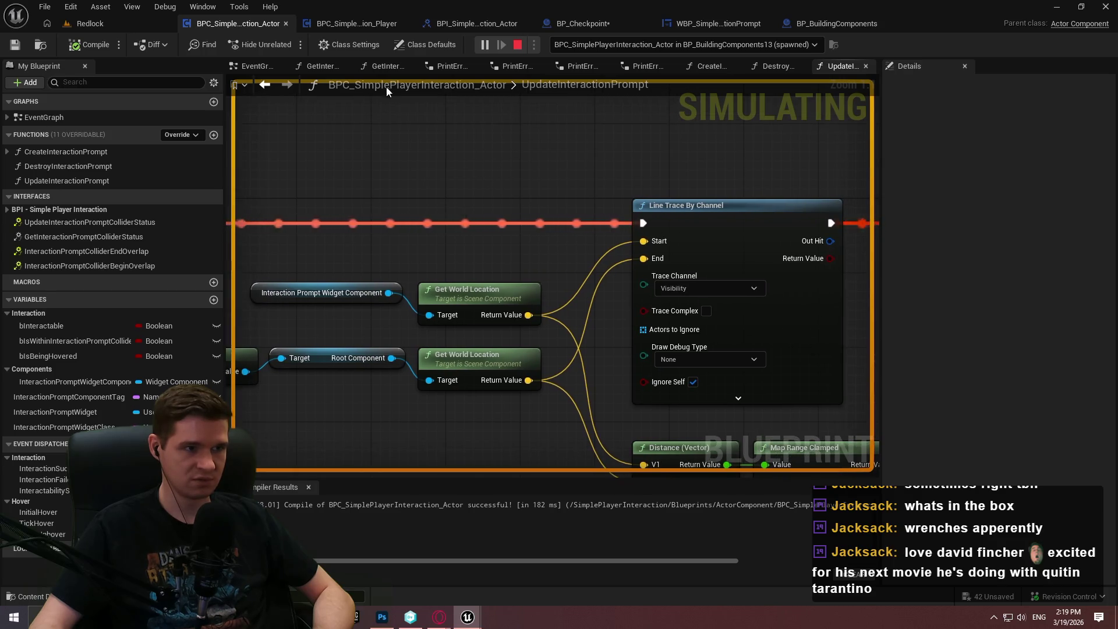
Bring the running Redlock Preview game window back to the front.
click(93, 22)
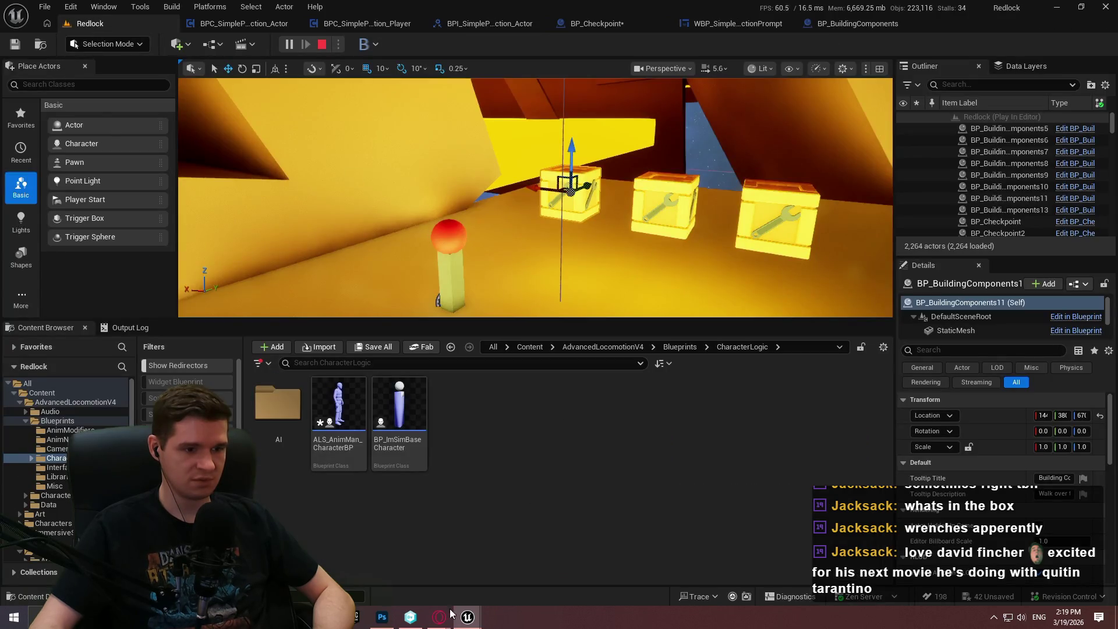
mouse_move(467, 616)
click(616, 575)
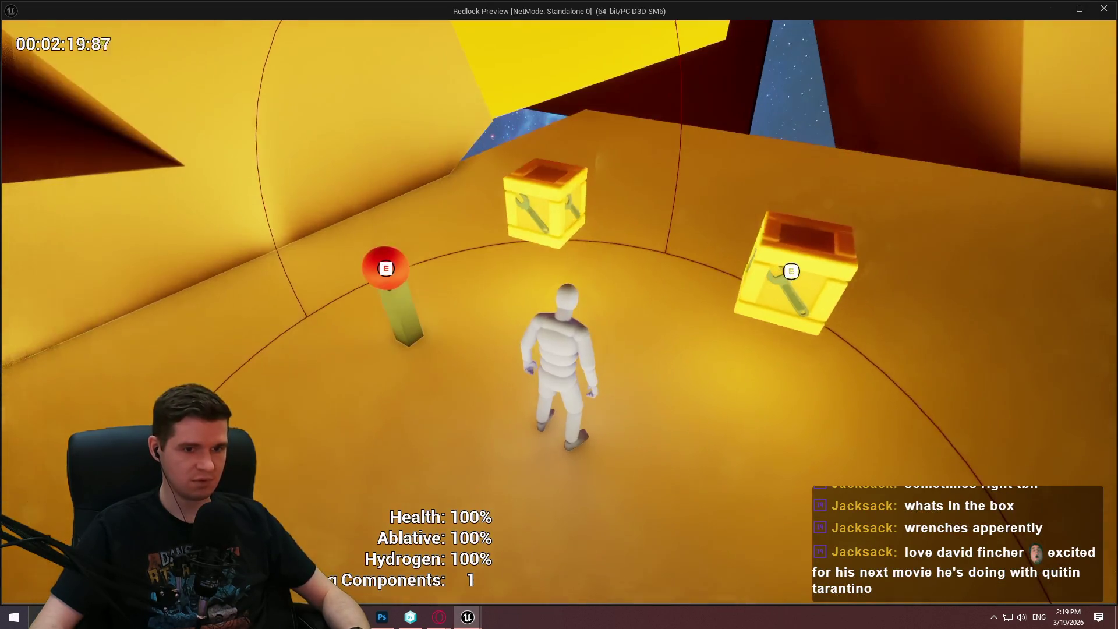
Add a breakpoint on Set Render Opacity and inspect the Map Range Clamped output value.
key(alt+Tab)
click(251, 6)
click(244, 23)
drag(408, 151, 71, 143)
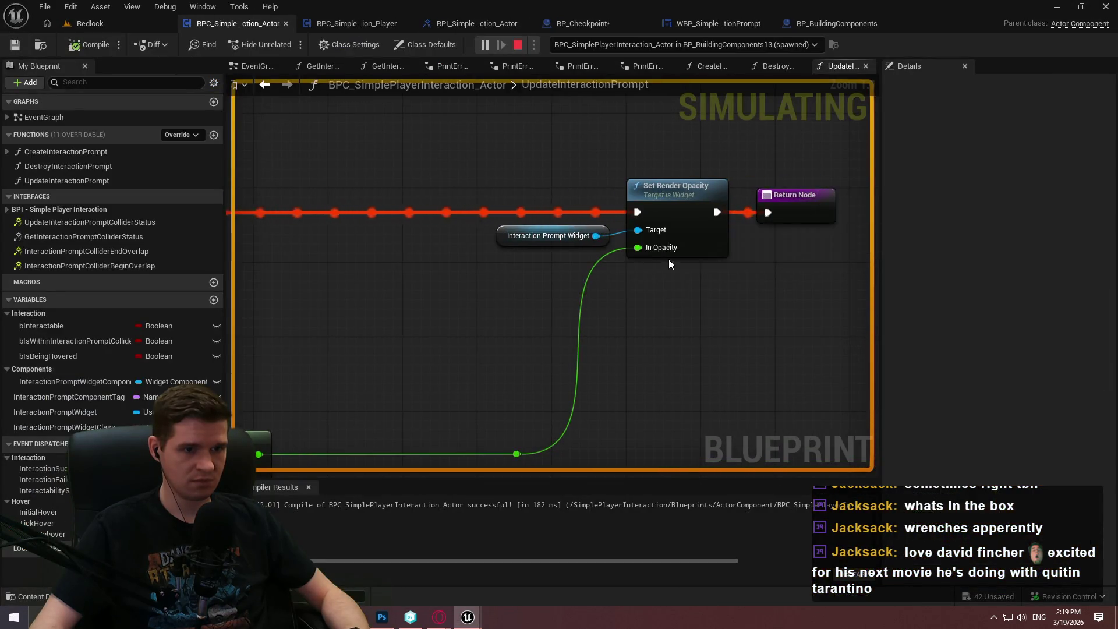
mouse_move(522, 452)
right_click(686, 204)
click(747, 464)
mouse_move(475, 368)
mouse_down()
mouse_move(557, 235)
mouse_move(376, 285)
mouse_up()
mouse_move(376, 285)
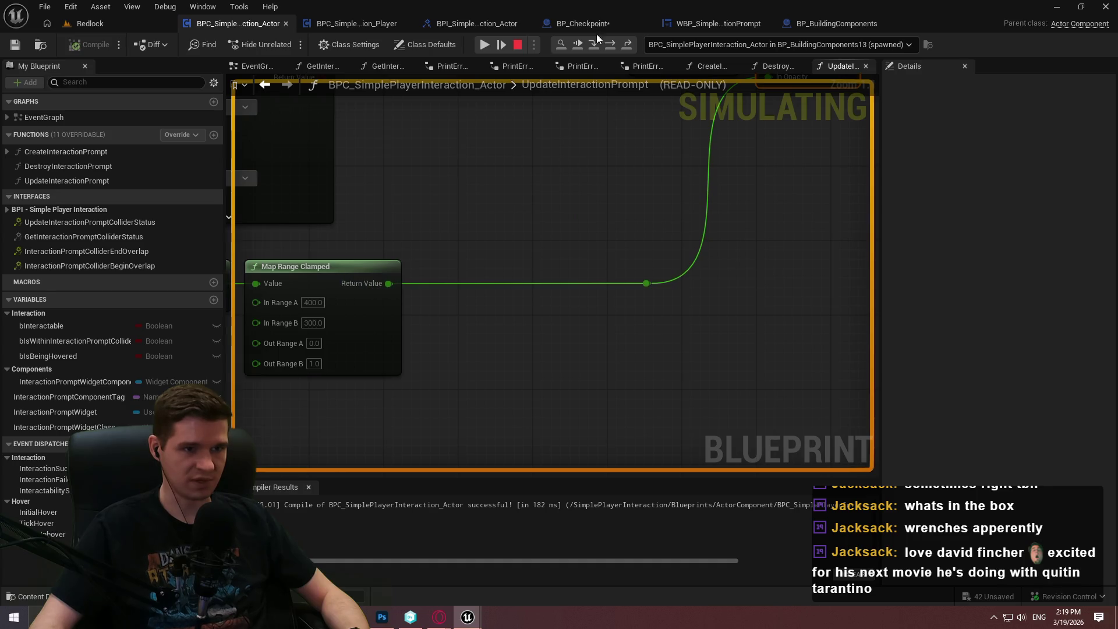
Remove the Set Render Opacity breakpoint and resume the simulation.
click(480, 45)
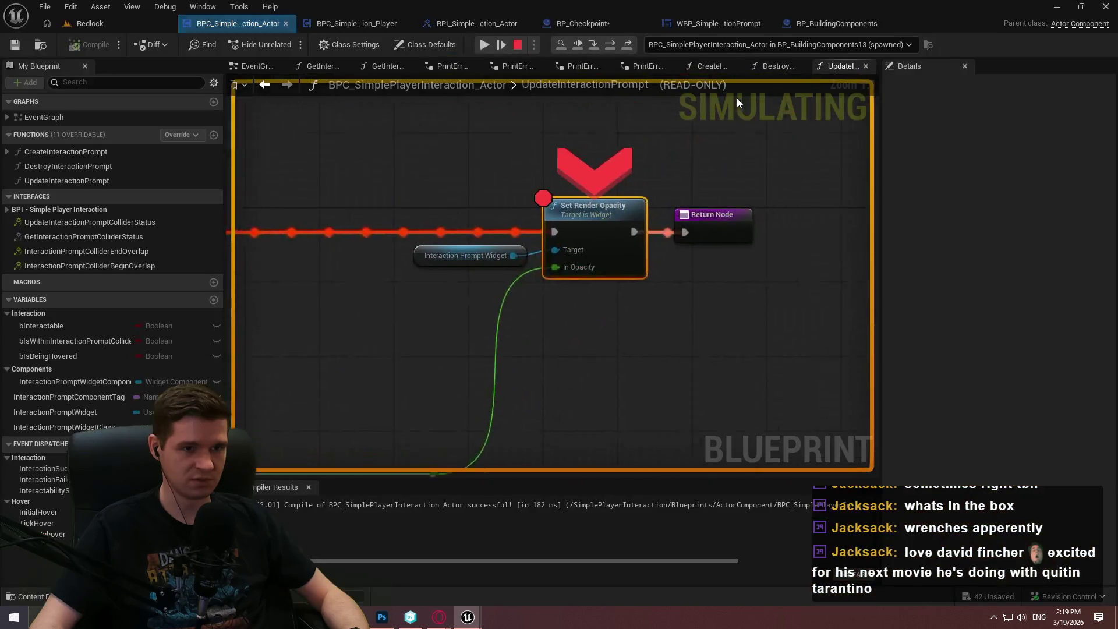
right_click(543, 253)
click(595, 368)
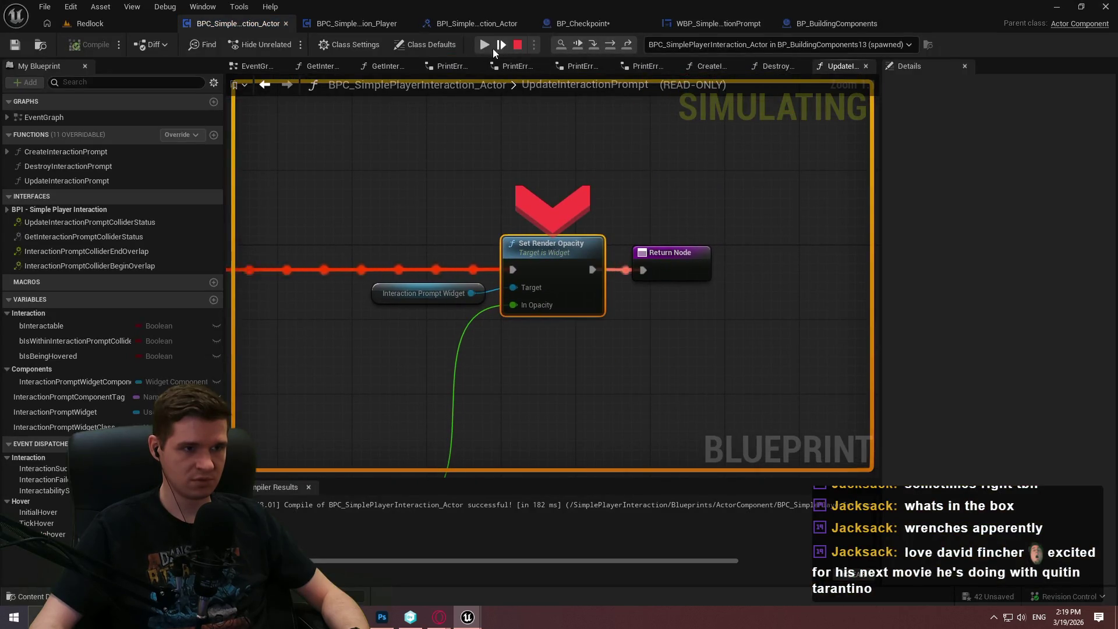
click(484, 45)
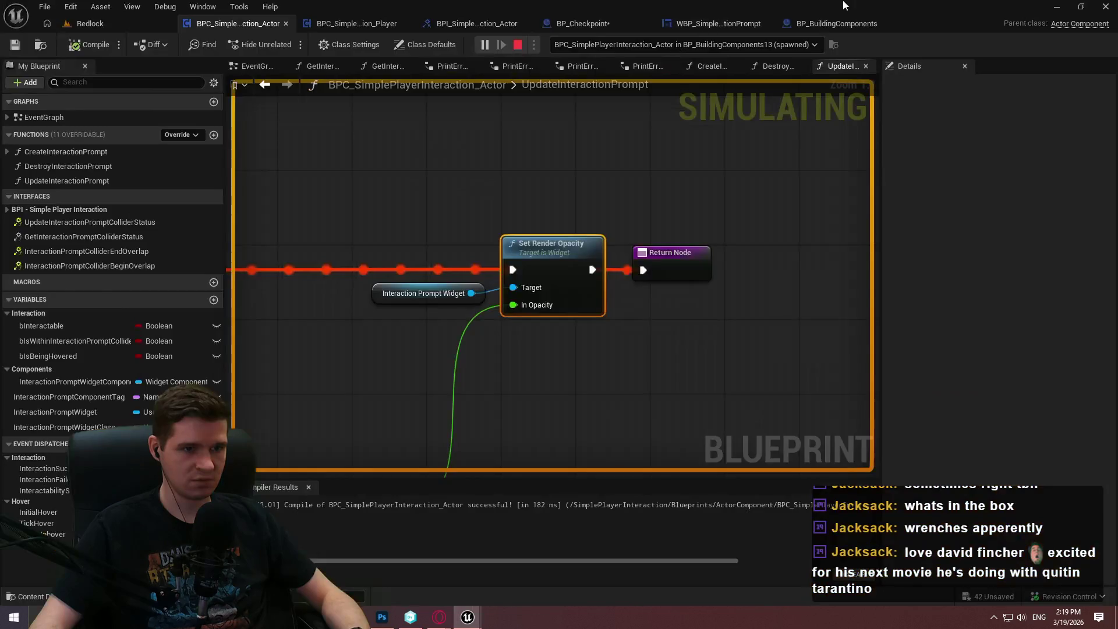
Debug the BP_BuildingComponents11 instance in the component's EventGraph.
click(725, 45)
click(782, 169)
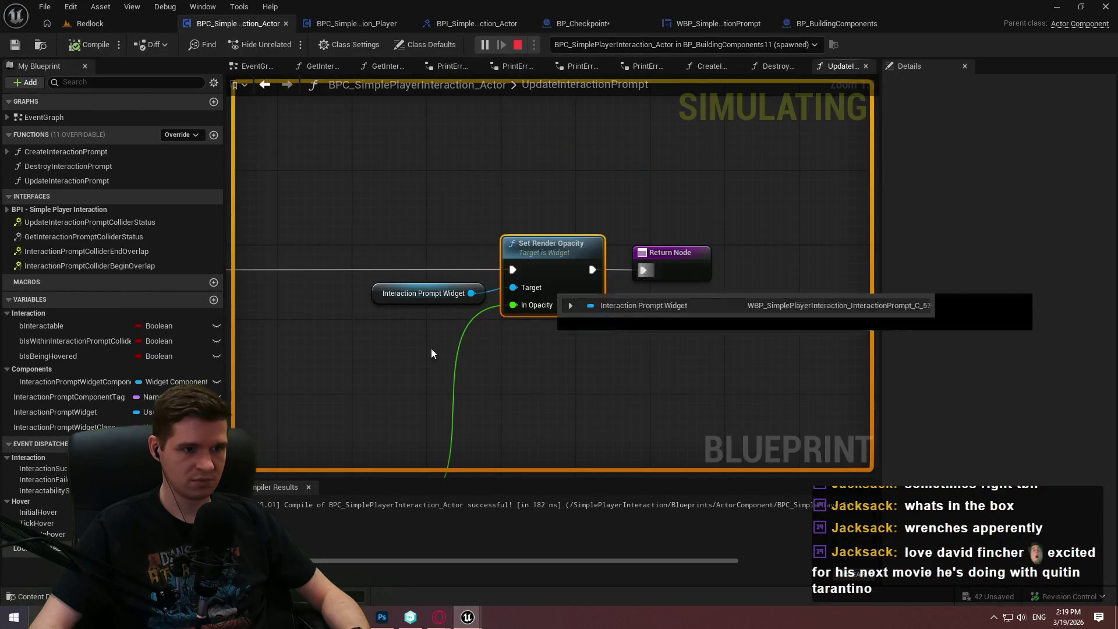
click(259, 69)
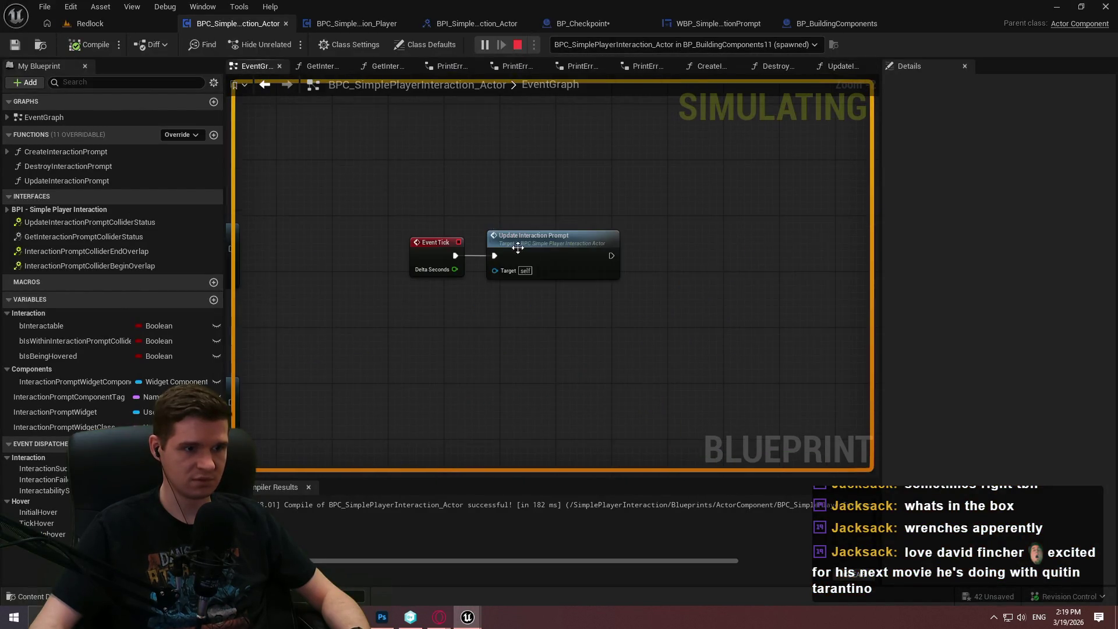
Frame the BeginOverlap and EndOverlap event chains in the EventGraph.
scroll(464, 369, up, 5)
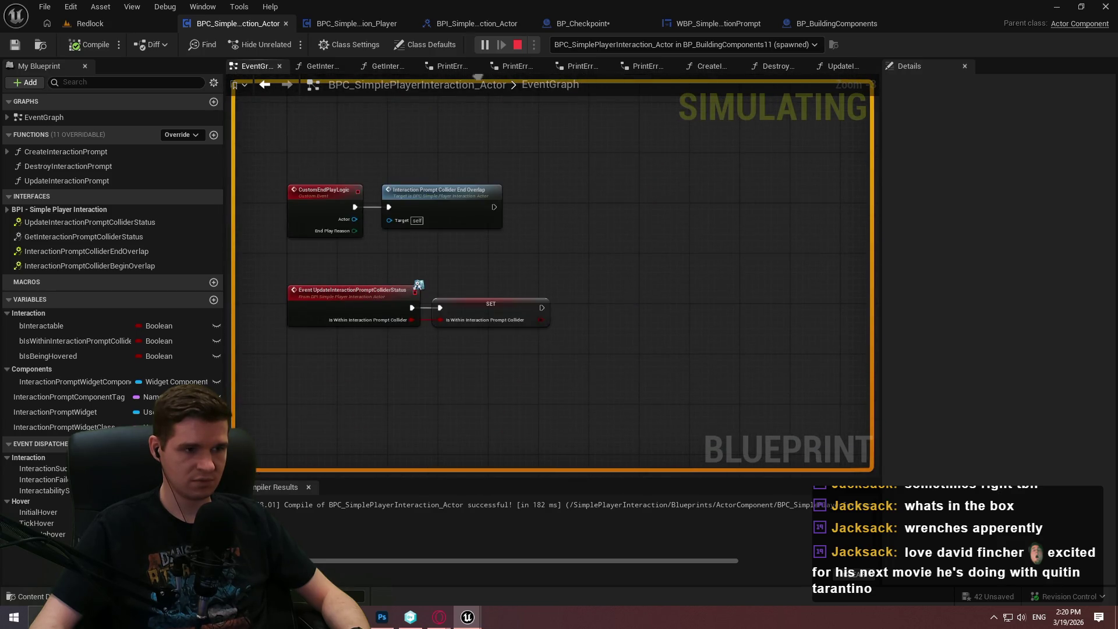
scroll(569, 313, down, 2)
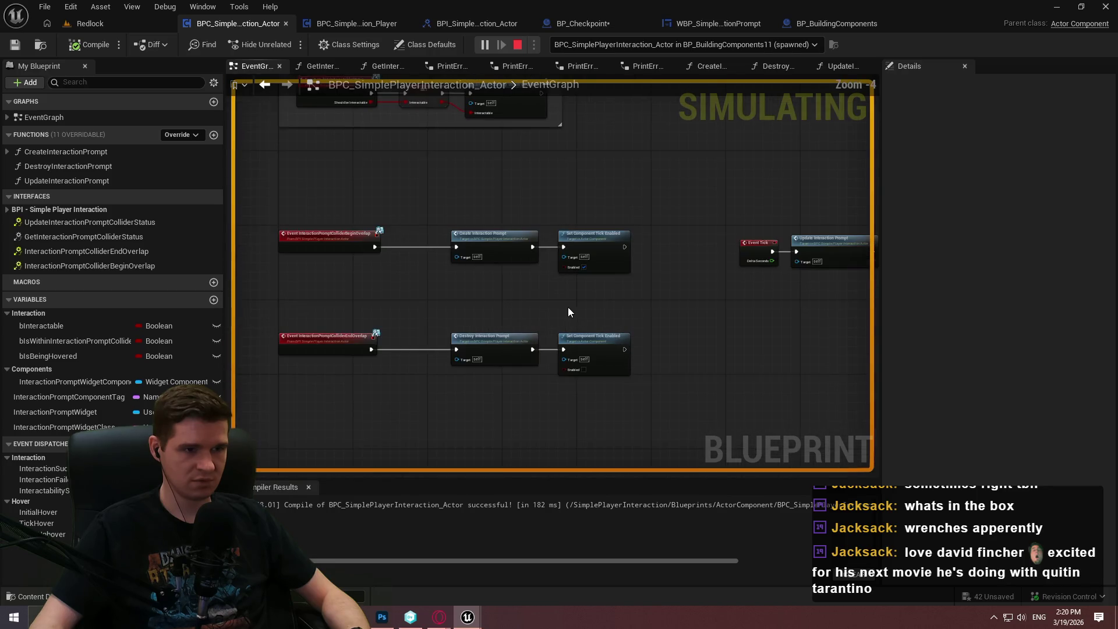
scroll(542, 309, up, 2)
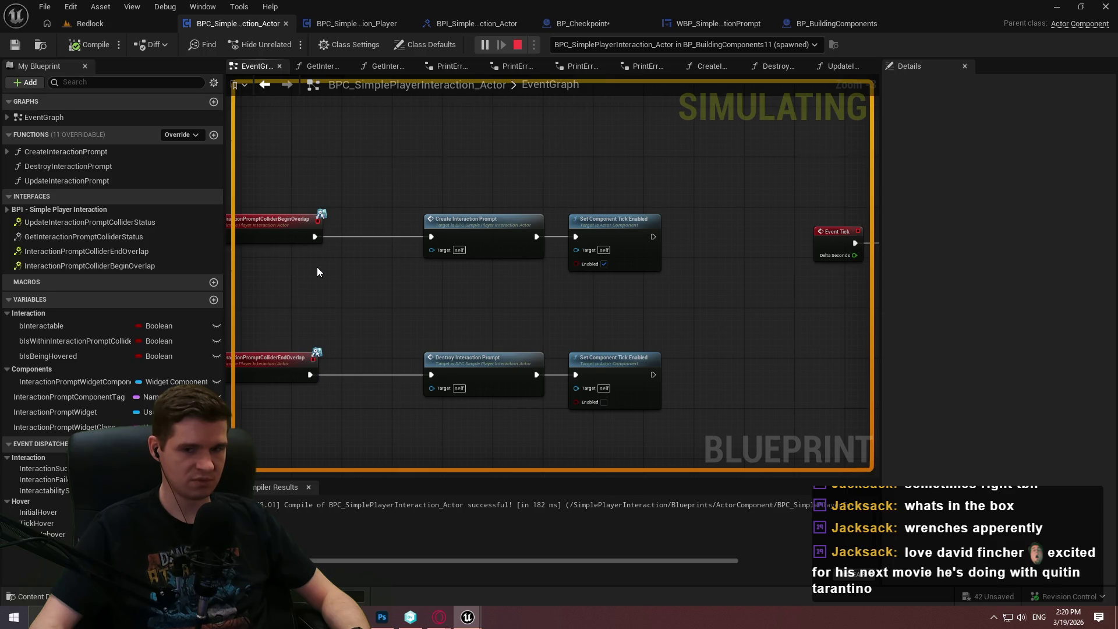
drag(317, 271, 427, 272)
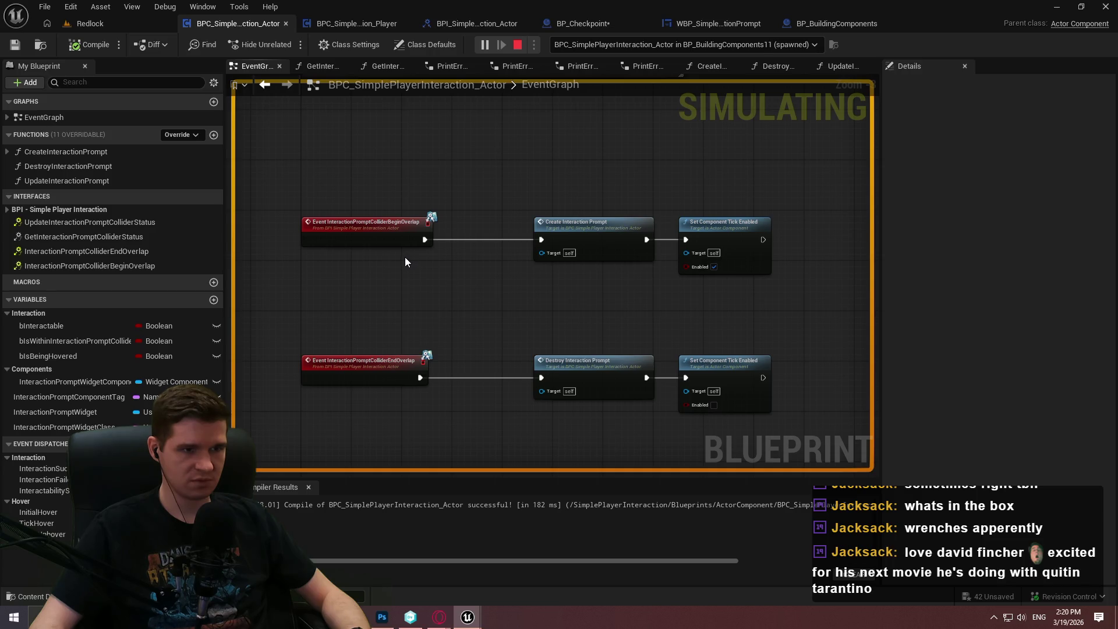
Bring the running Redlock Preview game to the front from the taskbar.
click(105, 23)
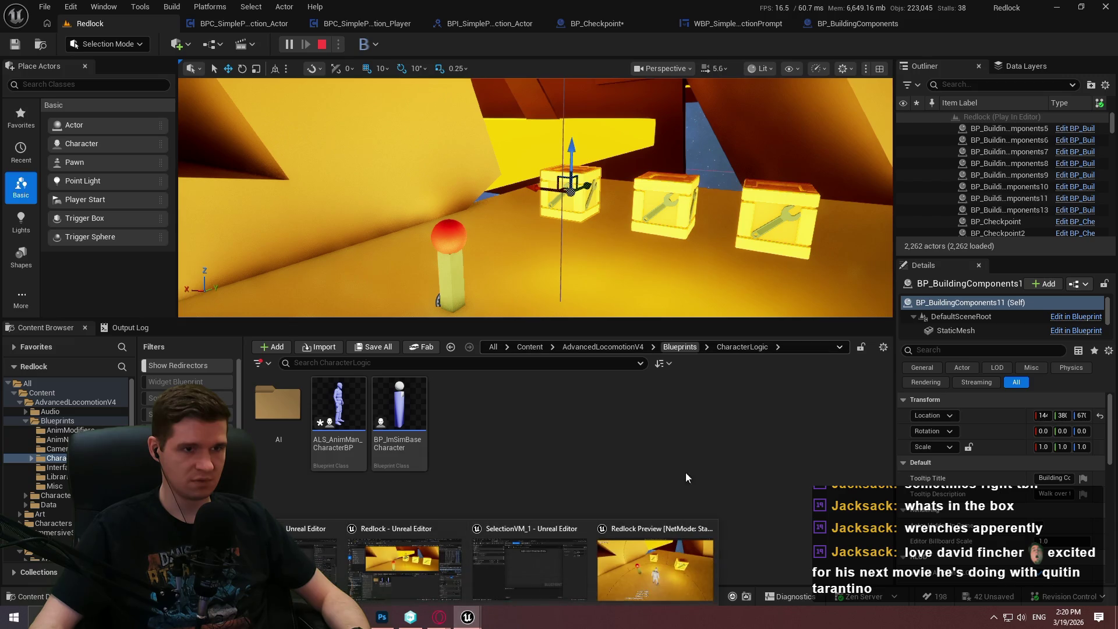
click(256, 23)
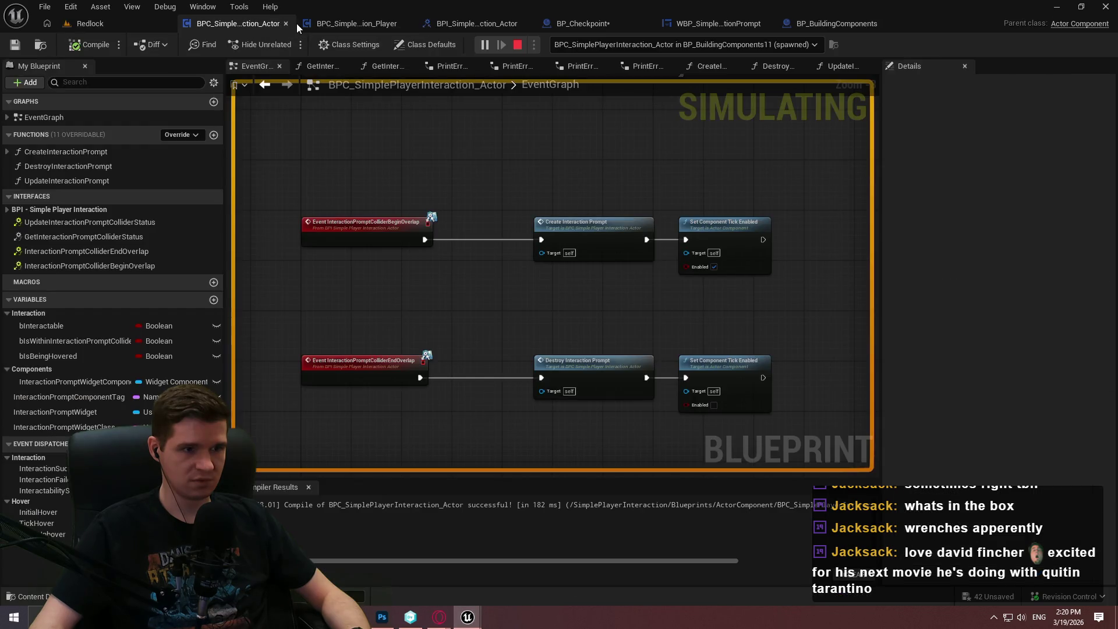
mouse_move(467, 617)
click(704, 573)
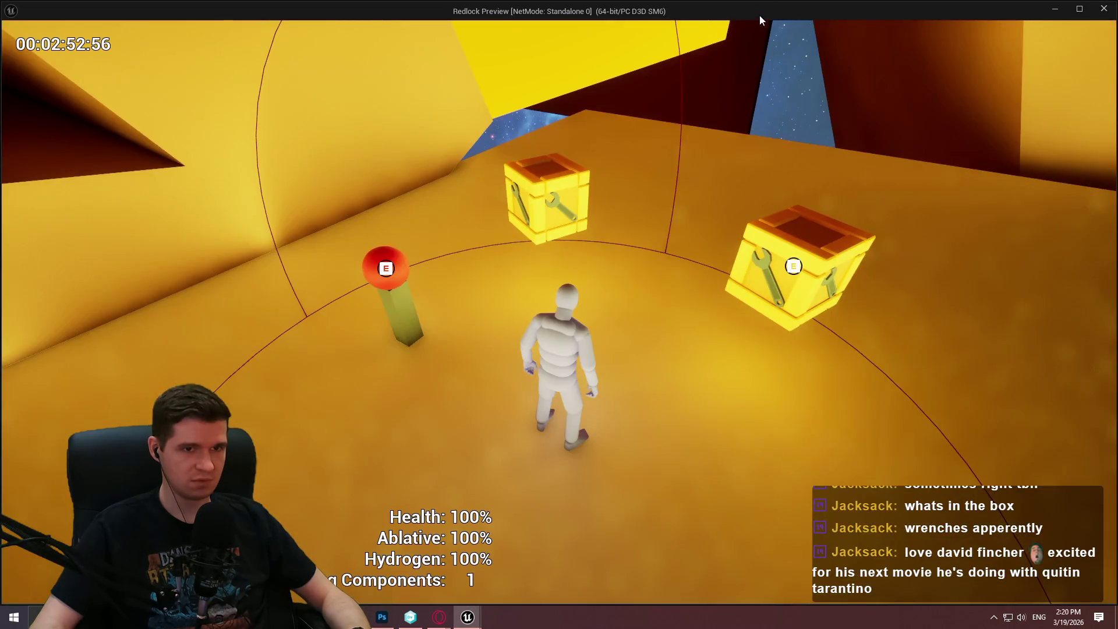
Alt+Tab from Redlock Preview back to the BPC_SimplePlayerInteraction_Actor Blueprint editor.
key(alt+Tab)
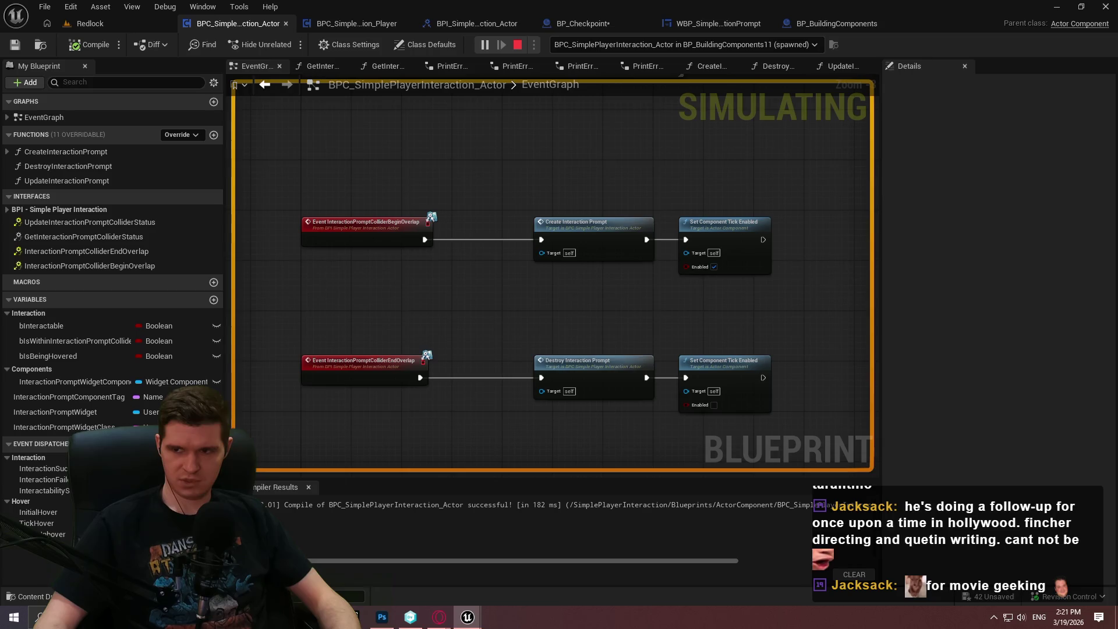
Switch back to the running Redlock Preview game.
key(alt+Tab)
key(Escape)
key(alt+Tab)
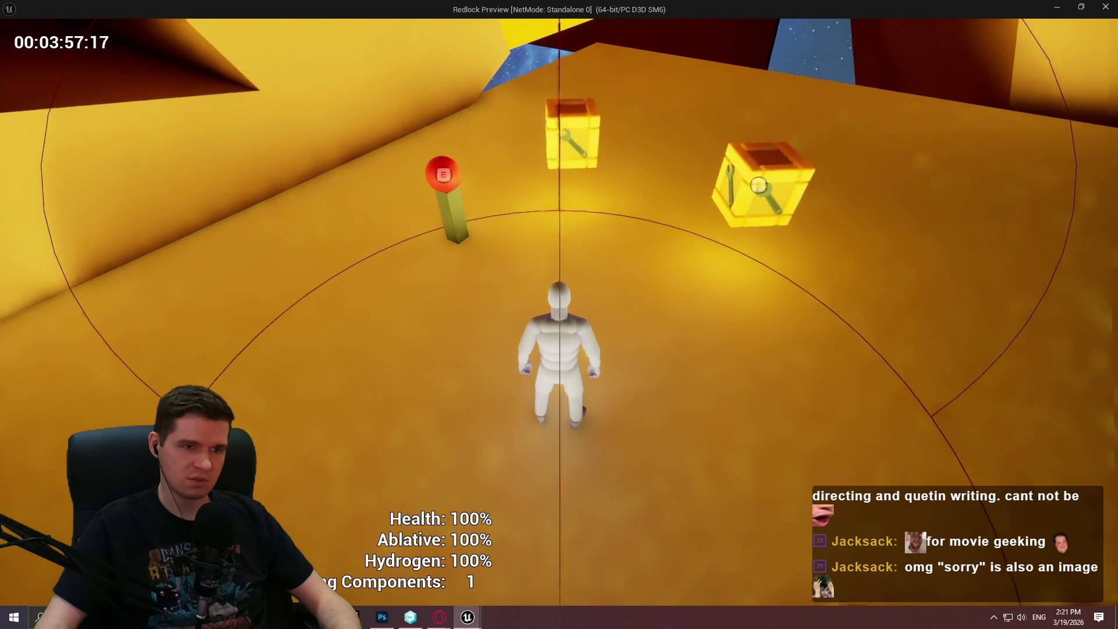
Run over the crates to collect building components up to 3, then stop play.
key(w)
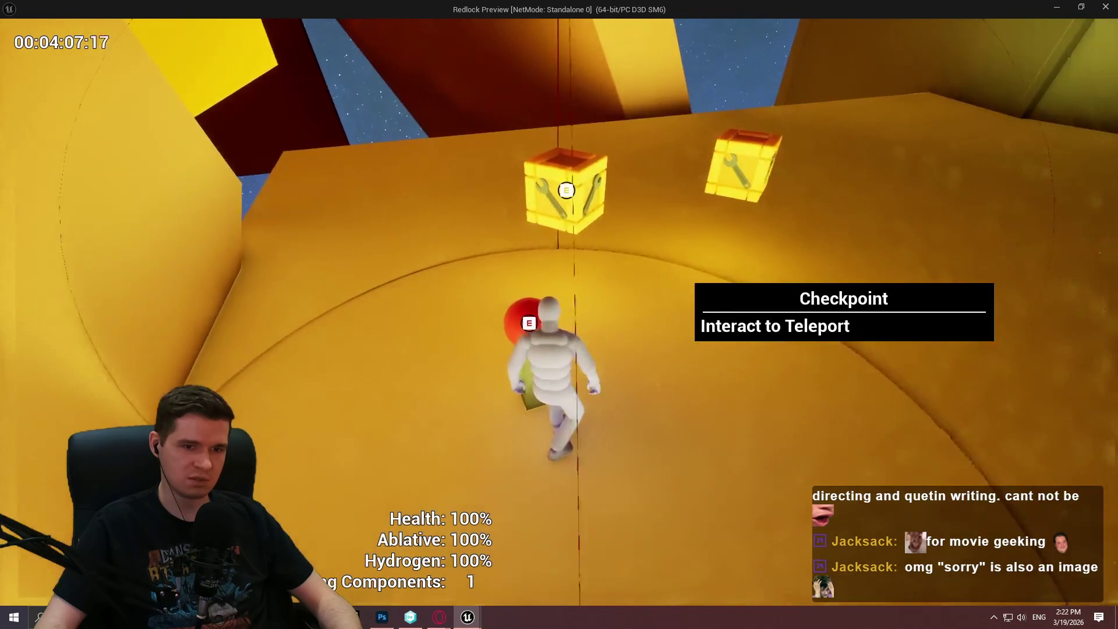
key(w)
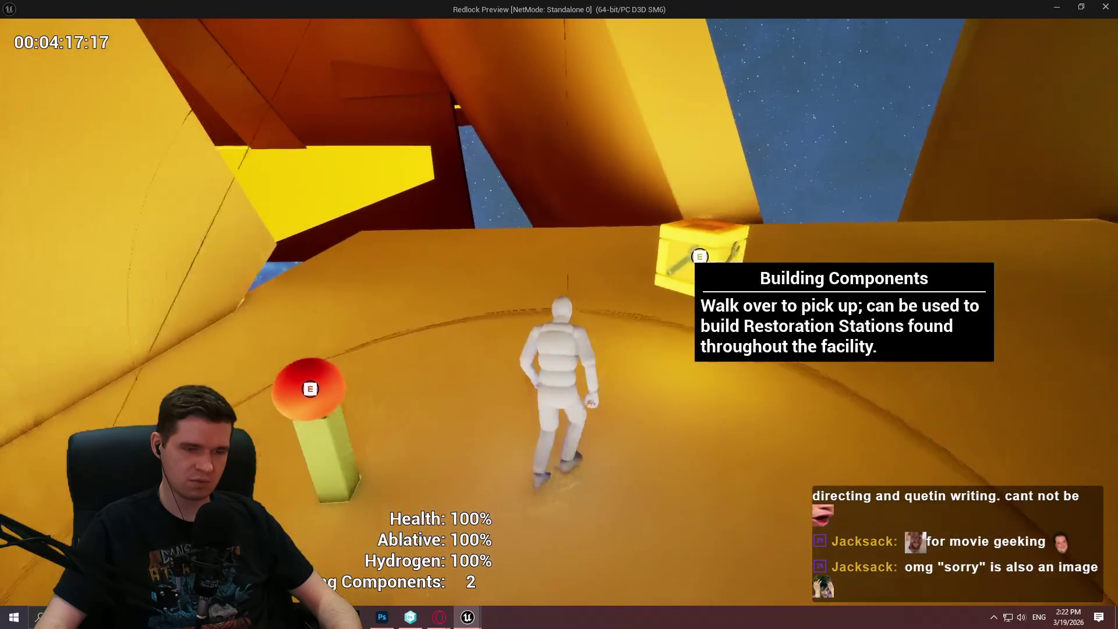
key(w)
key(w)
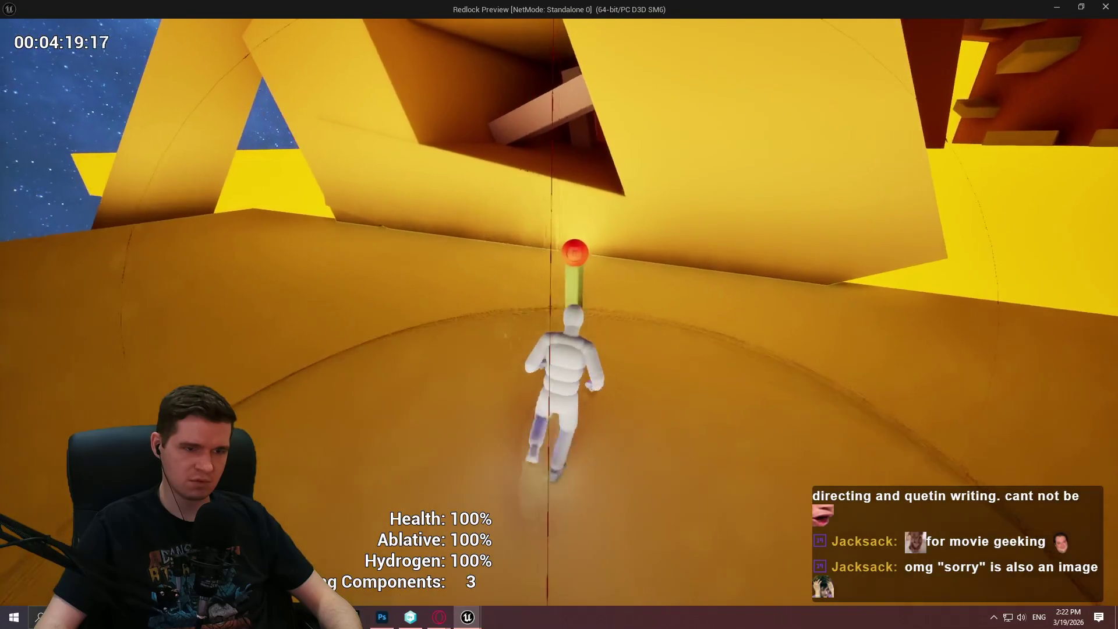
key(Escape)
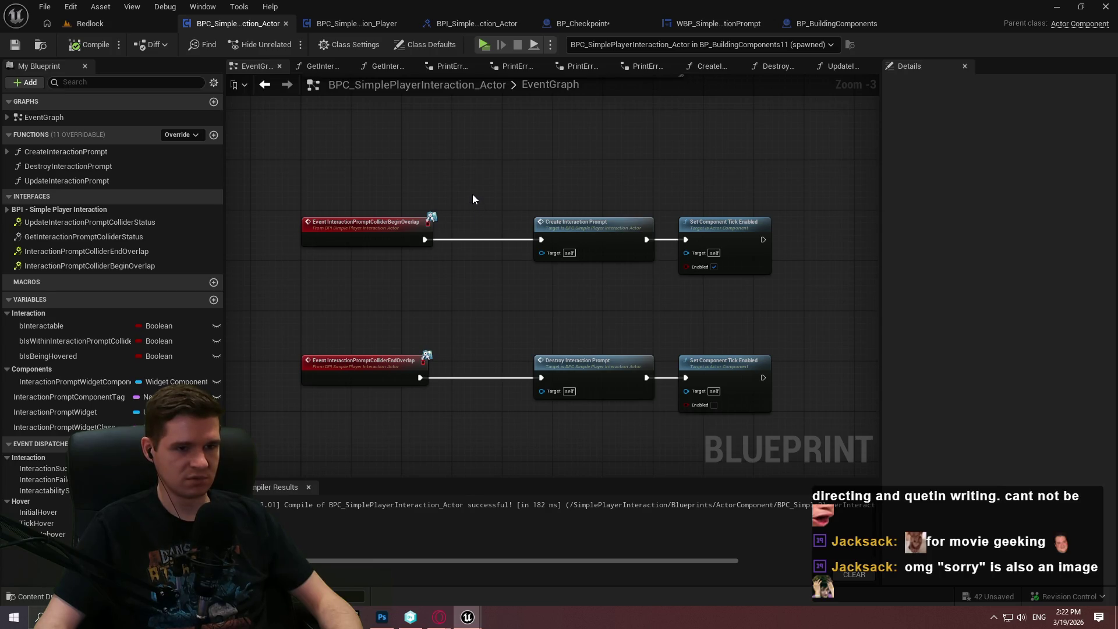
Find references to bIsWithinInteractionPromptCollider in the overlap chains.
scroll(474, 182, up, 1)
mouse_move(724, 233)
mouse_down()
mouse_move(607, 111)
mouse_move(653, 152)
mouse_up()
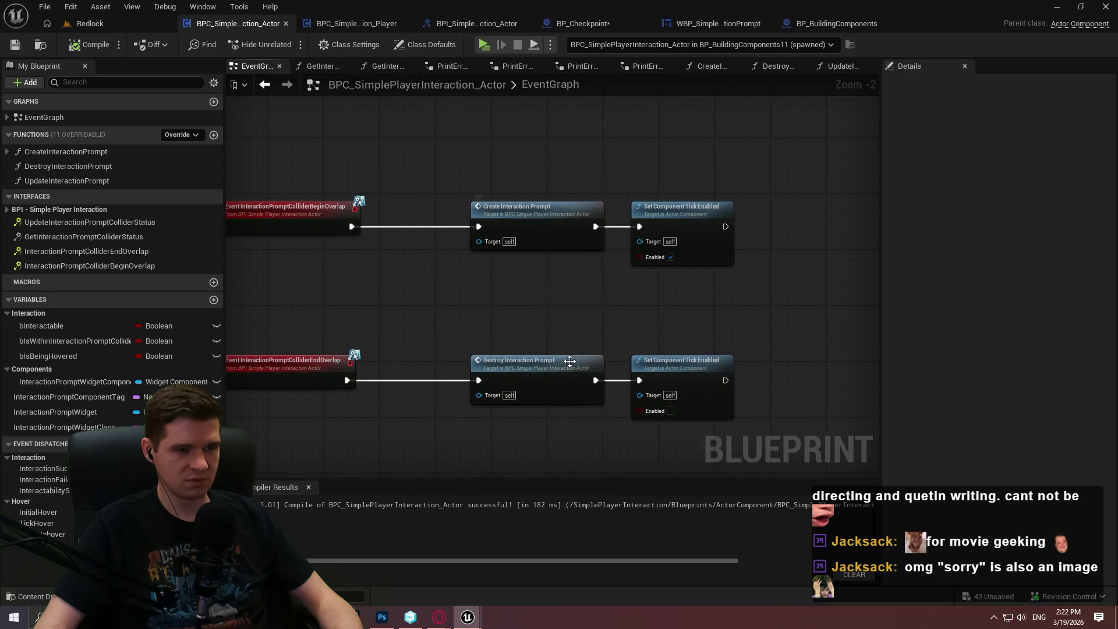
mouse_move(449, 251)
mouse_down()
mouse_move(619, 302)
mouse_move(511, 402)
mouse_move(521, 401)
mouse_up()
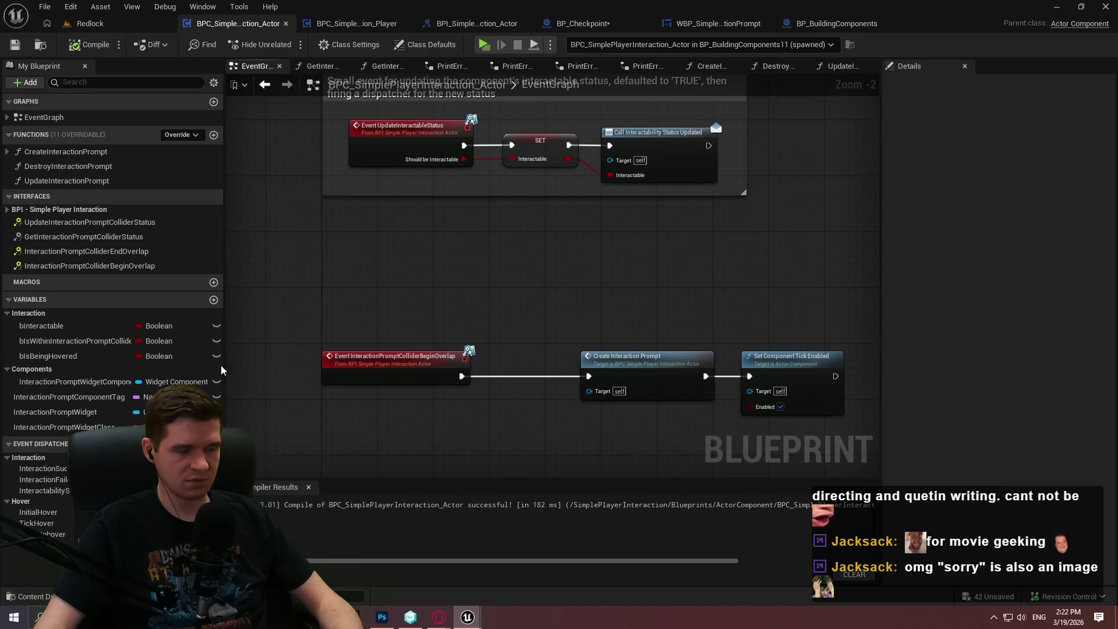
right_click(92, 342)
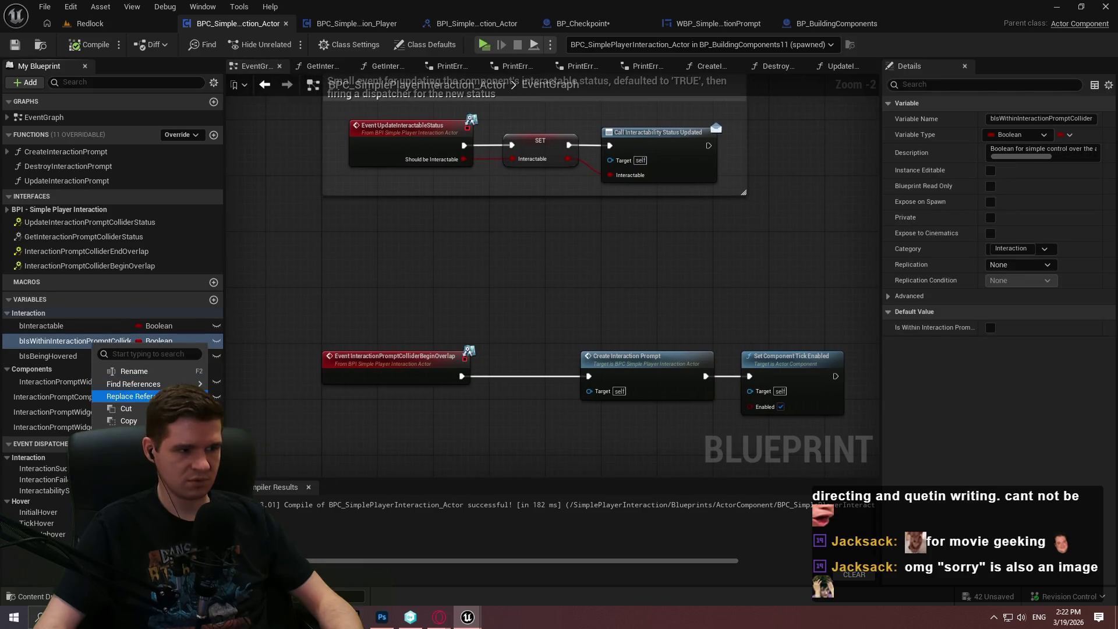
click(482, 307)
scroll(536, 317, down, 1)
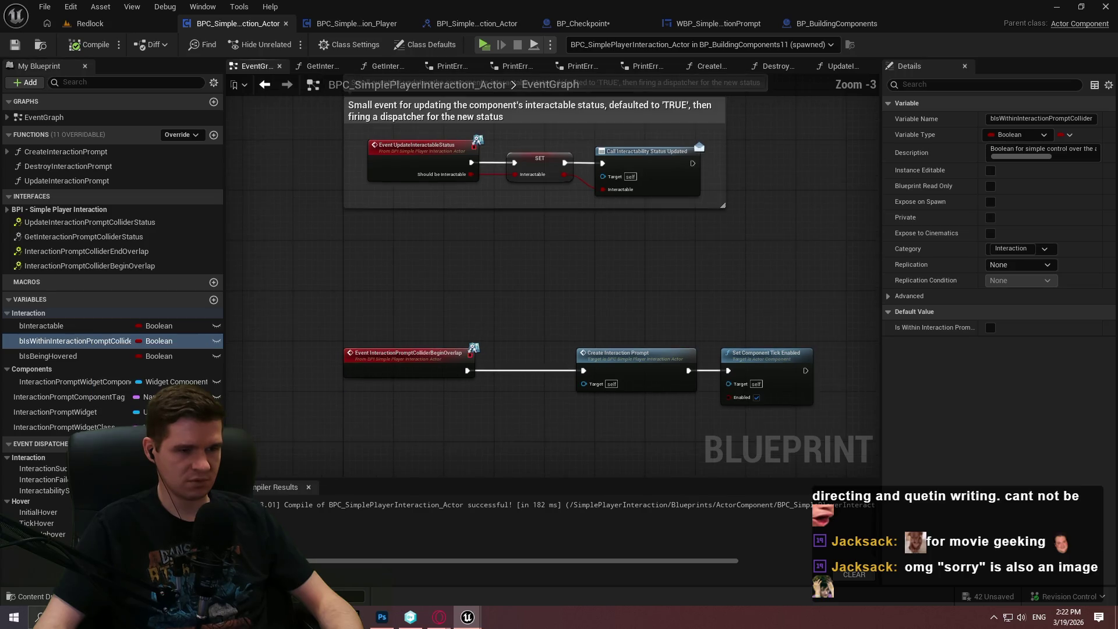
scroll(511, 212, up, 2)
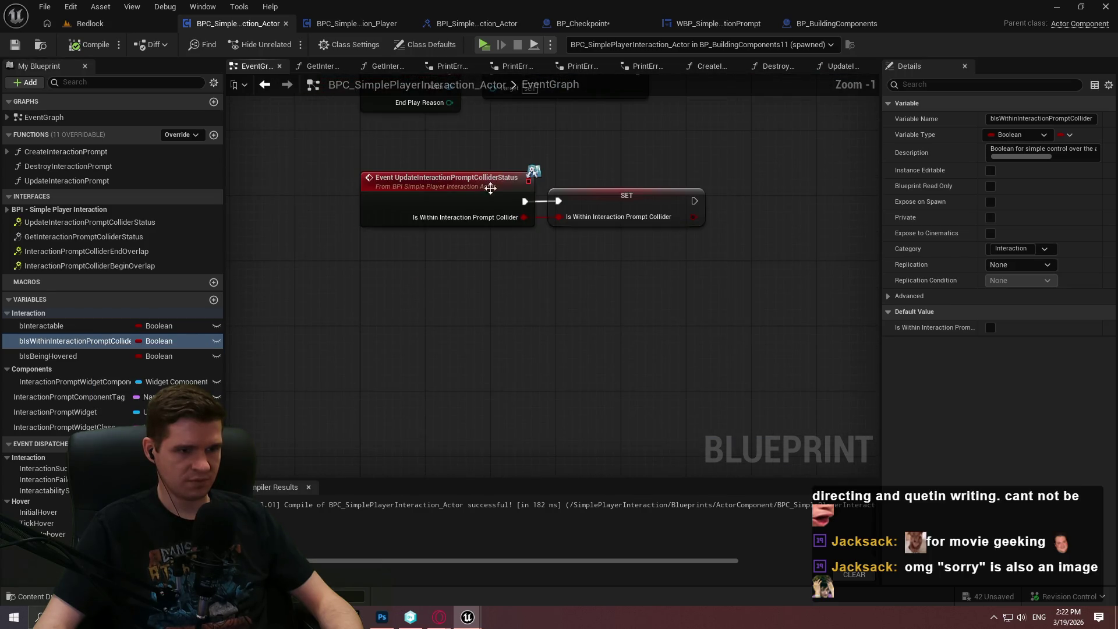
scroll(559, 379, down, 3)
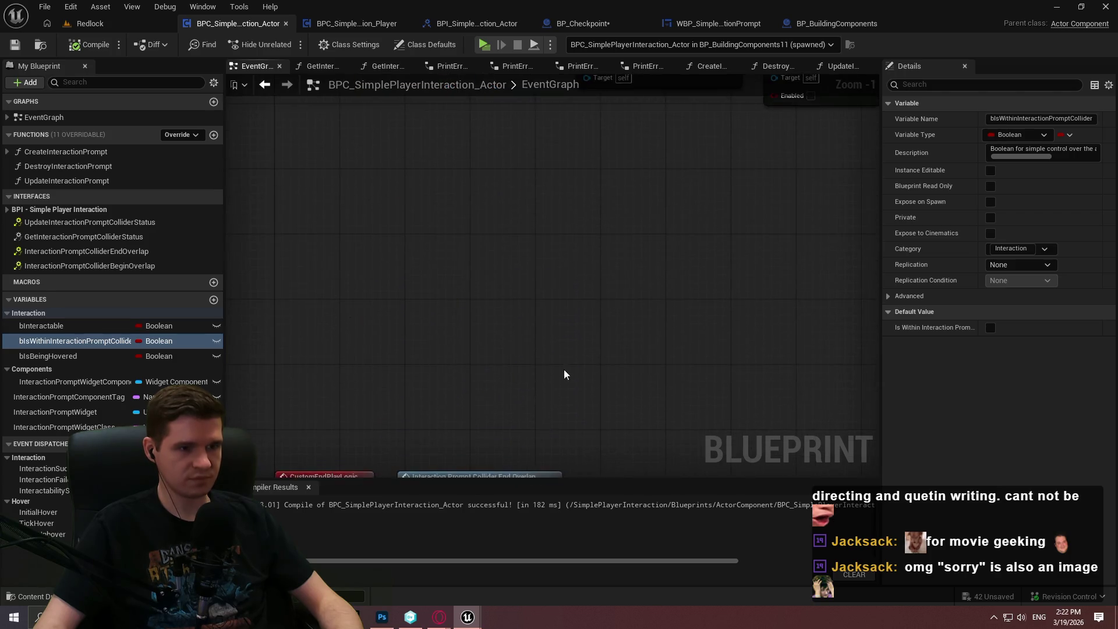
scroll(604, 369, up, 2)
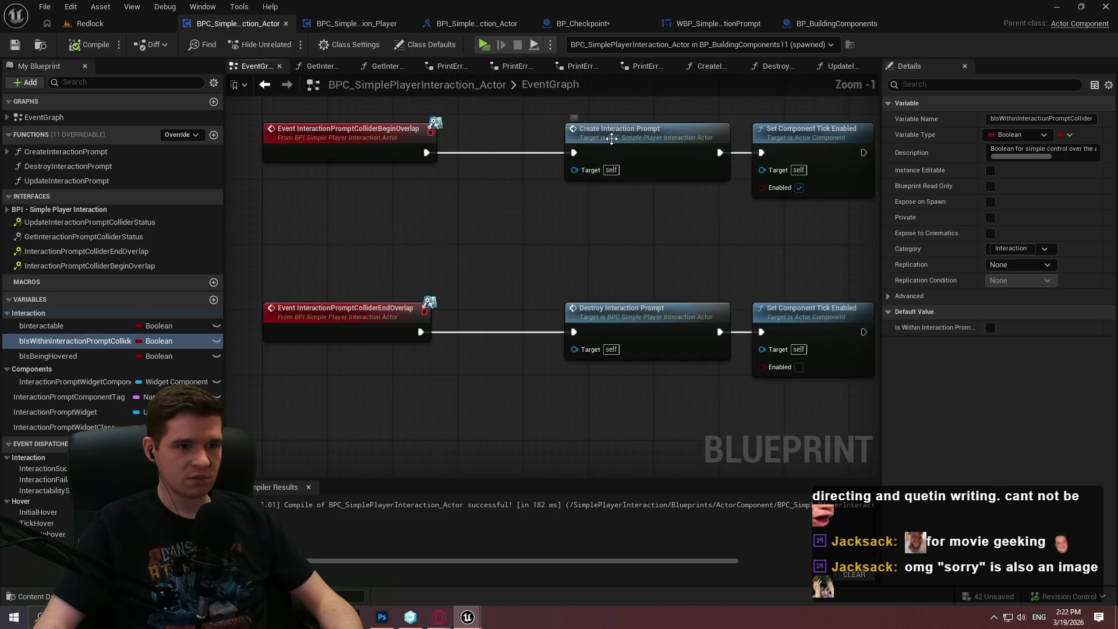
Inspect the Create Interaction Prompt graph, then open the BPC_SimplePlayerInteraction_Player blueprint.
double_click(580, 176)
scroll(581, 220, down, 3)
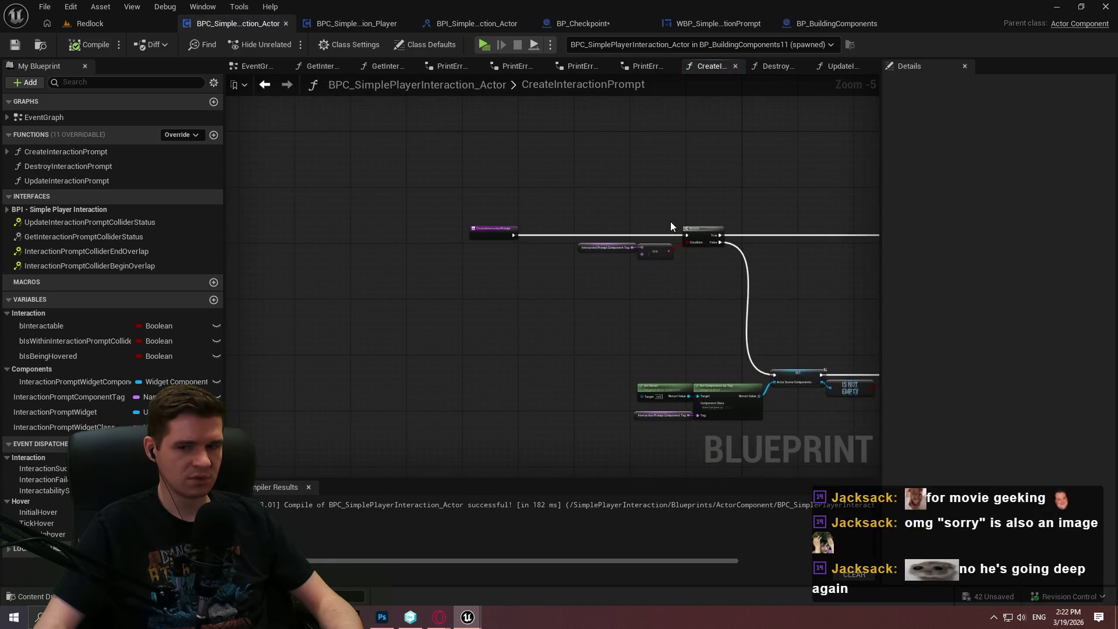
scroll(670, 222, up, 3)
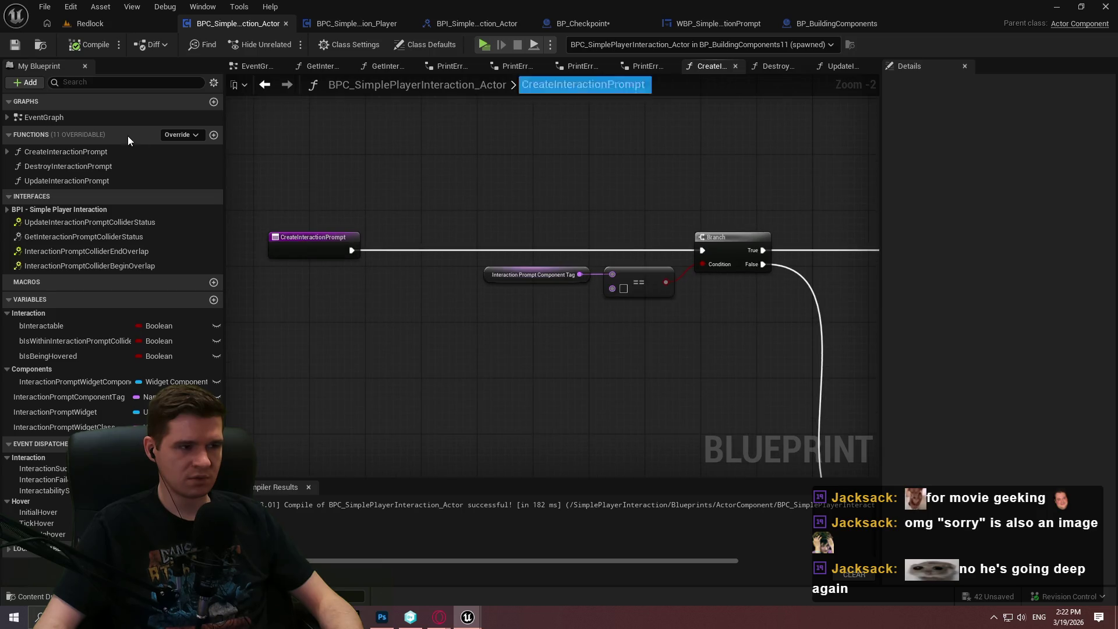
click(246, 67)
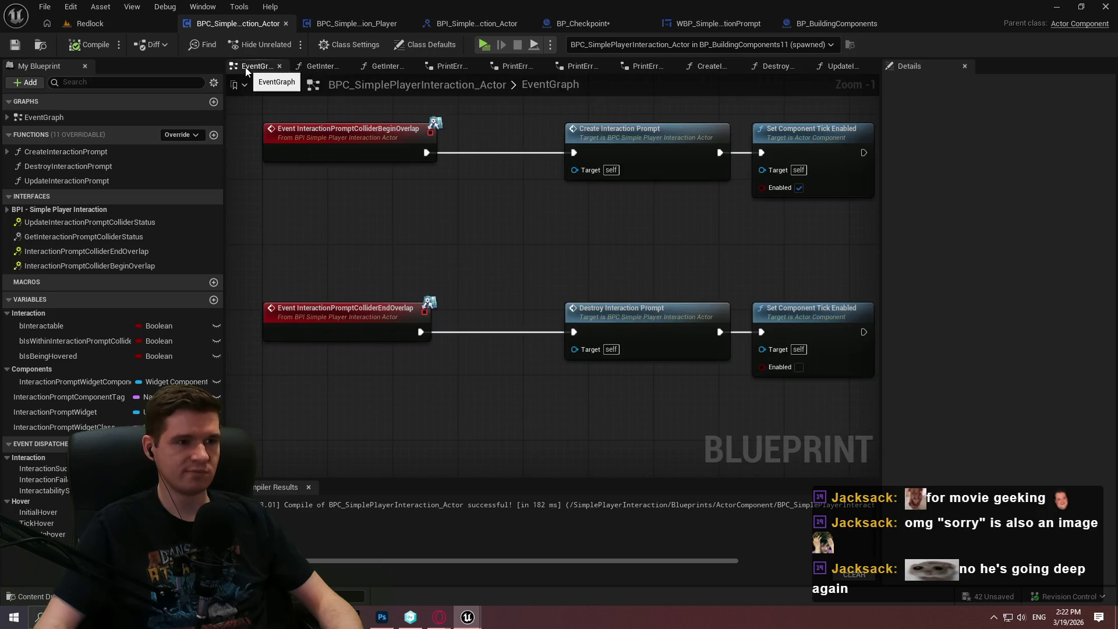
scroll(398, 205, down, 2)
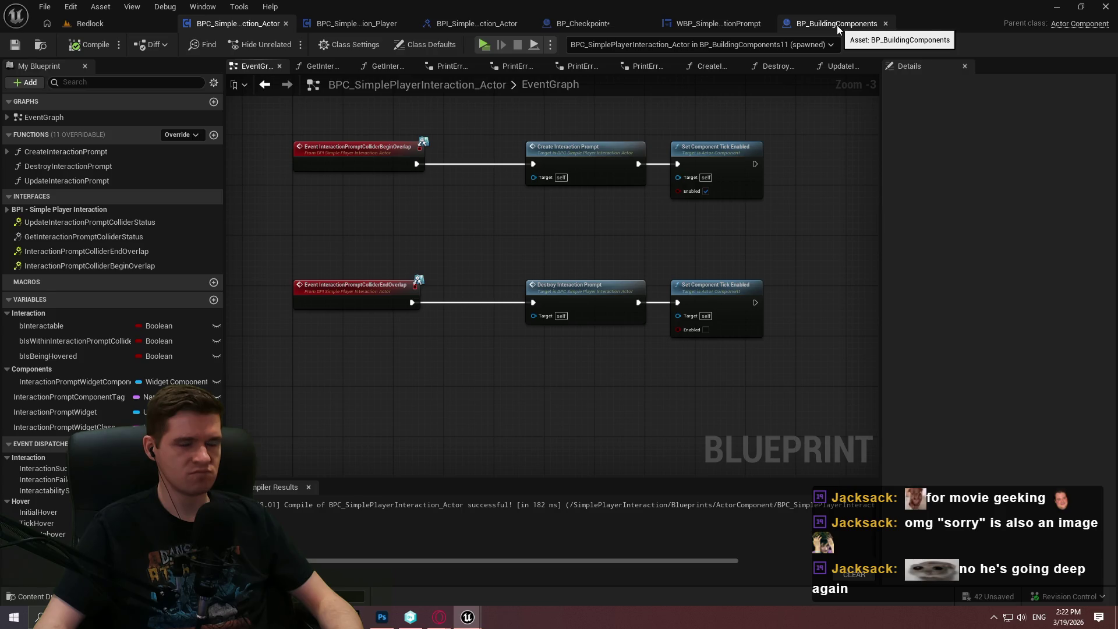
click(345, 24)
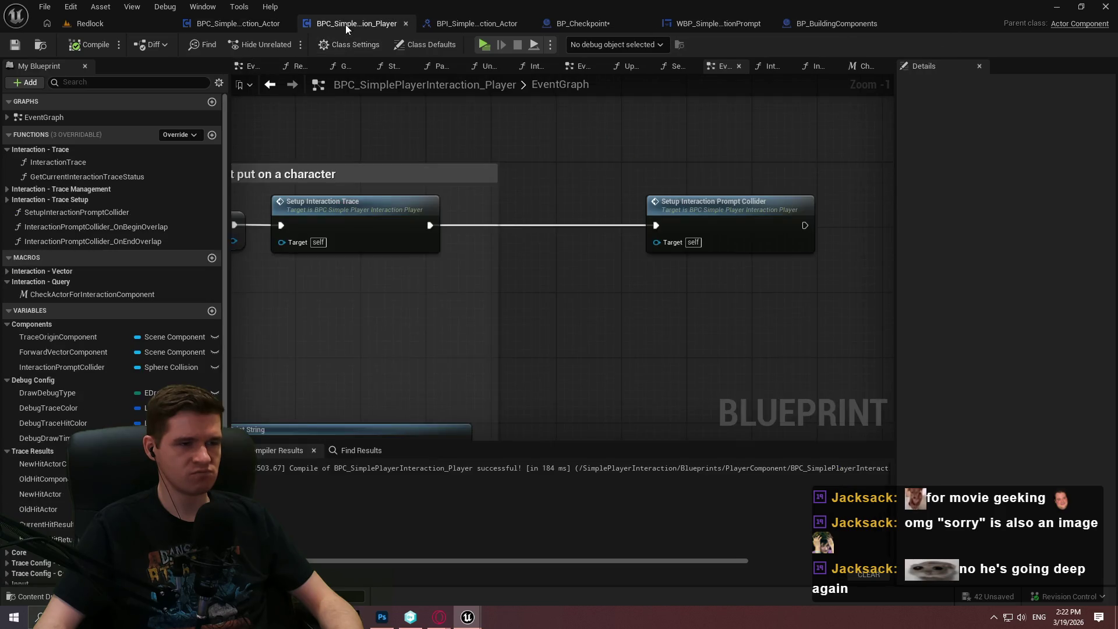
Open the InteractionPromptCollider_OnBeginOverlap function and frame its nodes.
scroll(596, 171, down, 2)
scroll(583, 204, down, 3)
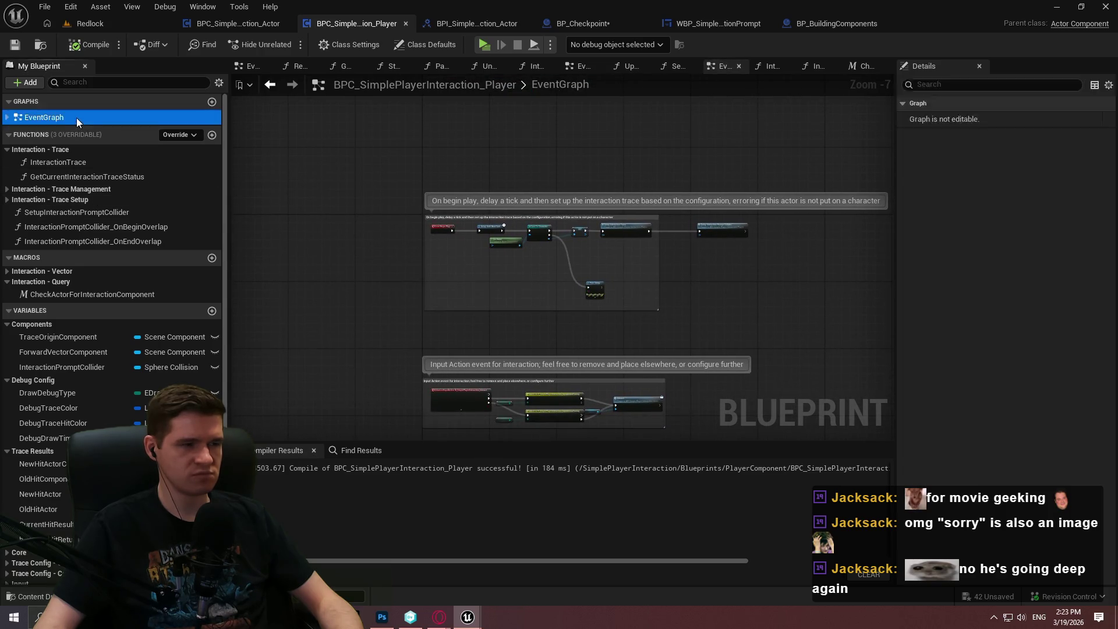
double_click(82, 226)
drag(736, 278, 369, 220)
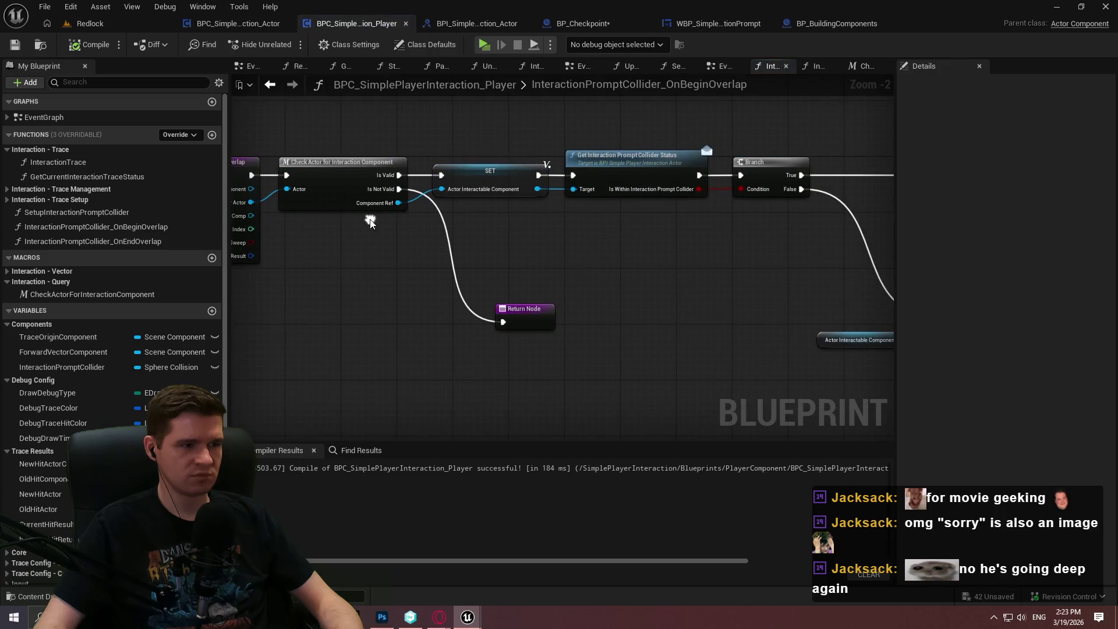
scroll(621, 241, down, 4)
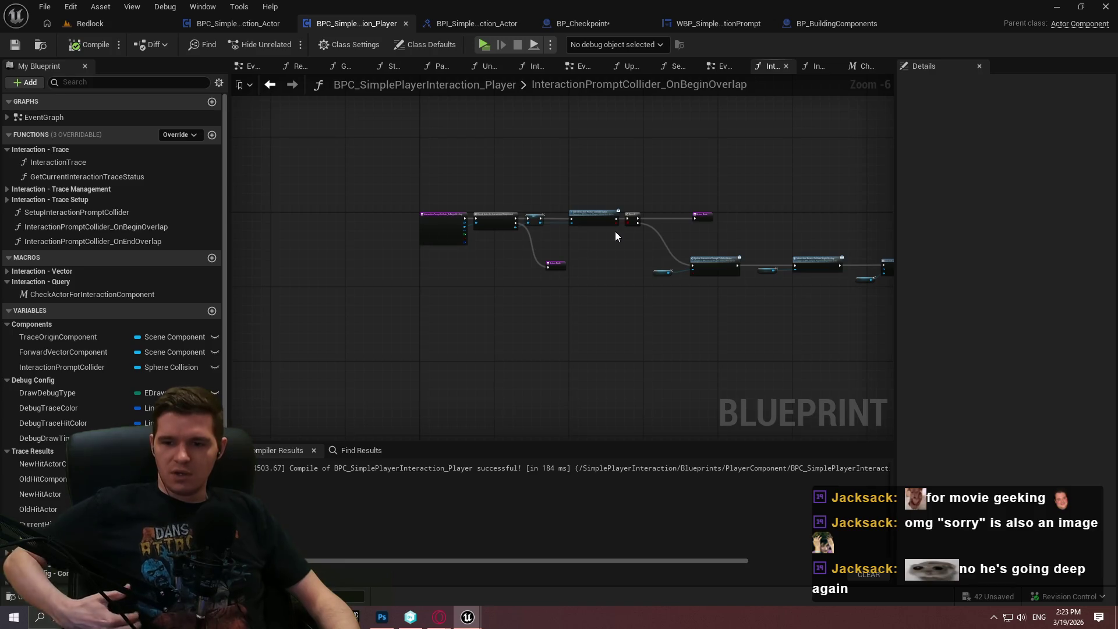
drag(694, 245, 603, 239)
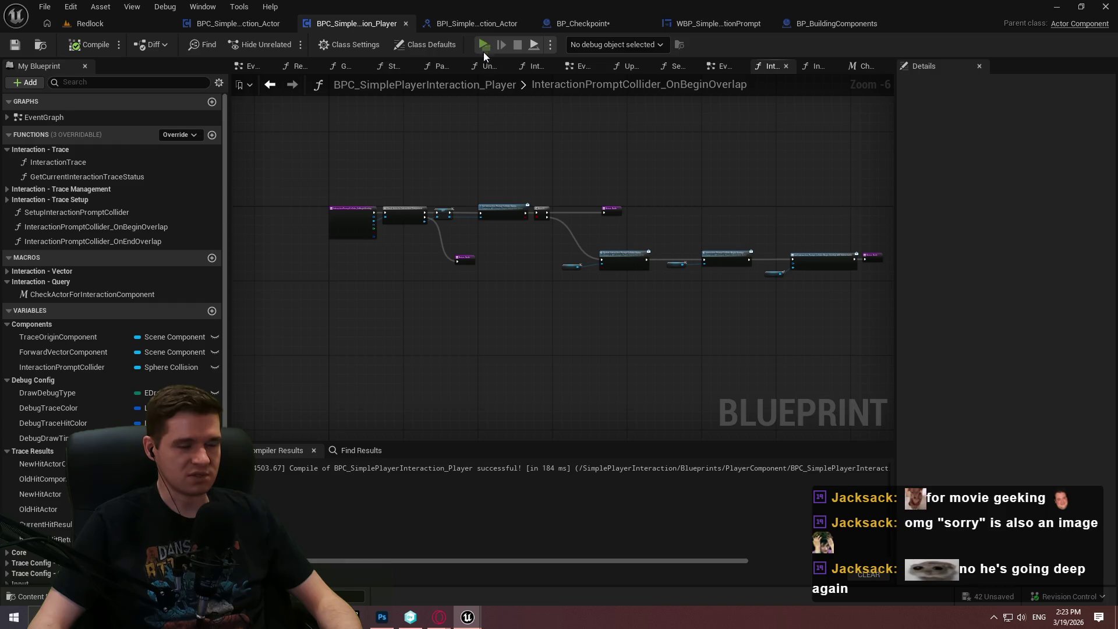
Run a brief Alt+P playtest, stop it, and open InteractionPromptCollider_OnEndOverlap.
key(alt+p)
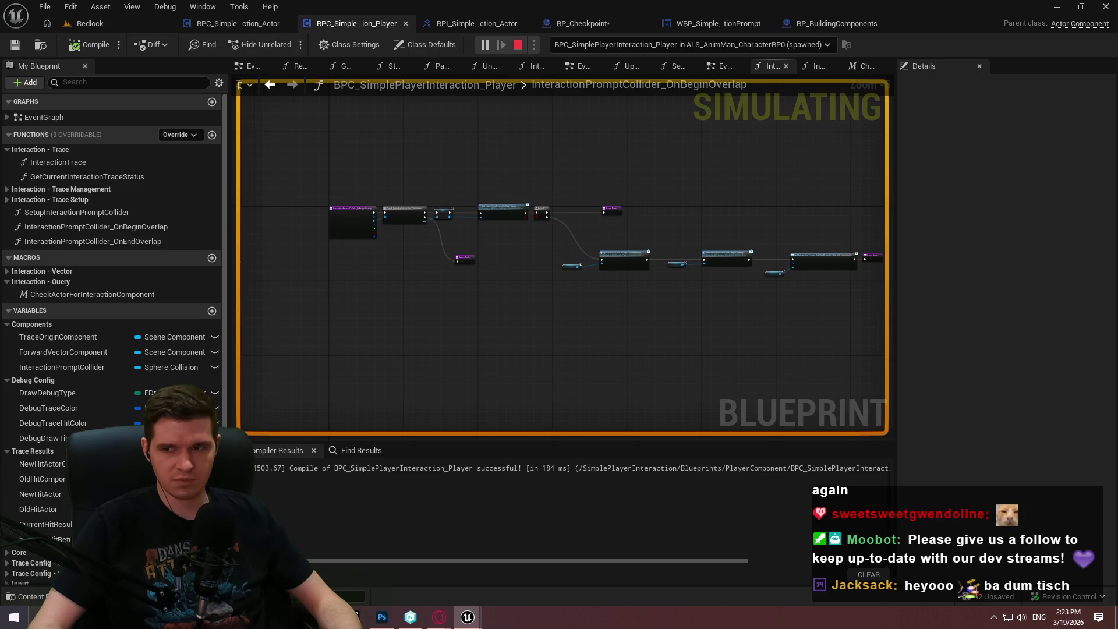
key(Escape)
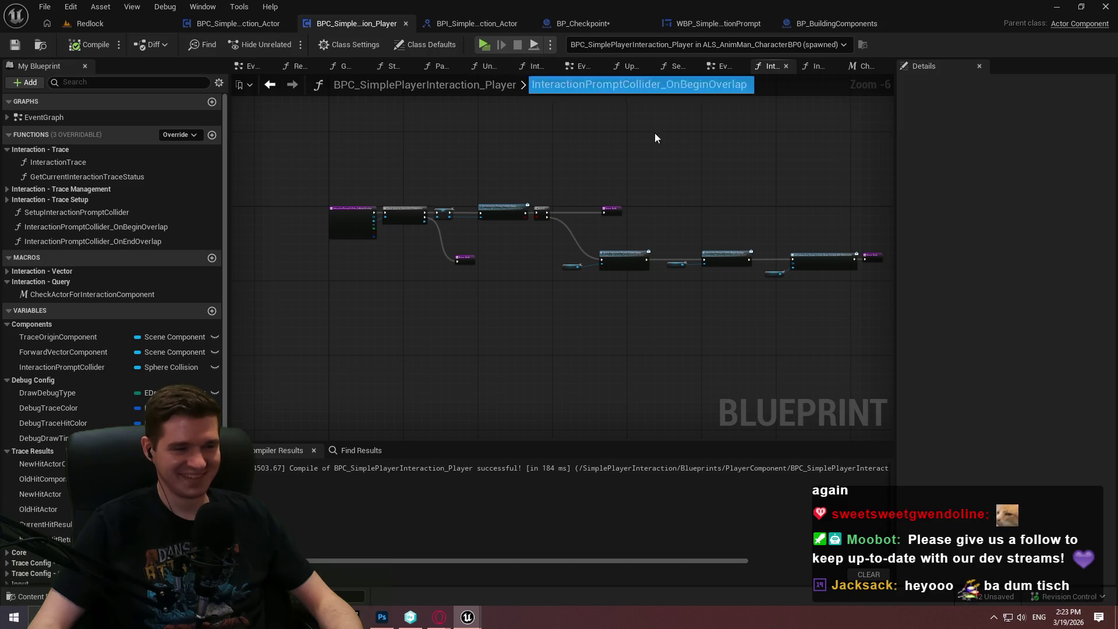
double_click(123, 241)
drag(712, 187, 567, 191)
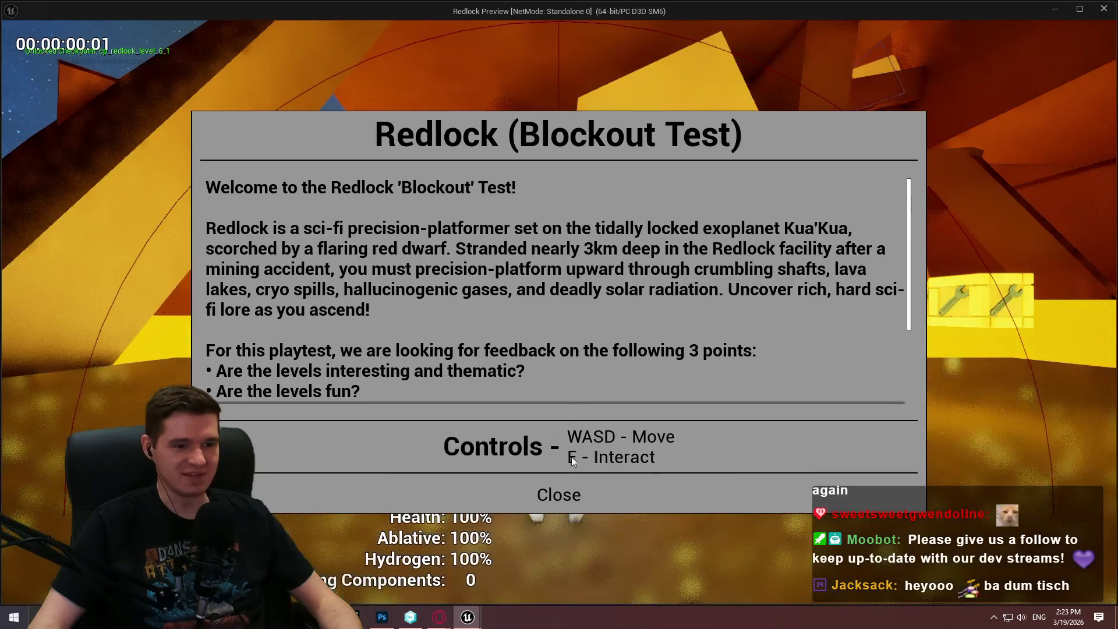
Dismiss the game's welcome panel, move the character briefly, and return to the editor.
click(558, 492)
key(w)
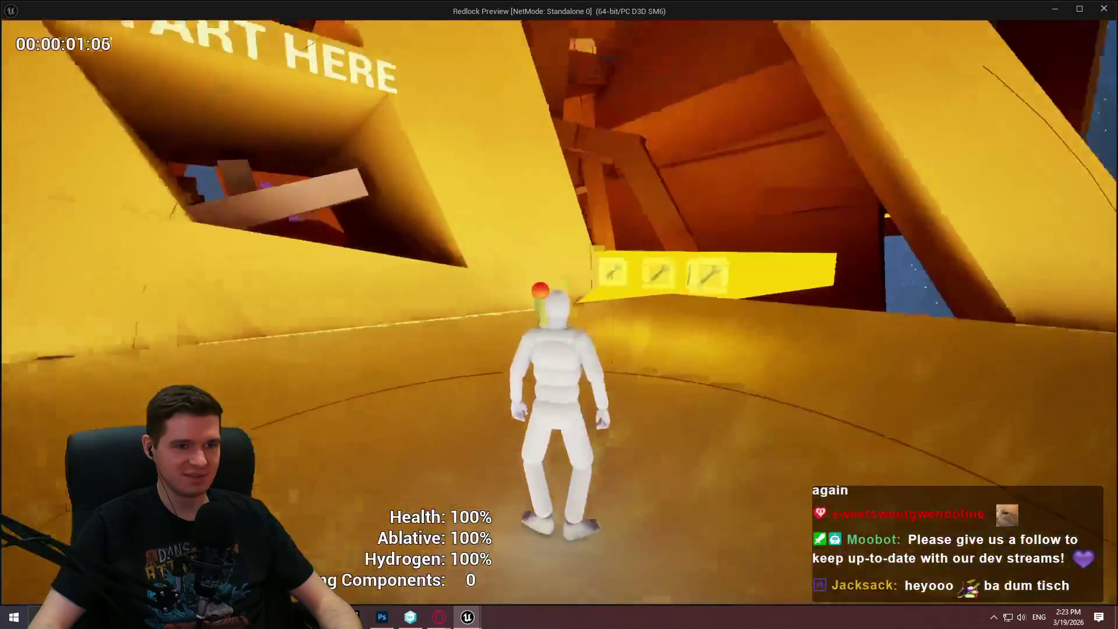
key(Escape)
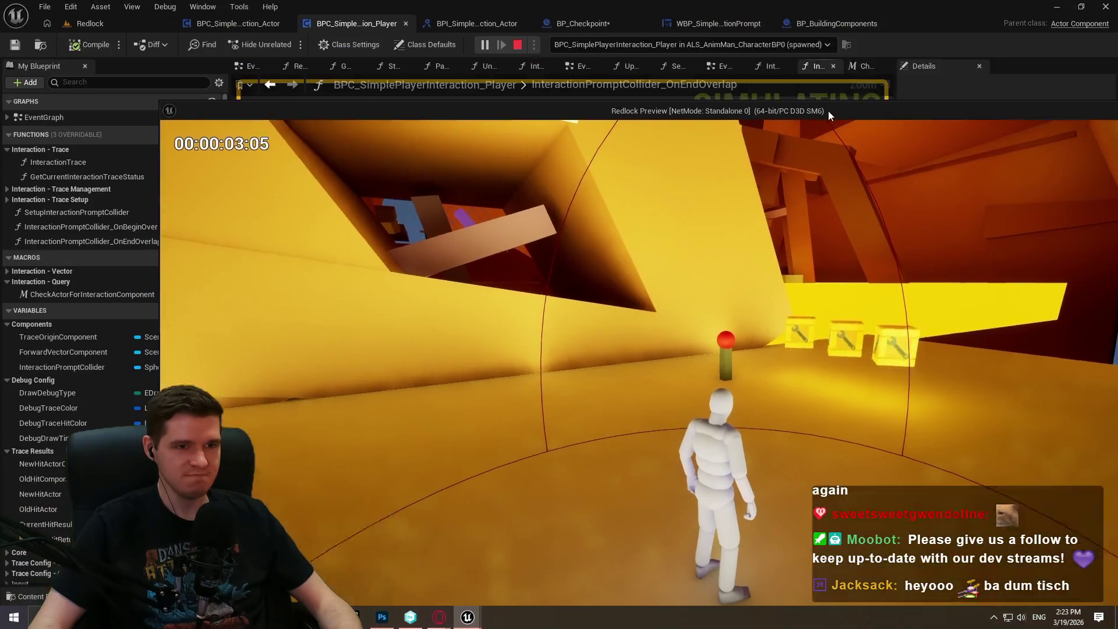
Add a breakpoint on the InteractionPromptCollider_OnEndOverlap entry node.
scroll(647, 169, down, 3)
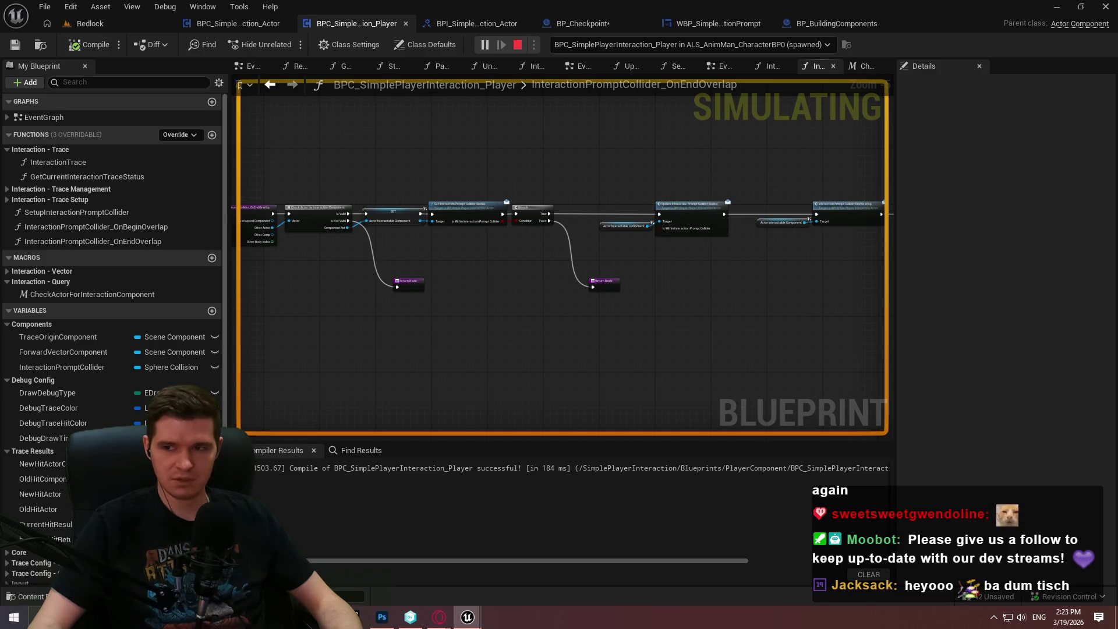
drag(359, 295, 399, 300)
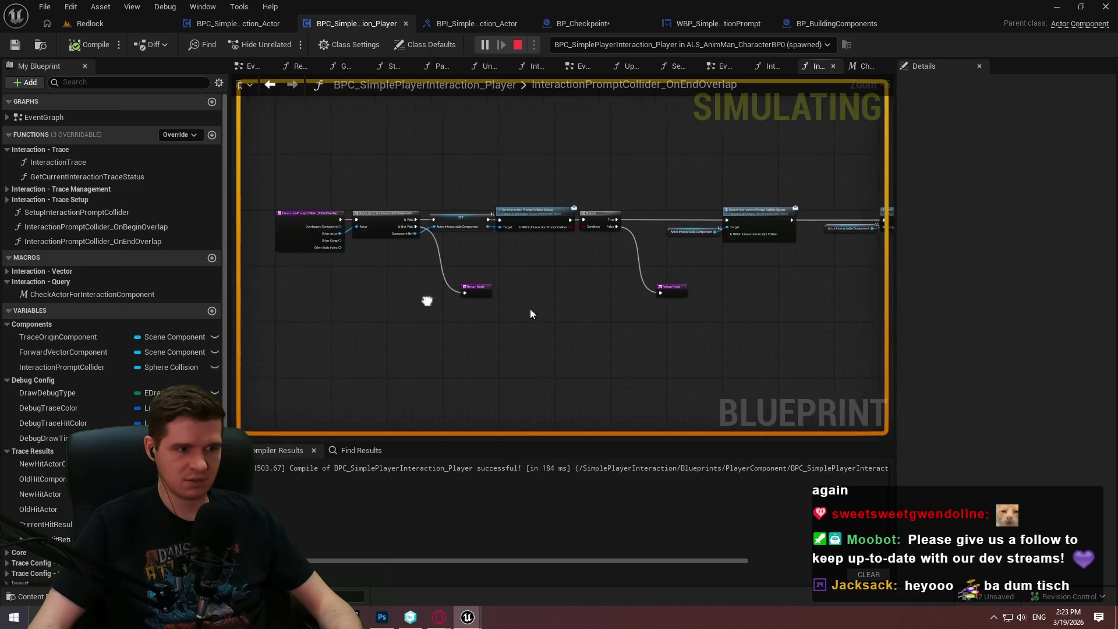
scroll(399, 300, up, 3)
right_click(406, 227)
click(456, 502)
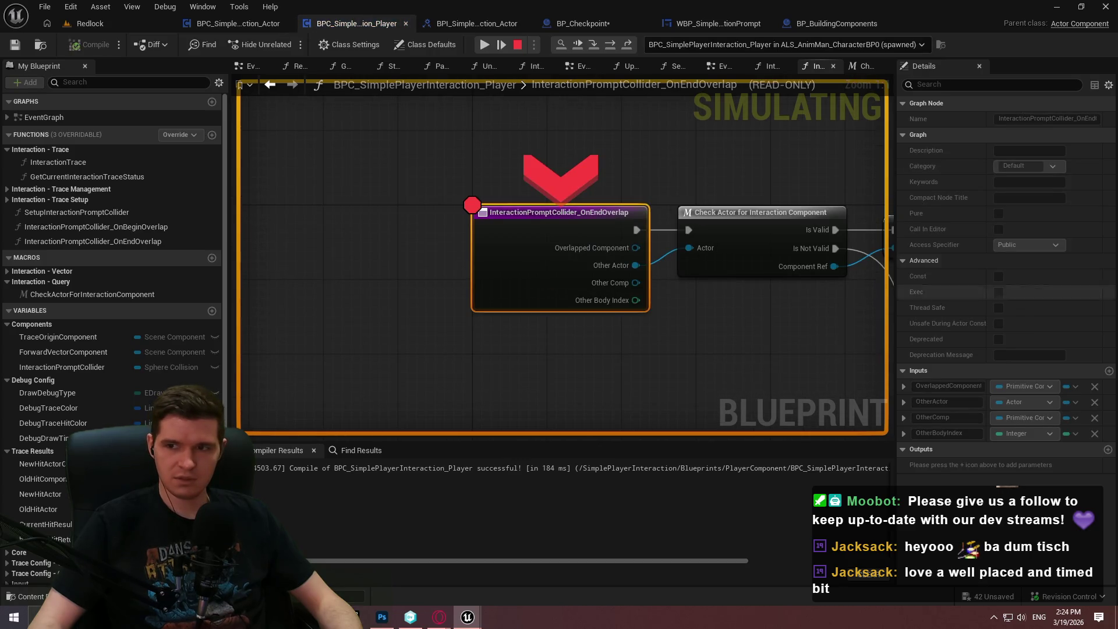
Step through OnEndOverlap's Check Actor, IsValid and prompt collider status nodes.
key(F8)
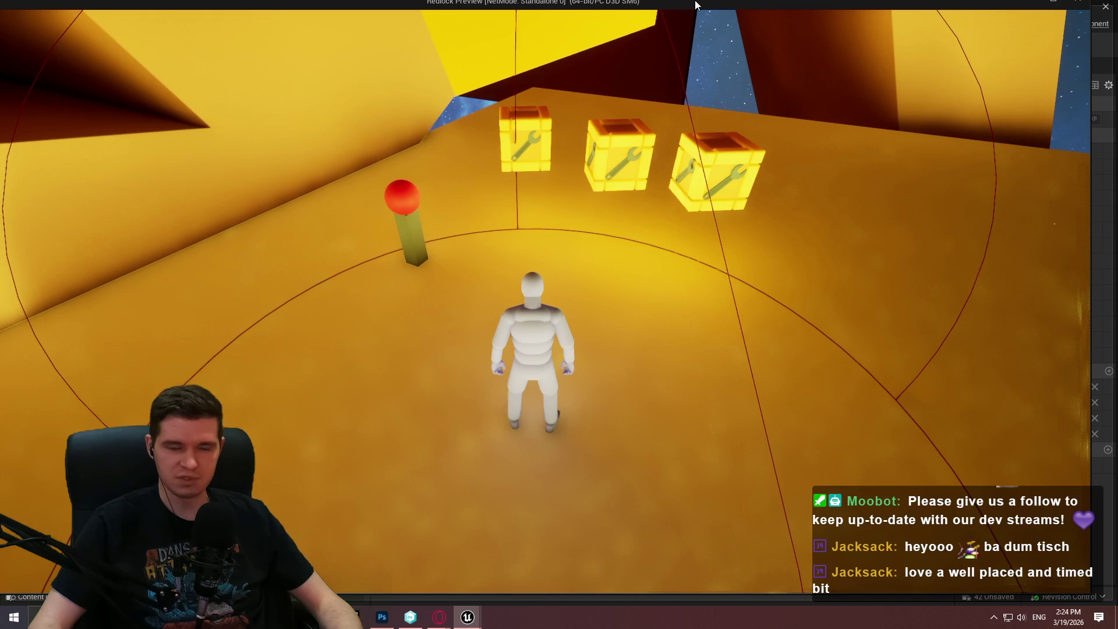
drag(695, 4, 692, 5)
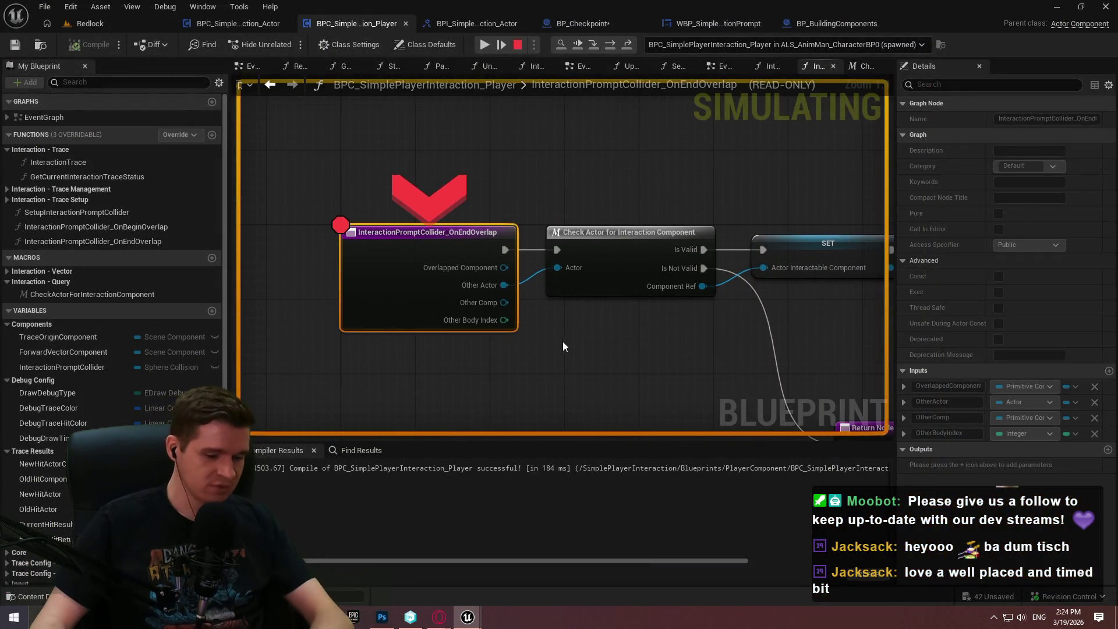
key(F10)
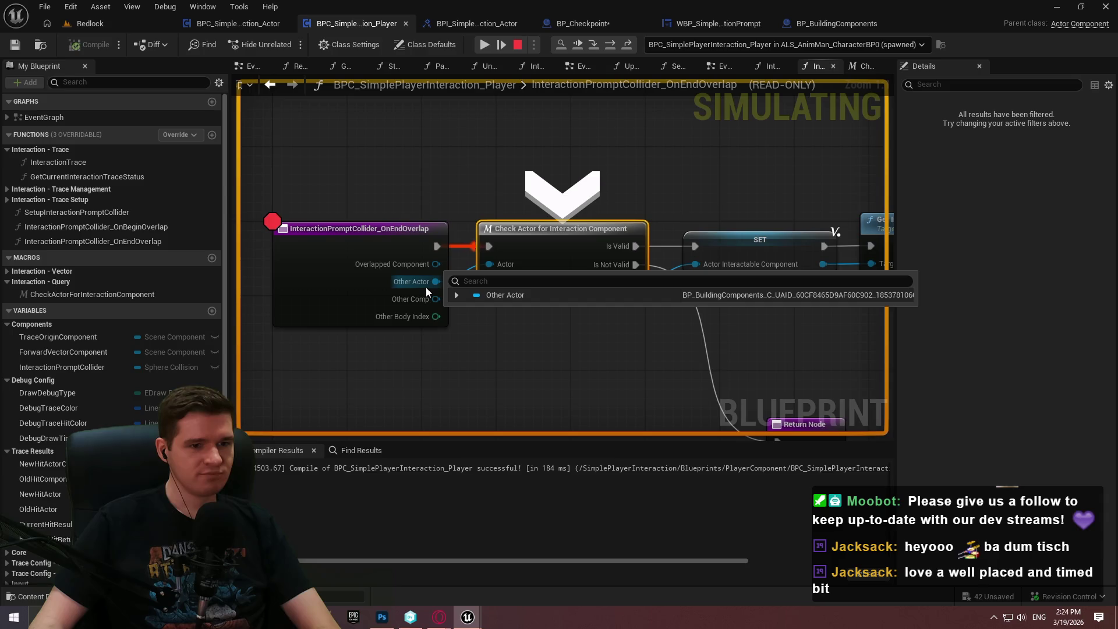
key(F11)
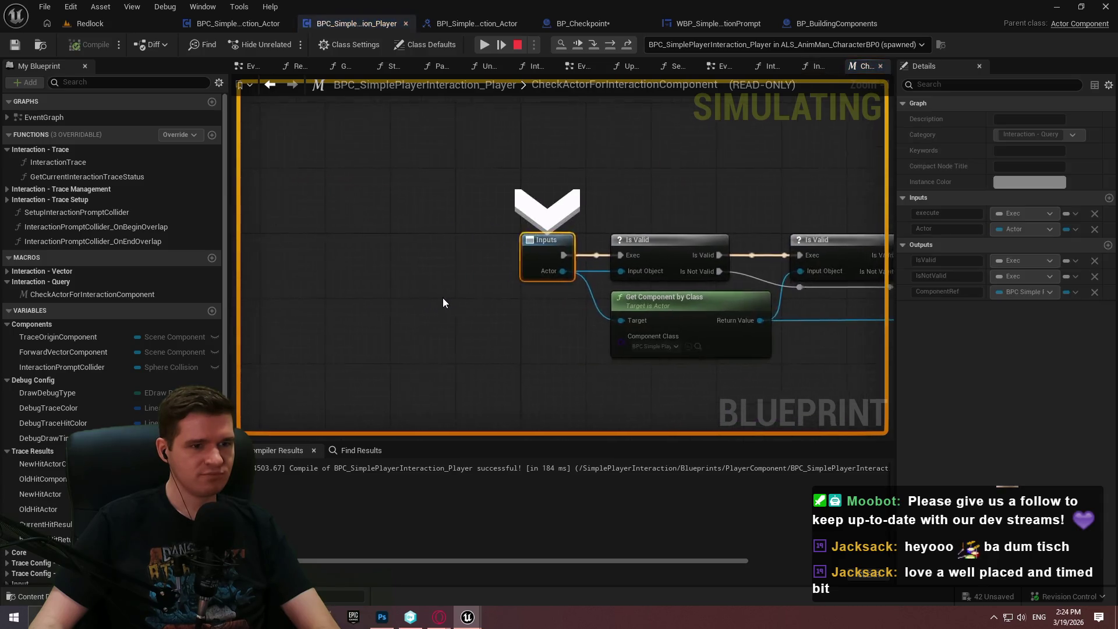
key(F11)
key(F11)
key(F11)
key(F11)
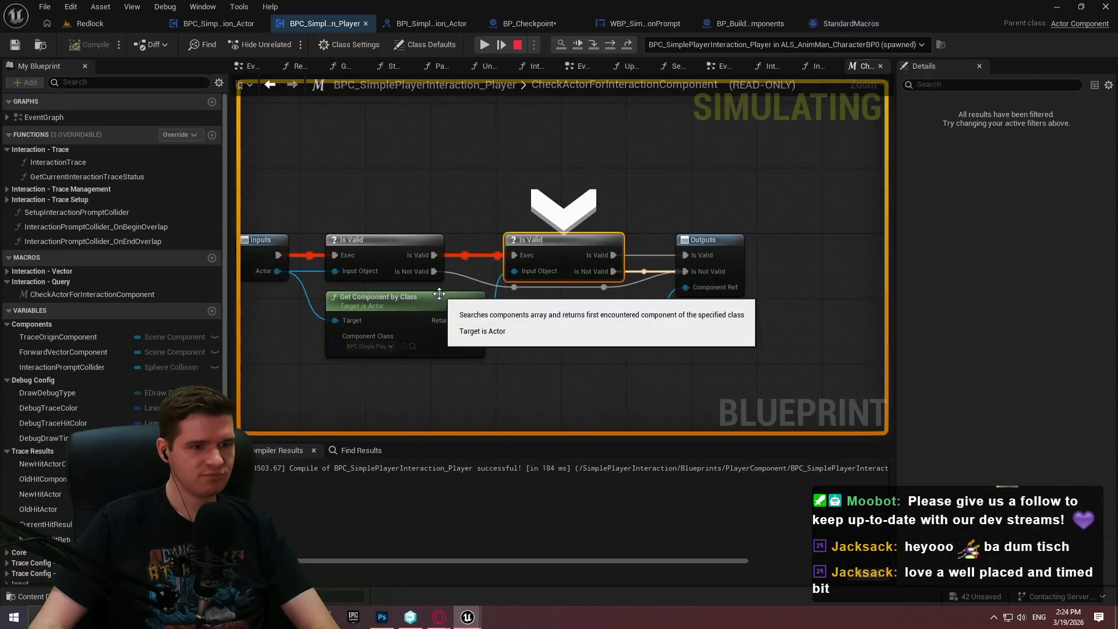
key(F11)
key(F11)
key(F11)
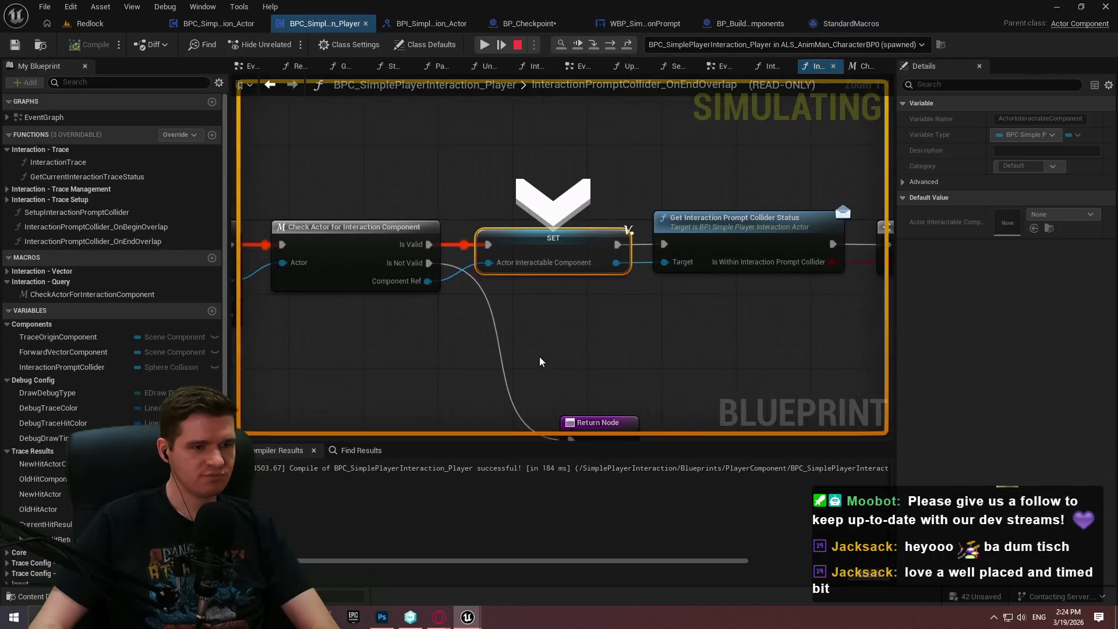
key(F11)
key(F11)
key(F11)
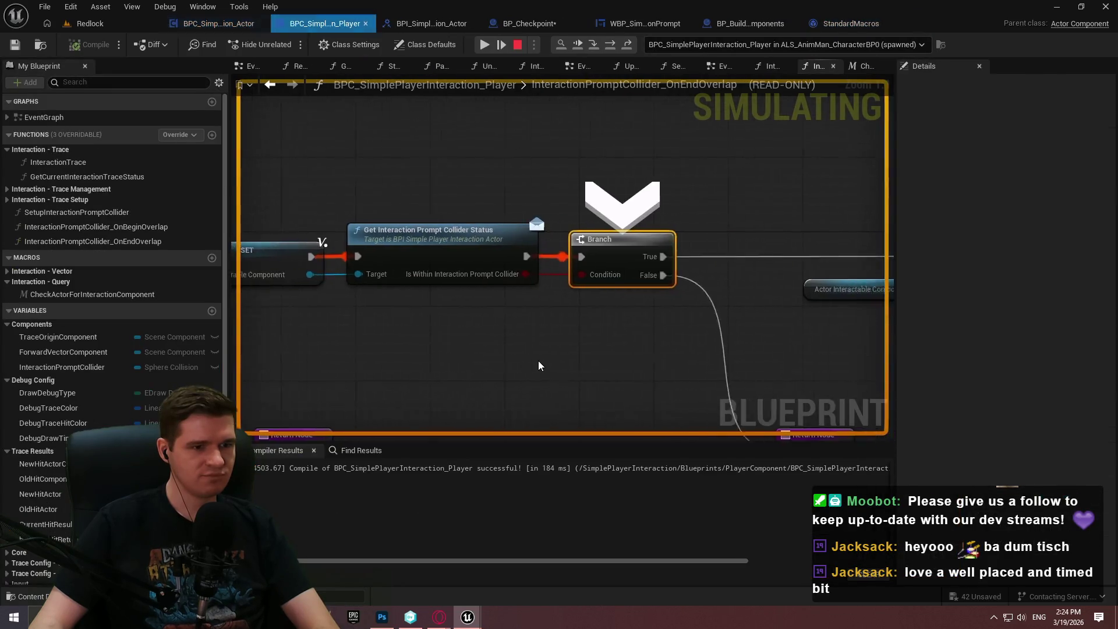
Bring the End Overlap and Call nodes into view, resume the game, then return to the blueprint editor.
scroll(532, 359, down, 3)
drag(525, 358, 342, 287)
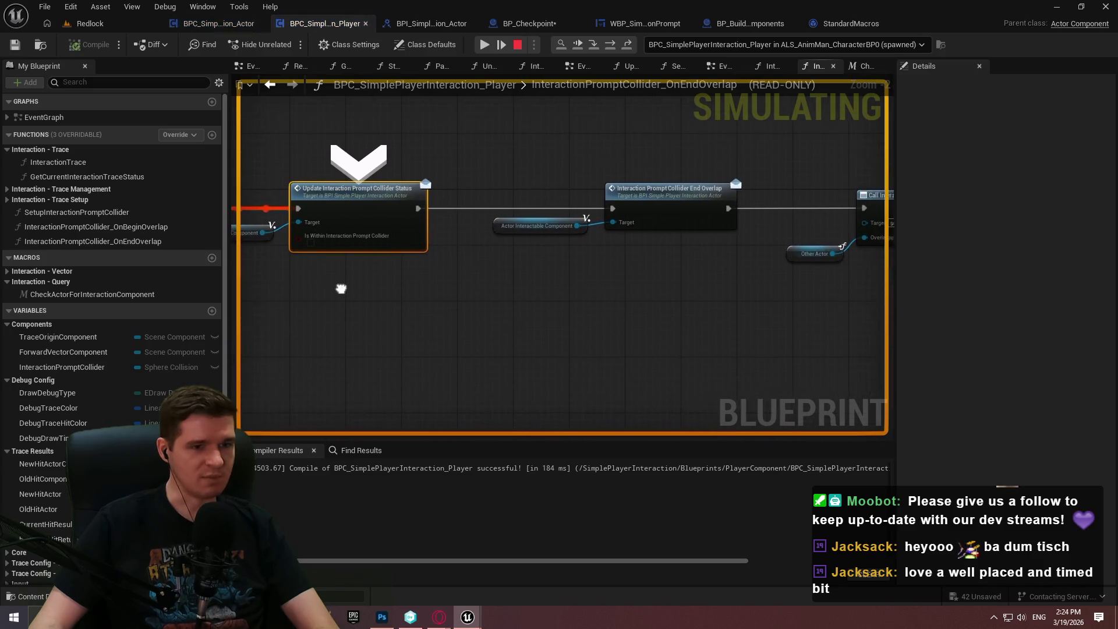
key(F8)
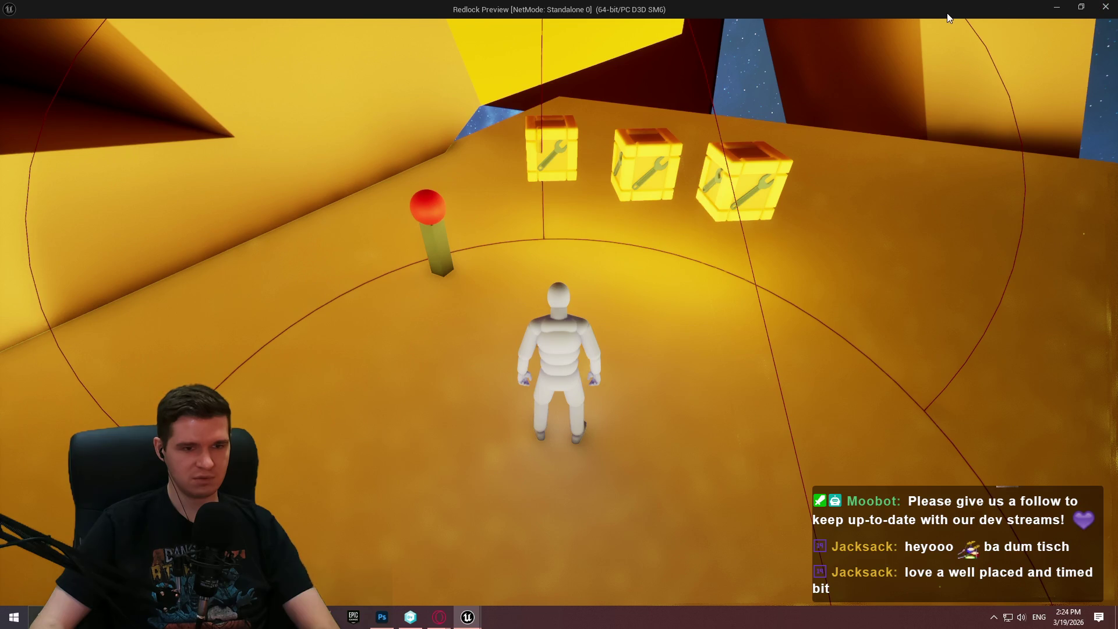
key(alt+Tab)
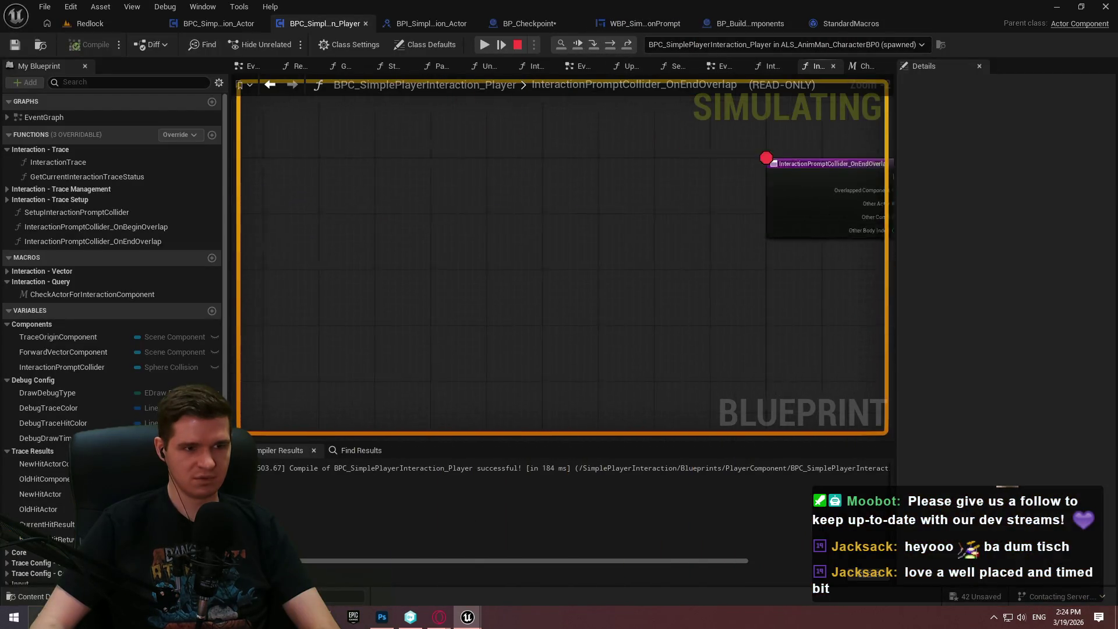
Move the breakpoint from the OnEndOverlap entry node to OnBeginOverlap and resume the game.
right_click(331, 245)
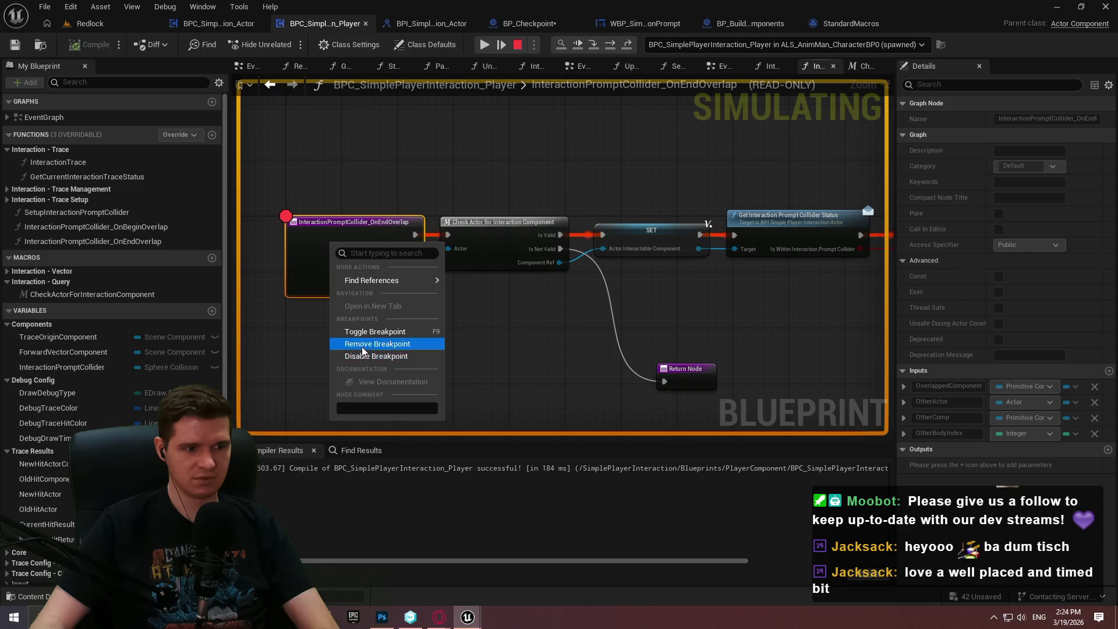
click(362, 344)
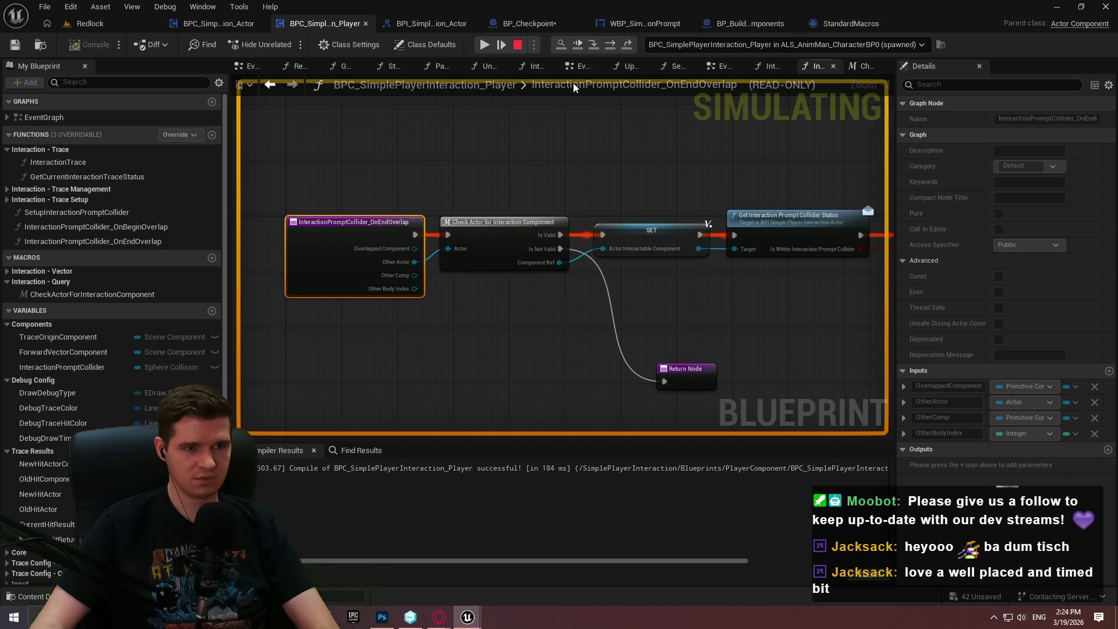
double_click(118, 228)
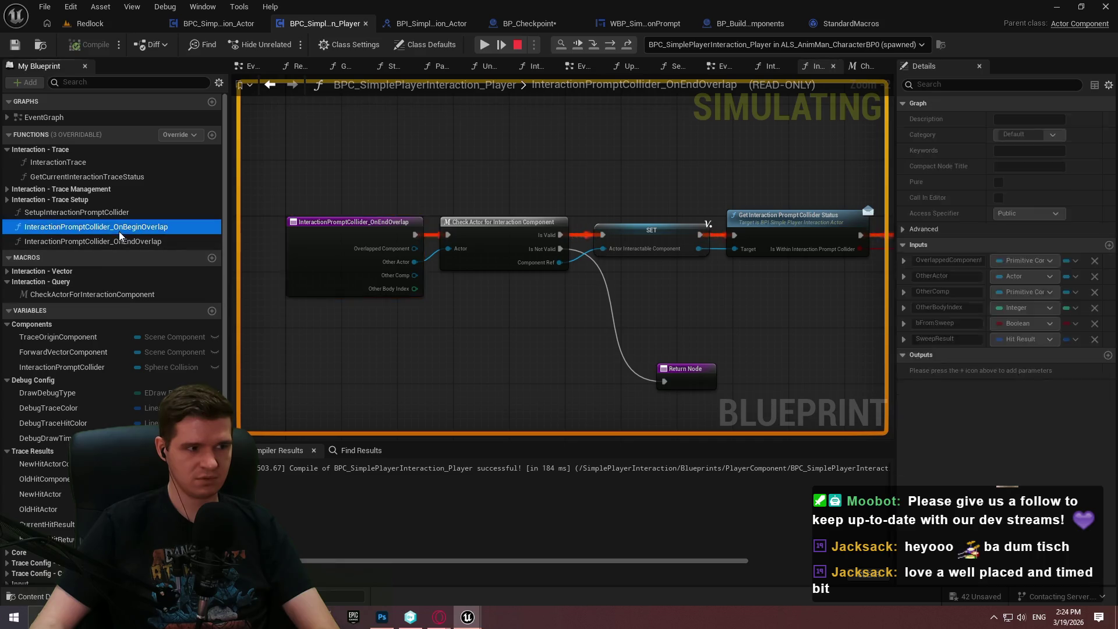
right_click(362, 217)
click(390, 319)
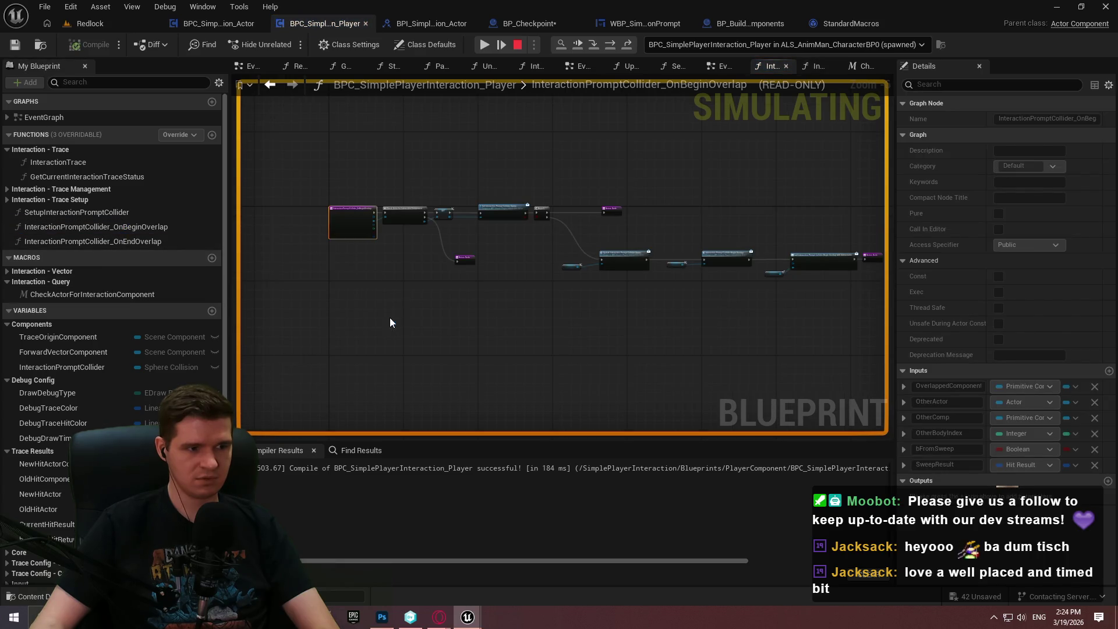
click(489, 48)
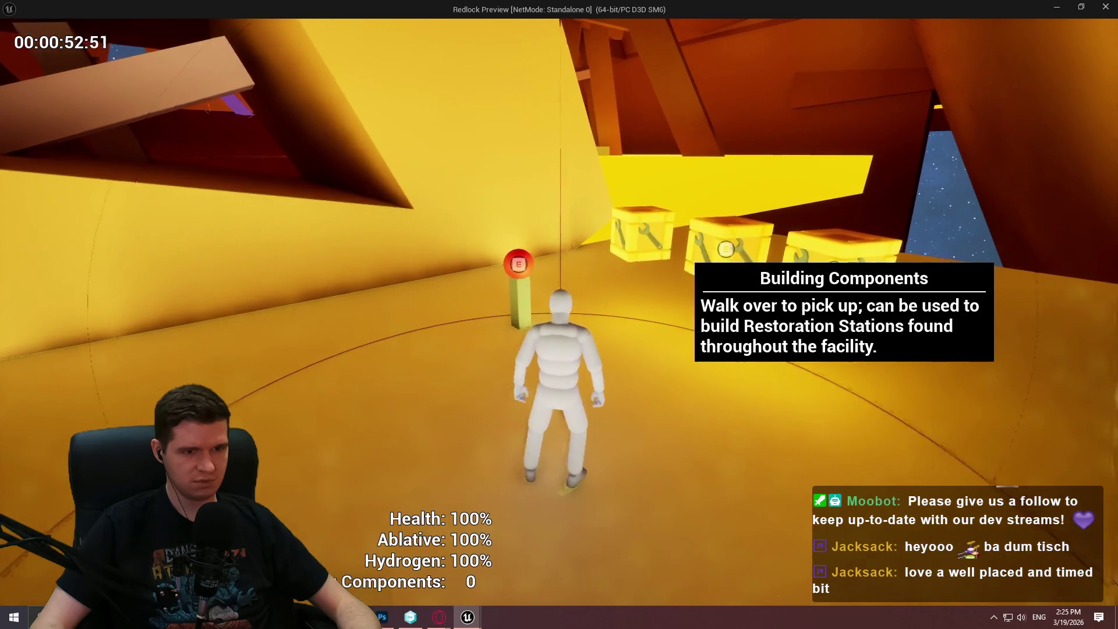
Walk to the crates, remove the OnBeginOverlap breakpoint, resume, and start searching 'ue5 overlap end'.
key(w)
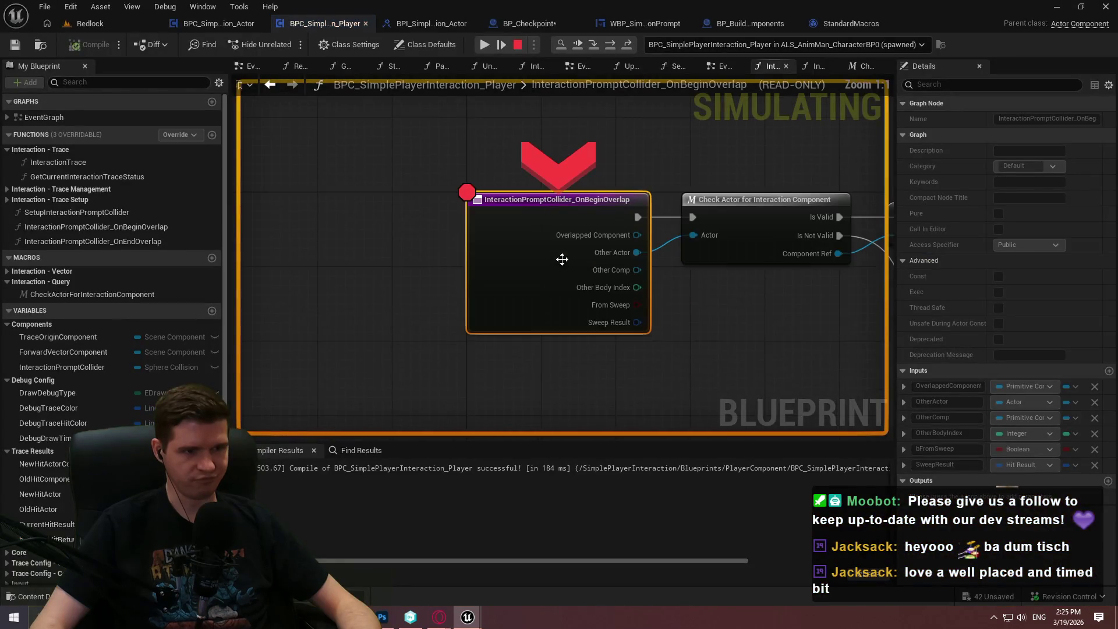
right_click(564, 265)
click(624, 358)
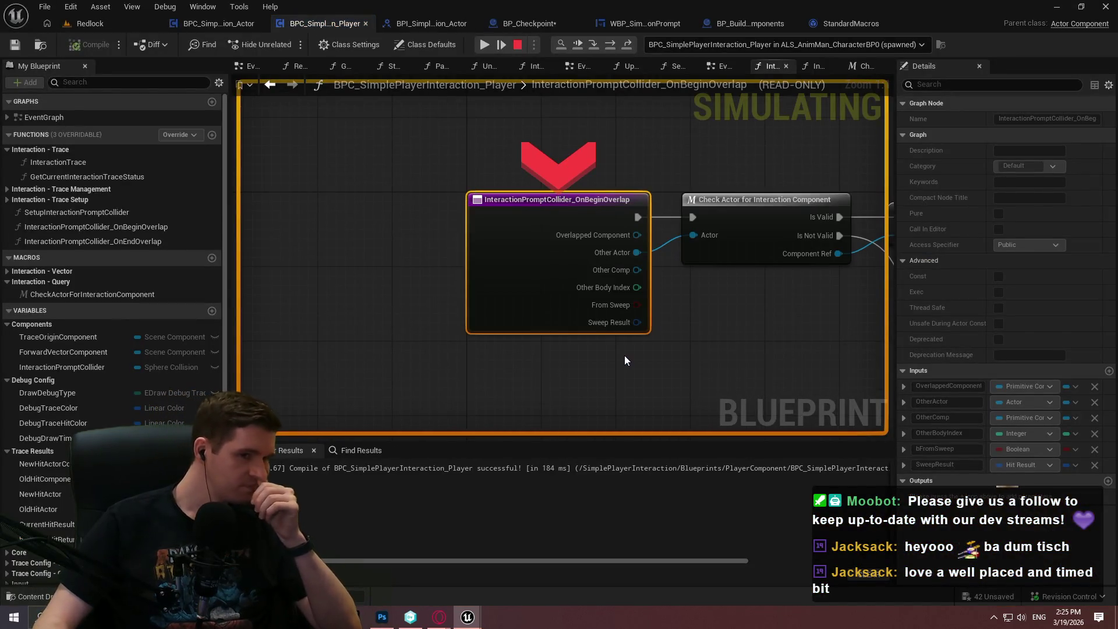
click(485, 45)
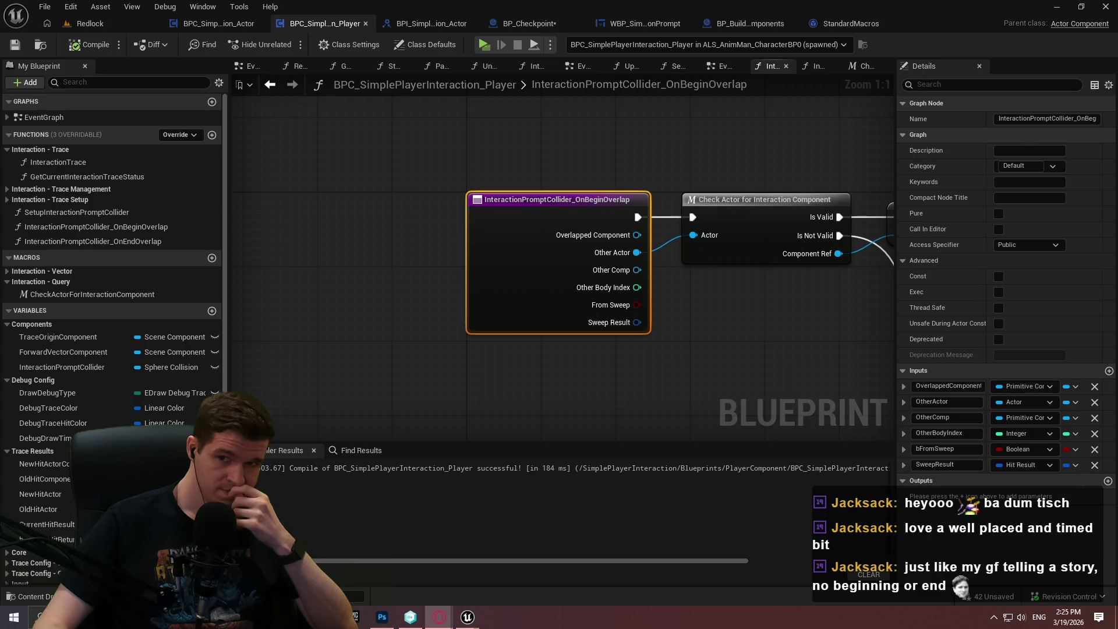
key(alt+Tab)
text(ue5)
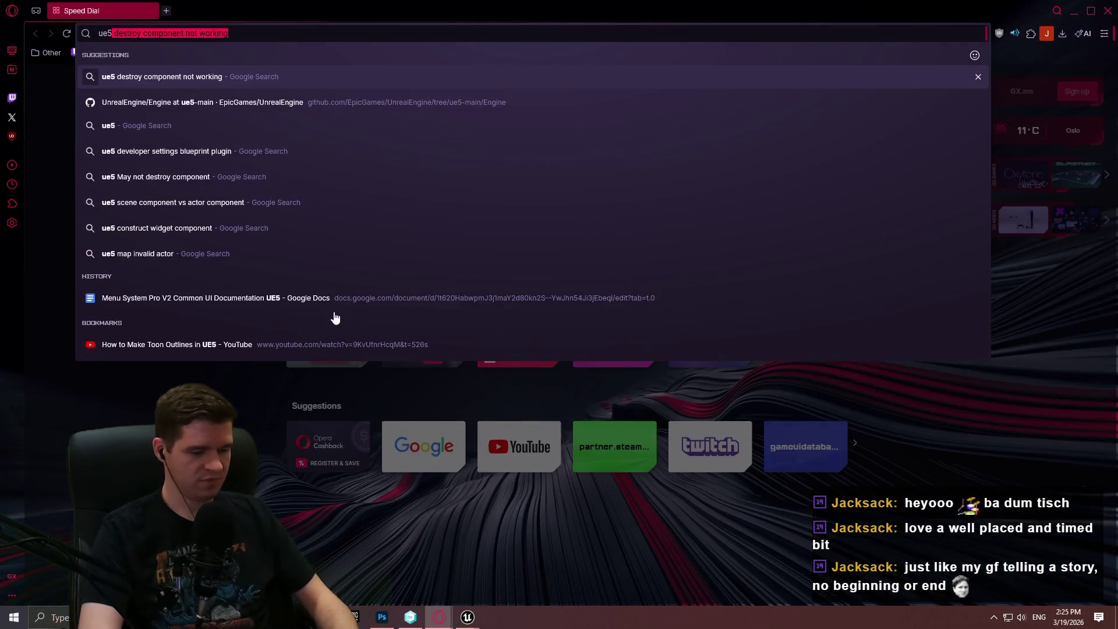
text( overlap end)
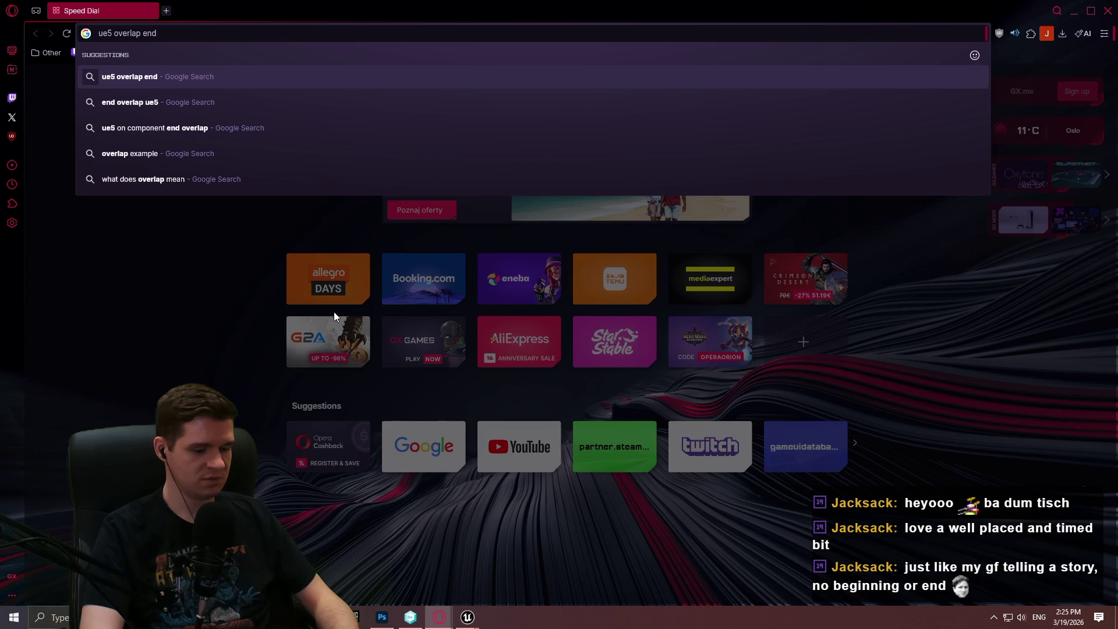
Search 'ue5 overlap end actor still overlapping' and scan the Google results.
text( actor sti)
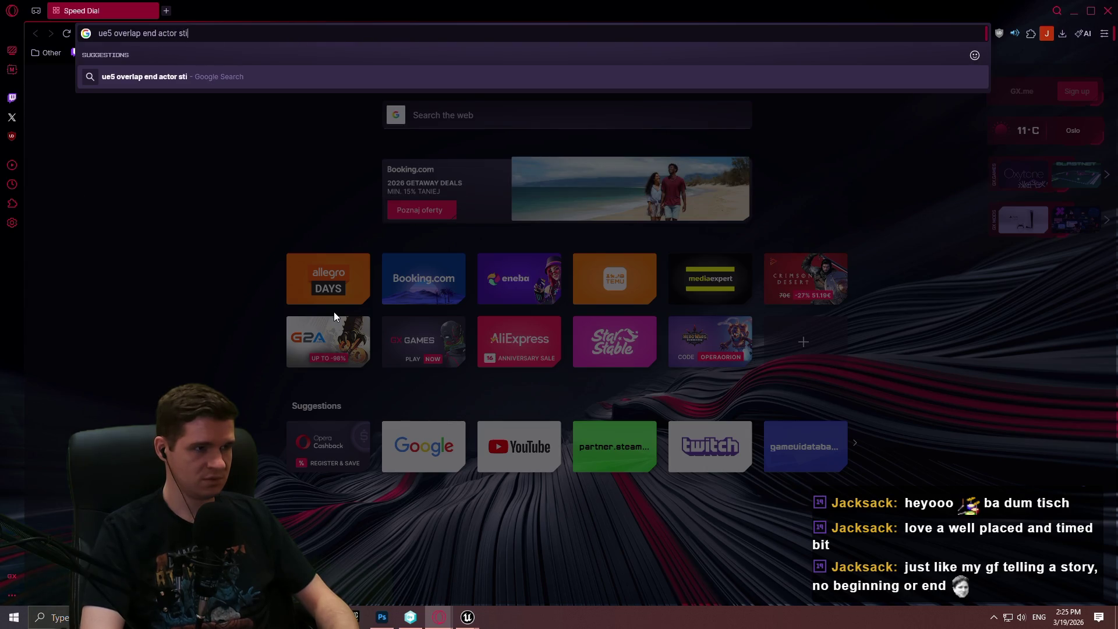
text(ng)
key(Return)
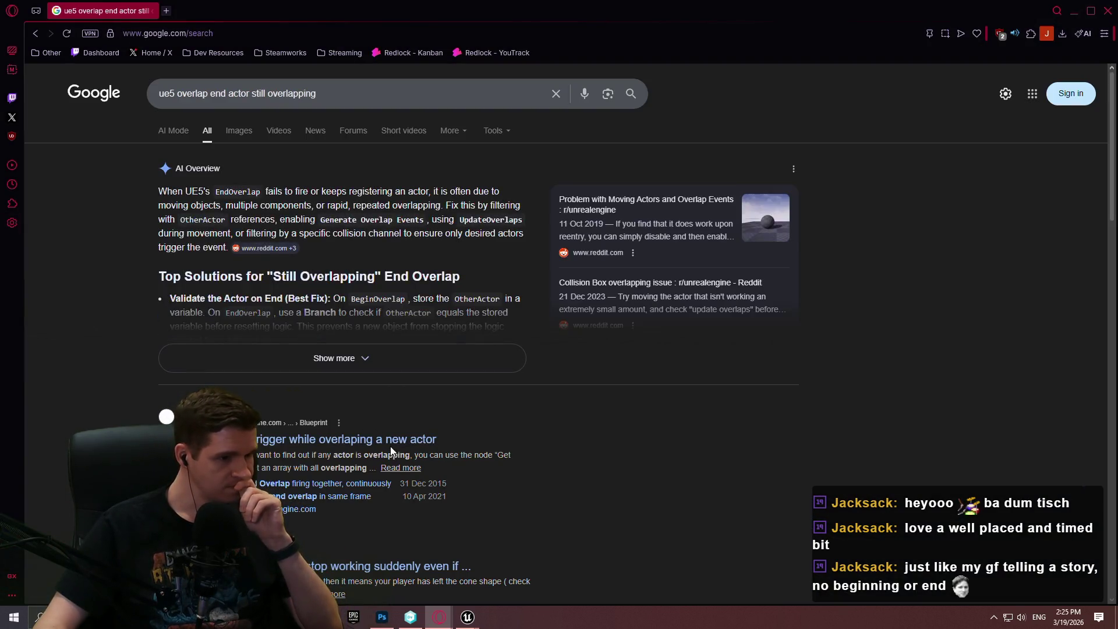
scroll(528, 429, down, 2)
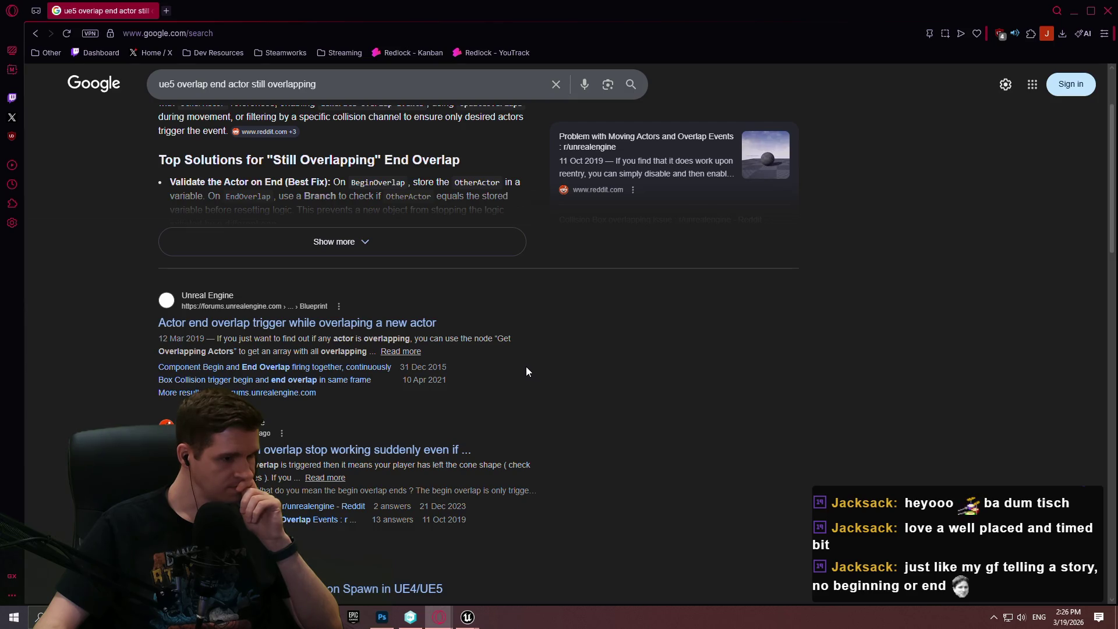
scroll(526, 367, down, 1)
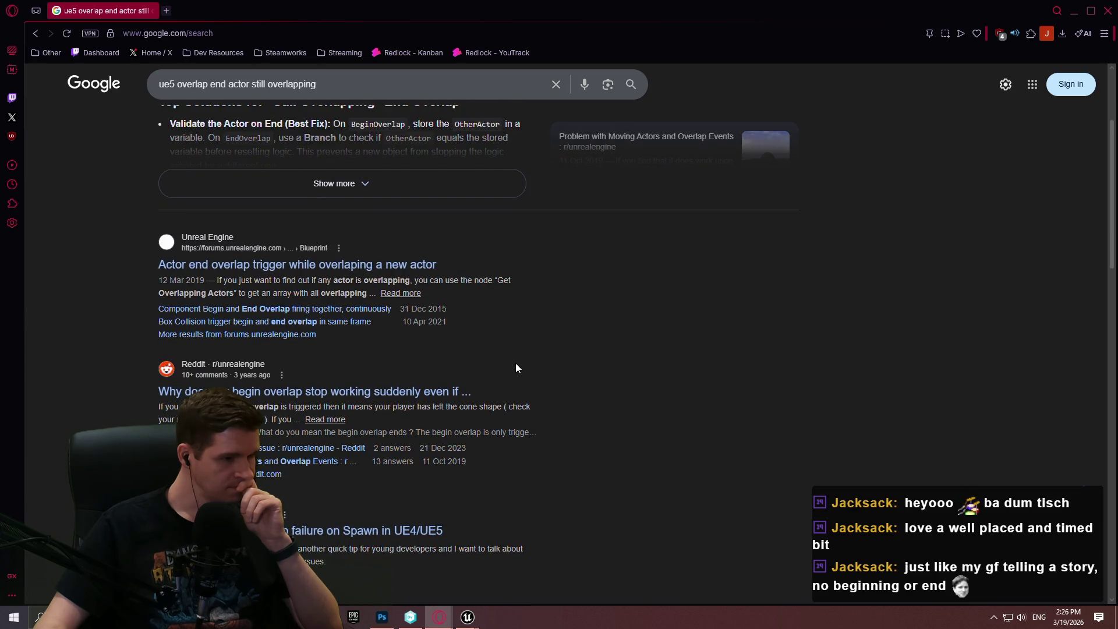
scroll(515, 368, down, 7)
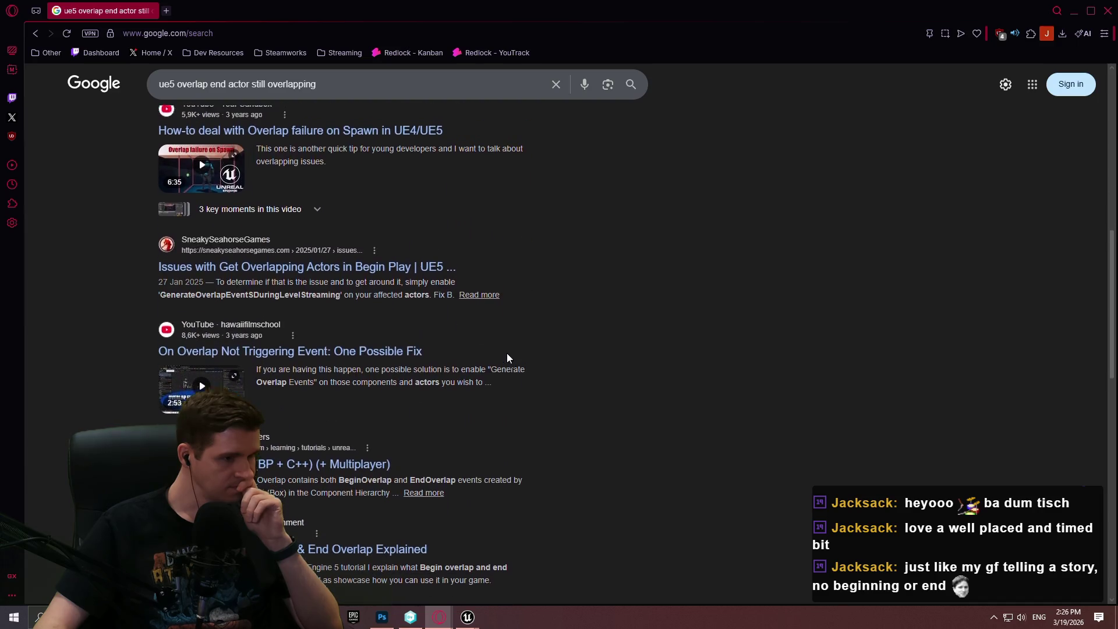
scroll(507, 358, up, 4)
Read the Reddit thread about moving actors' overlaps, dismissing its cookie notice, then close it.
click(263, 288)
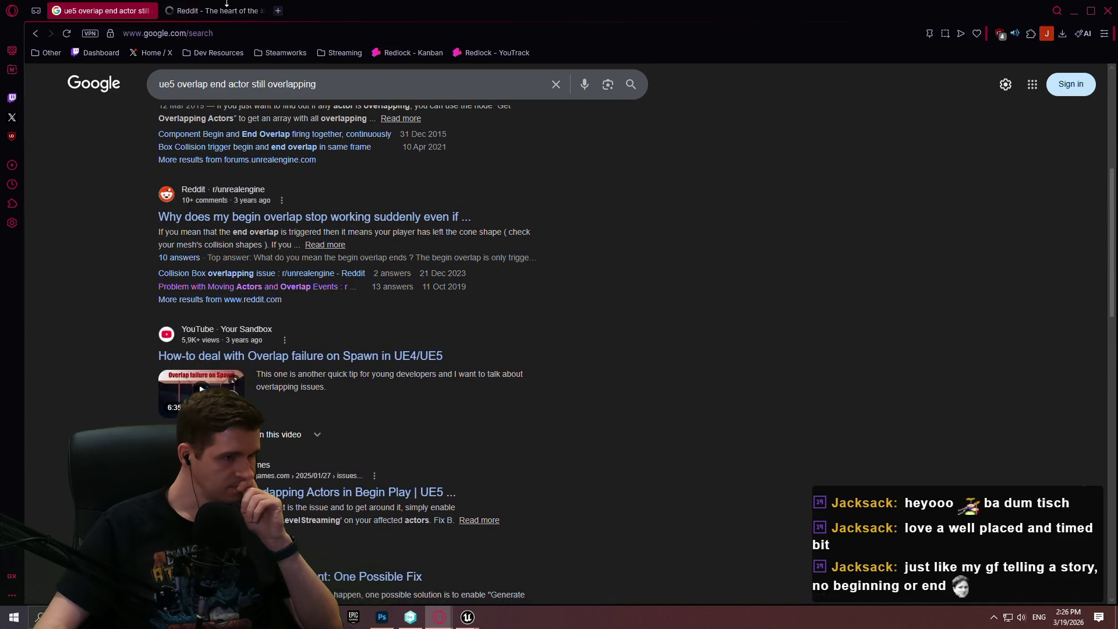
scroll(776, 361, down, 3)
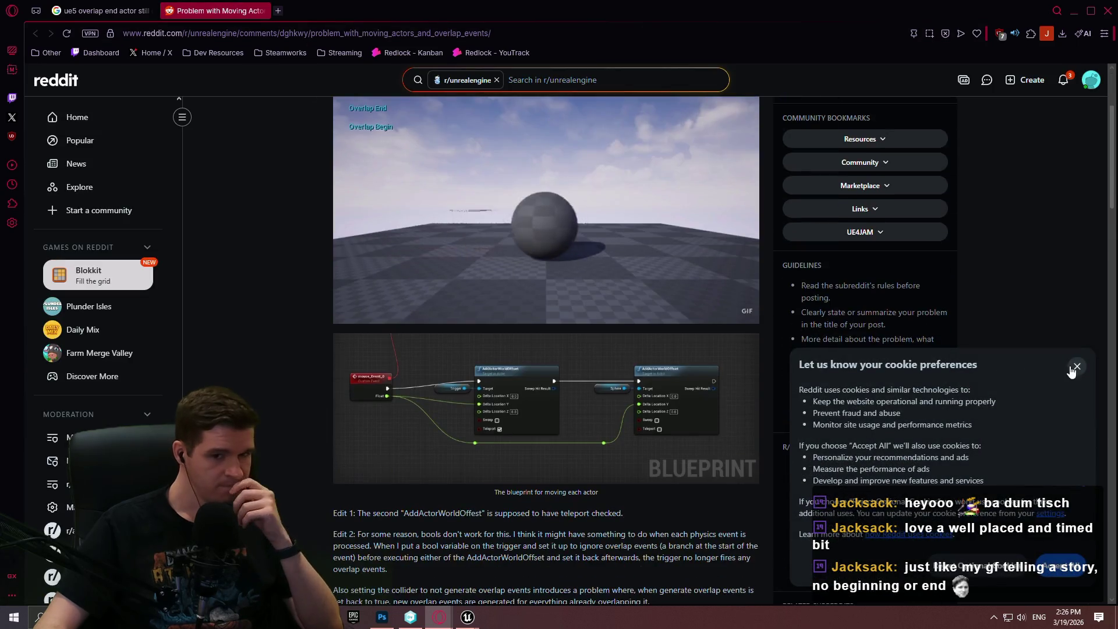
click(1077, 365)
scroll(1072, 358, up, 2)
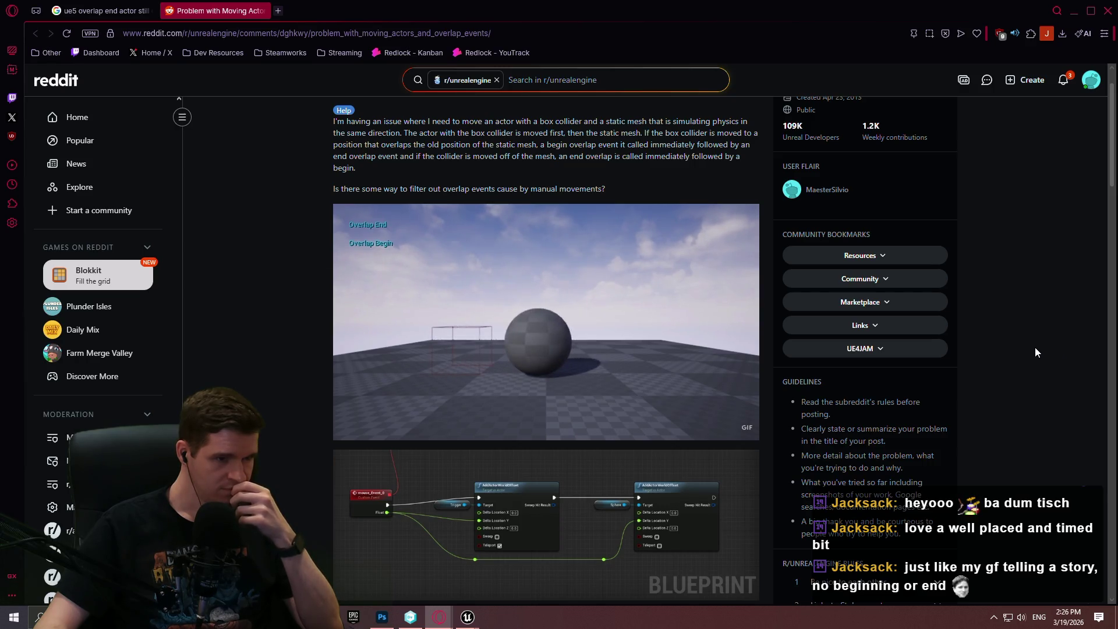
scroll(546, 291, up, 2)
click(267, 11)
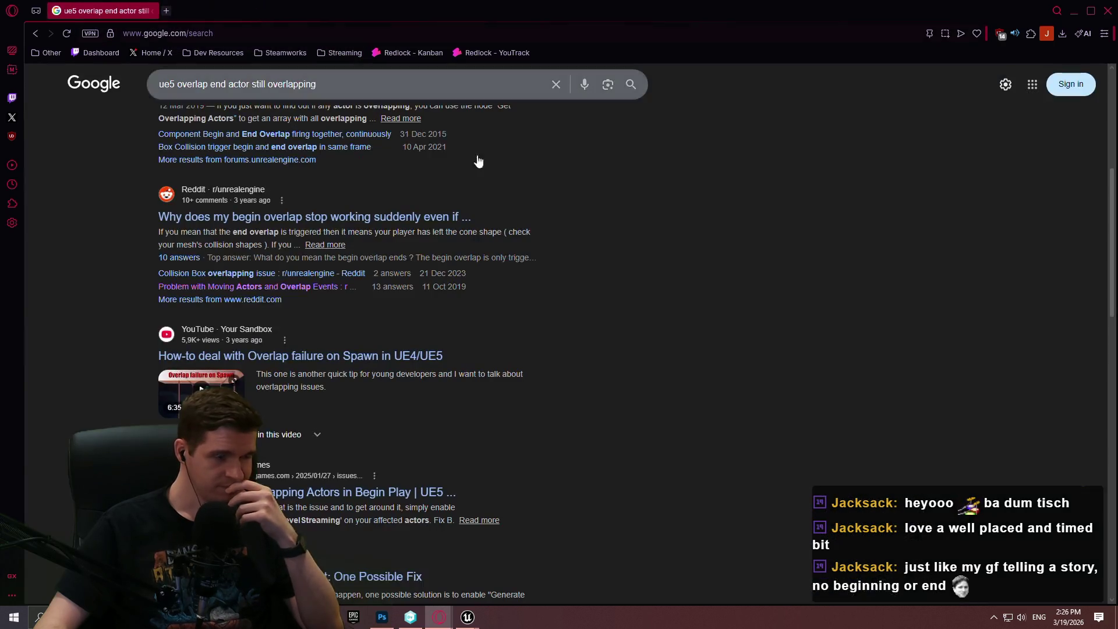
Look over the remaining results, then close Opera to return to Unreal.
scroll(769, 281, down, 3)
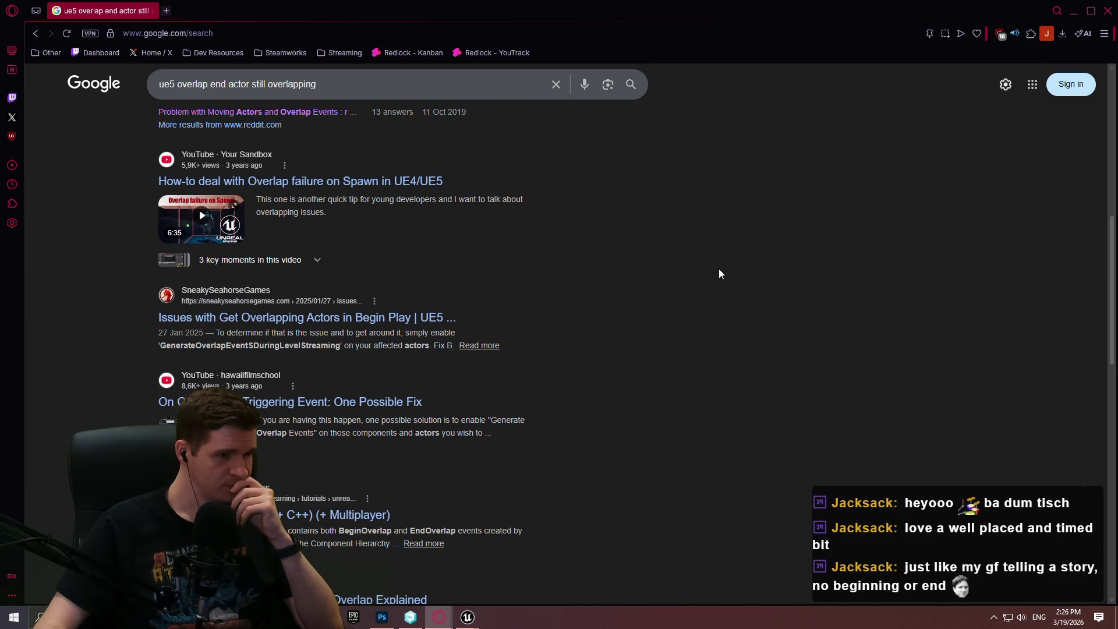
scroll(699, 262, down, 6)
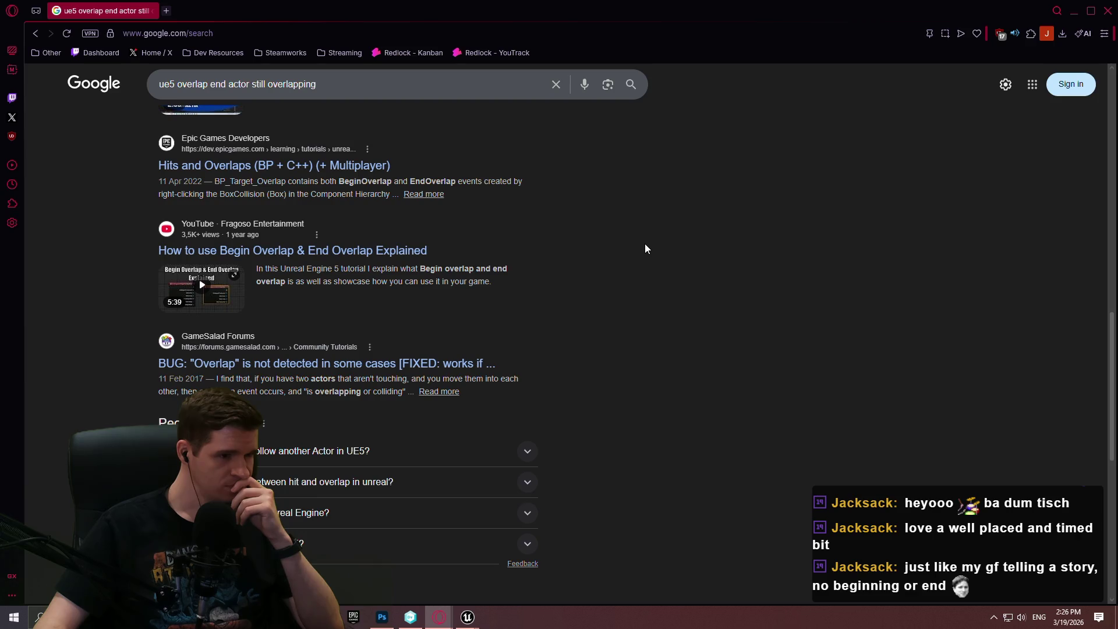
scroll(640, 243, up, 5)
scroll(542, 238, up, 5)
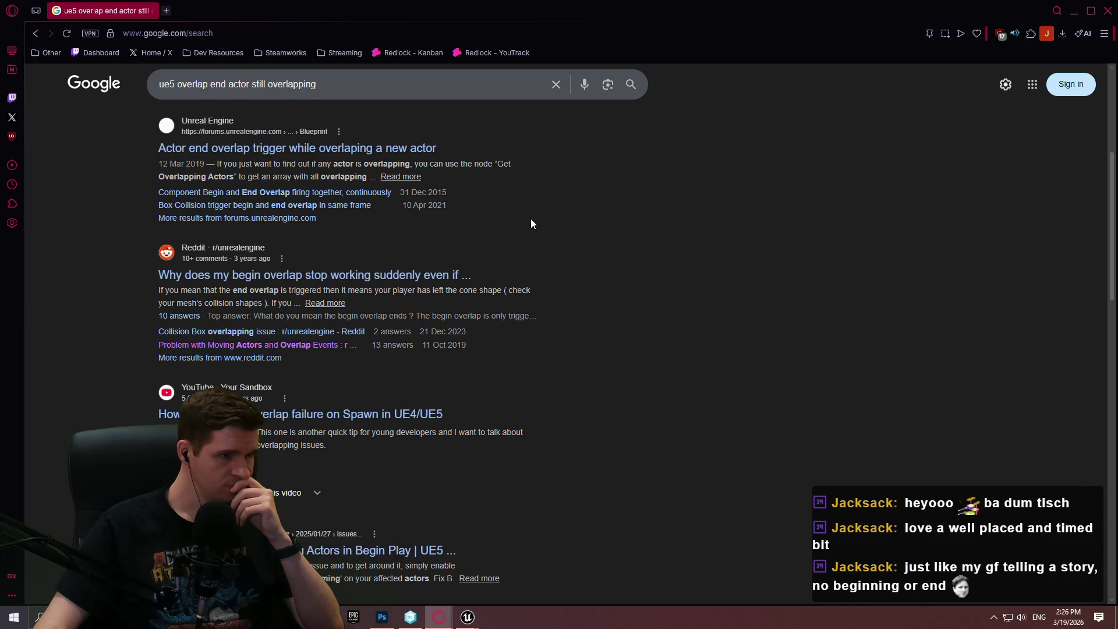
click(1108, 11)
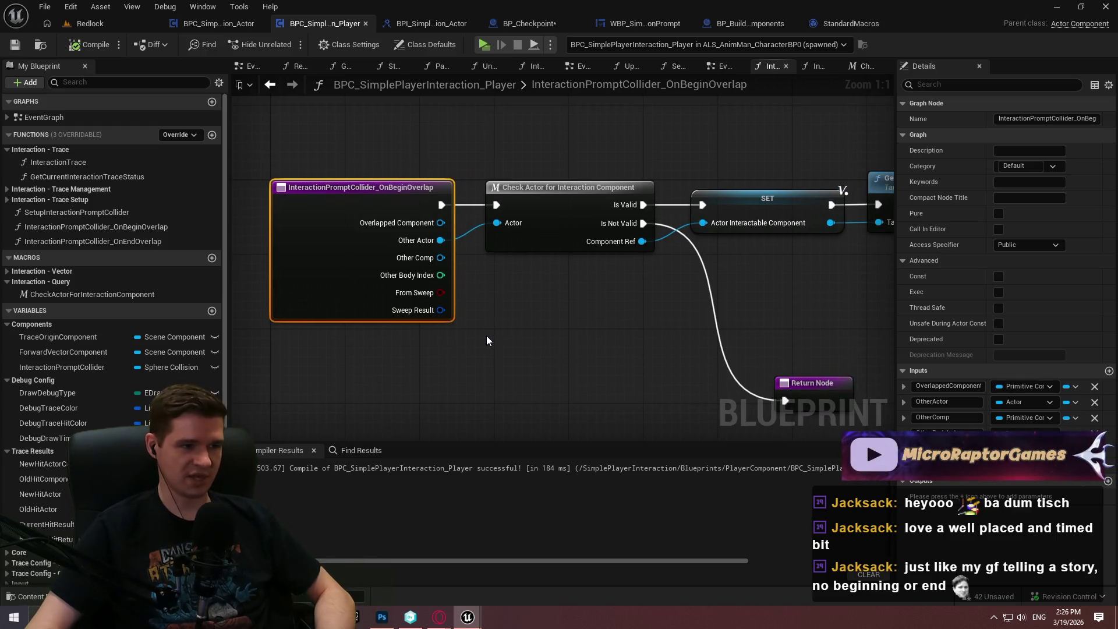
Add an Interaction Prompt Collider getter with an Is Overlapping Actor node fed by Other Actor.
drag(488, 337, 22, 355)
mouse_move(78, 415)
mouse_down()
mouse_move(261, 572)
mouse_move(58, 404)
mouse_move(564, 287)
mouse_move(632, 286)
mouse_up()
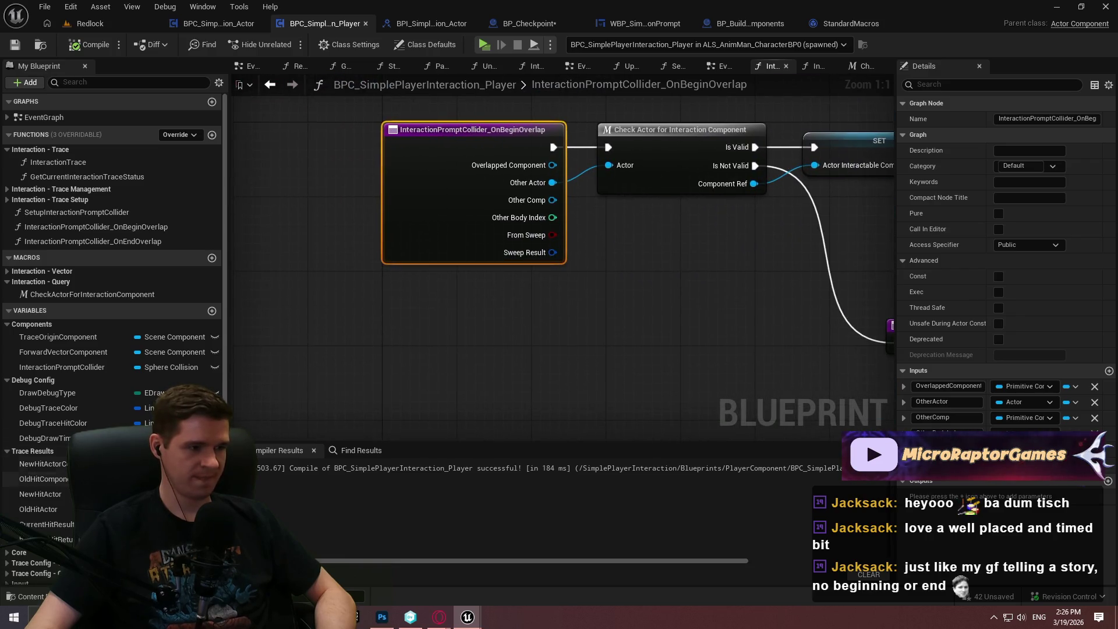
scroll(86, 423, down, 1)
mouse_move(80, 347)
mouse_down()
mouse_move(442, 331)
mouse_move(460, 343)
mouse_up()
click(479, 354)
drag(542, 338, 665, 314)
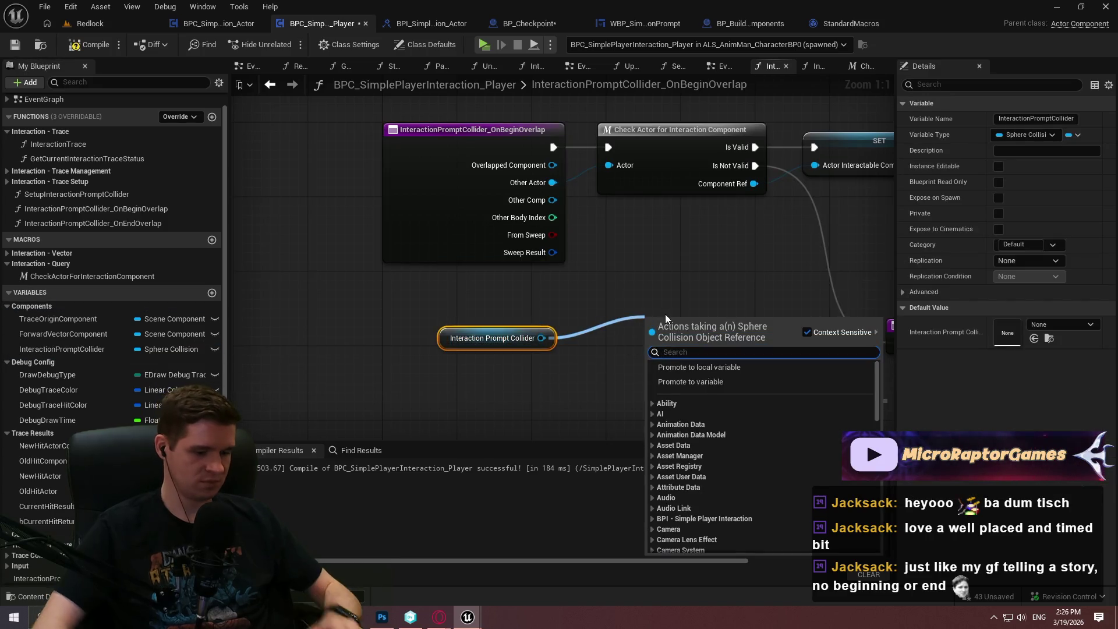
text(overlapp)
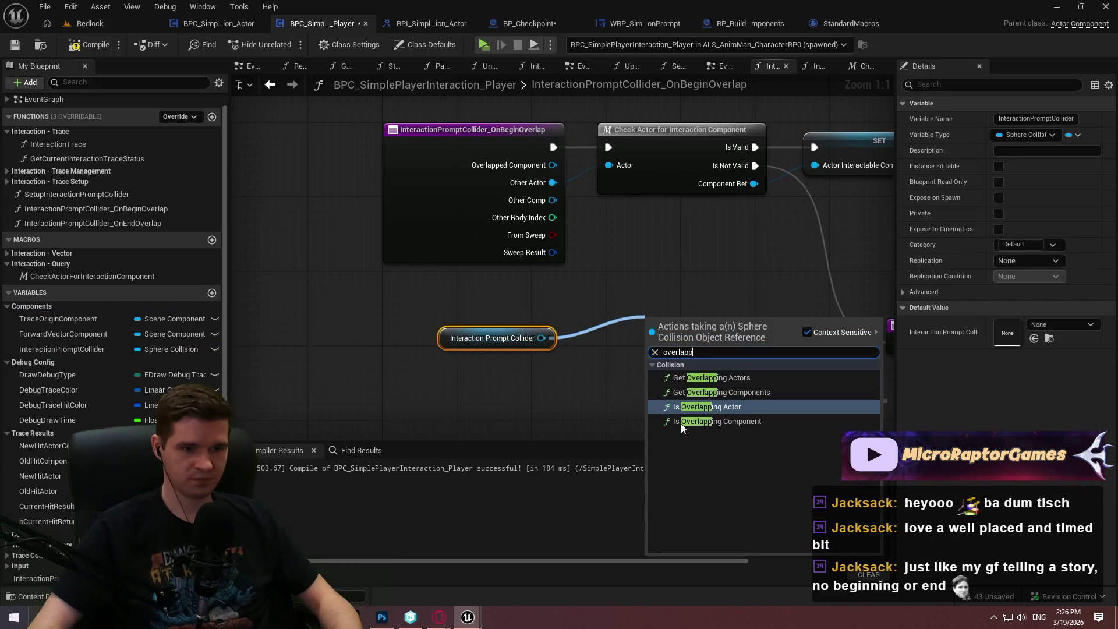
click(728, 406)
mouse_move(655, 359)
mouse_down()
mouse_move(571, 178)
mouse_move(553, 183)
mouse_up()
mouse_move(799, 280)
mouse_down()
mouse_move(504, 307)
mouse_move(502, 145)
mouse_move(656, 286)
mouse_move(442, 402)
mouse_move(624, 376)
mouse_move(376, 353)
mouse_up()
Move the collider and Is Overlapping Actor nodes into OnEndOverlap and wire Other Actor to Other.
key(Delete)
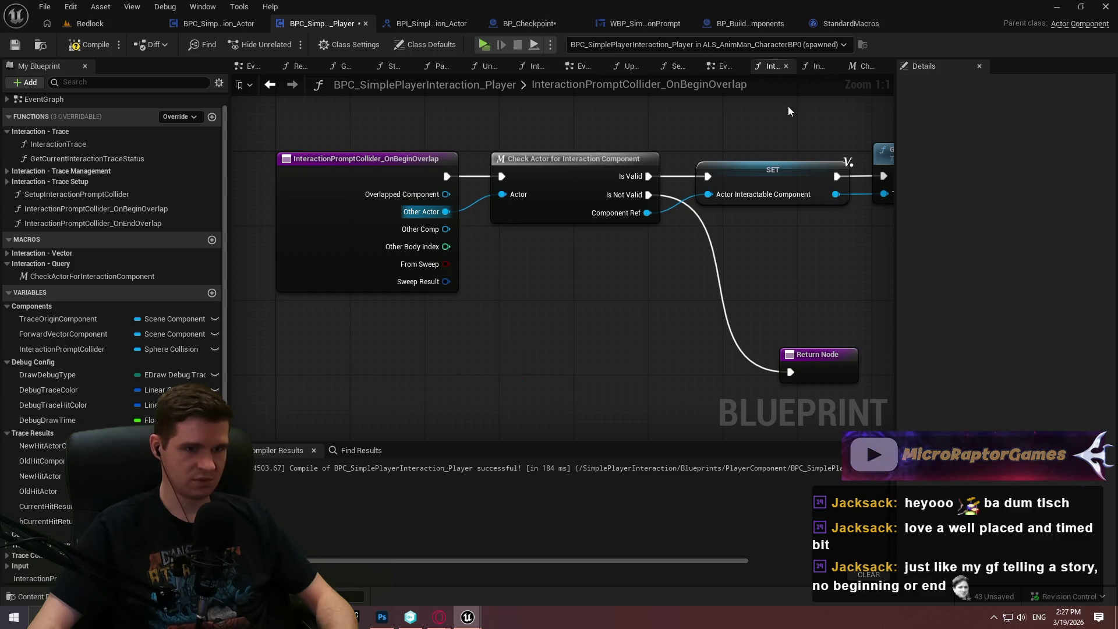
click(814, 66)
key(ctrl+v)
mouse_move(484, 415)
mouse_down()
mouse_move(401, 291)
mouse_move(412, 247)
mouse_move(414, 262)
mouse_up()
Complete the Other Actor wire and insert a Print String node after Is Valid.
click(556, 198)
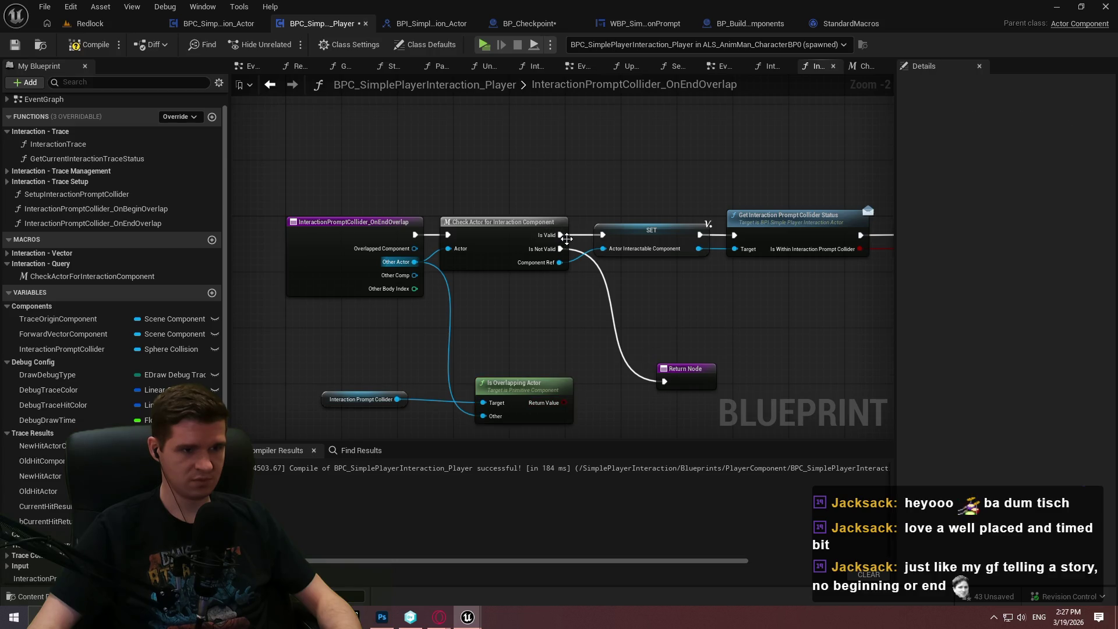
right_click(540, 116)
text(print)
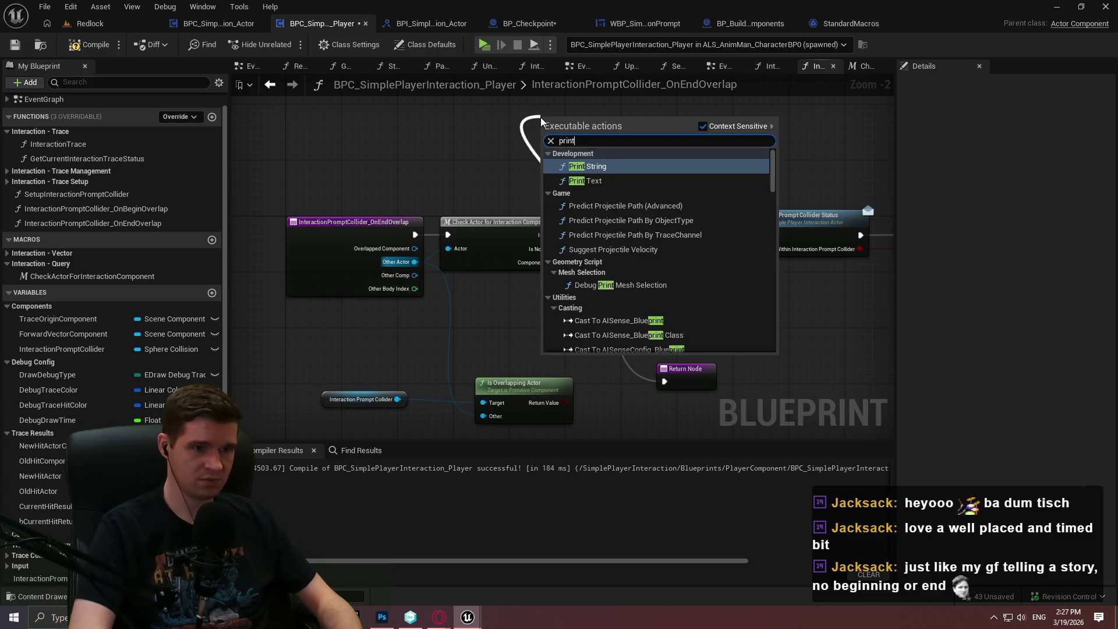
key(Return)
Untick Print to Log, print the Is Overlapping Actor result, and return to the Redlock level.
click(578, 166)
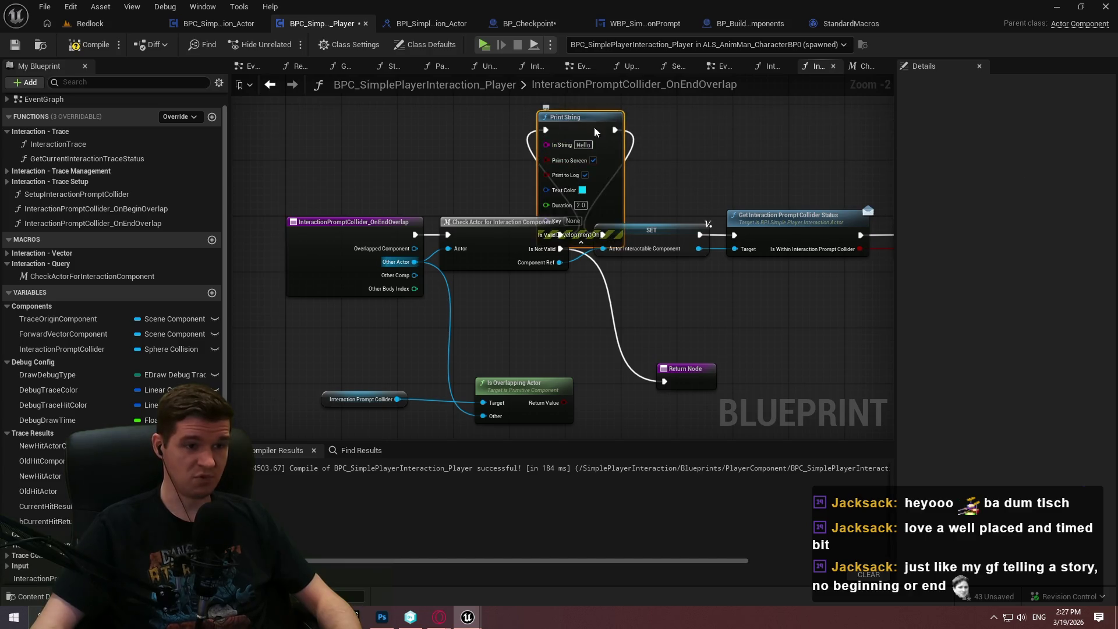
click(605, 146)
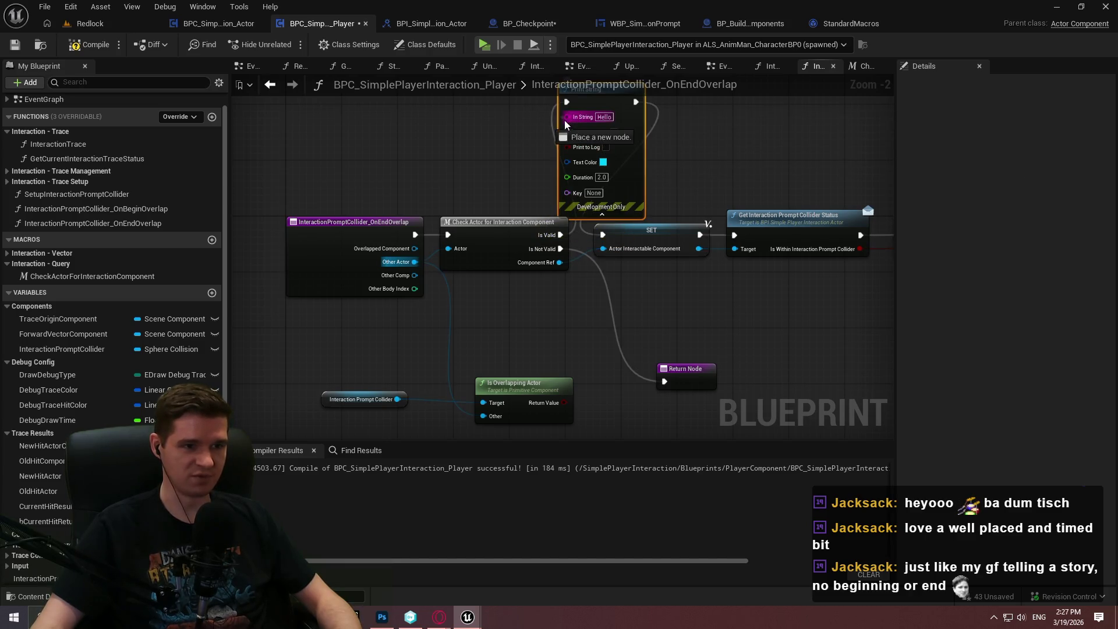
drag(582, 386, 564, 402)
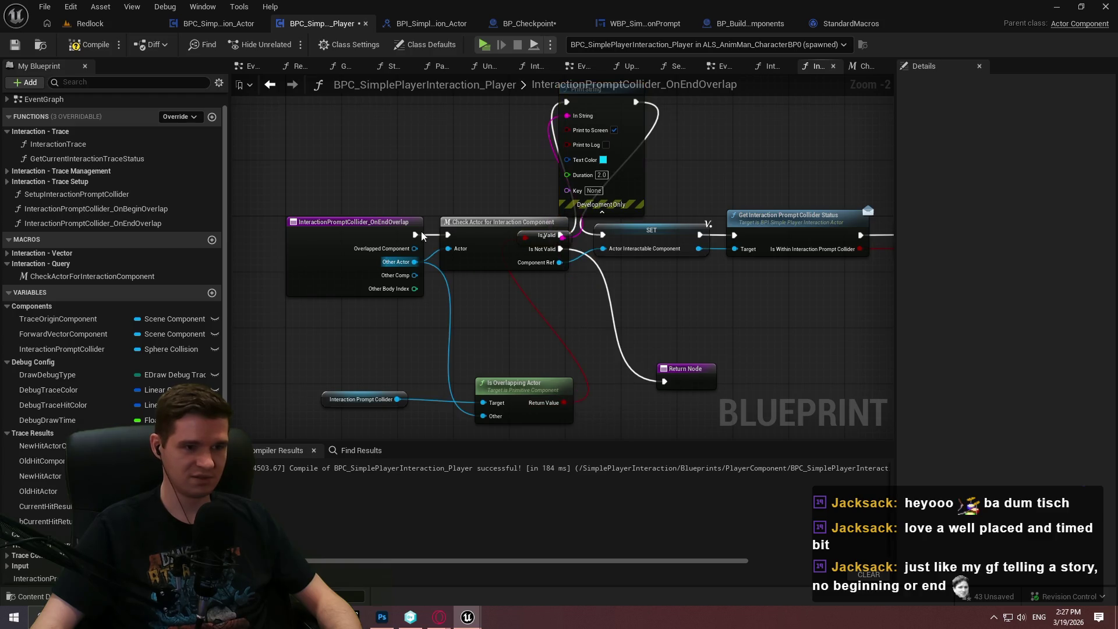
click(87, 24)
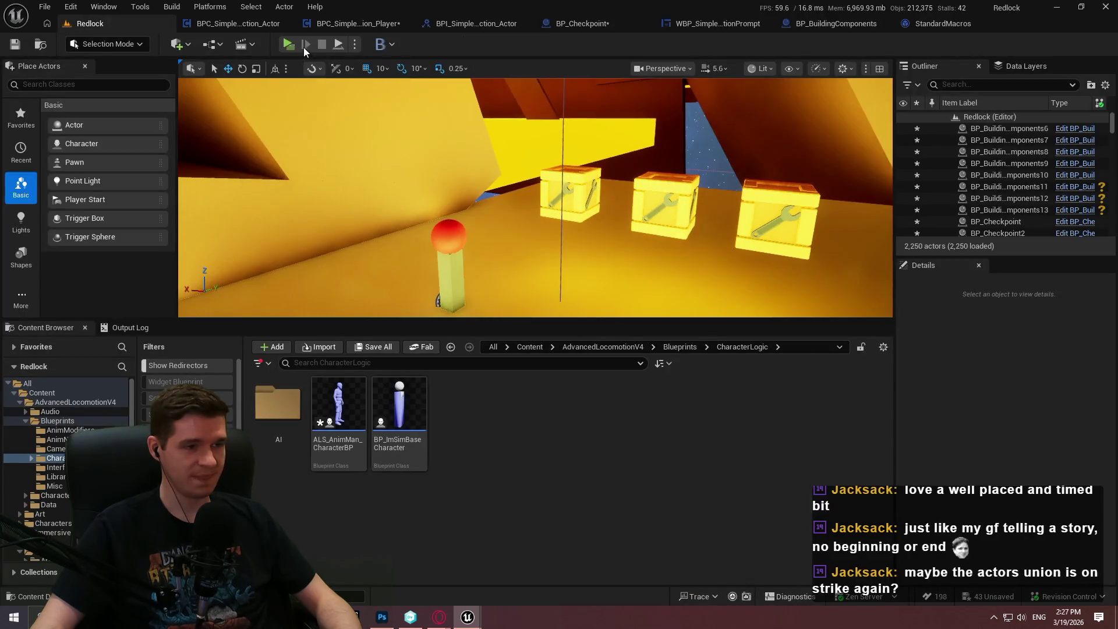
Play Redlock, dismiss the welcome dialog, walk beside the building component crates, then switch back to the editor.
key(alt+p)
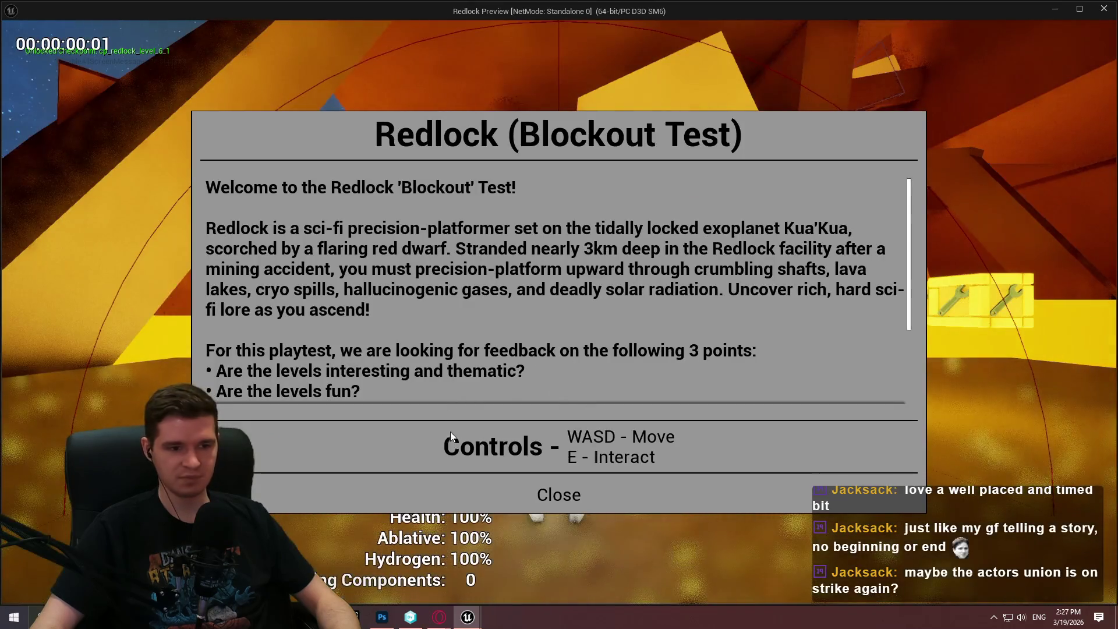
click(558, 494)
key(w)
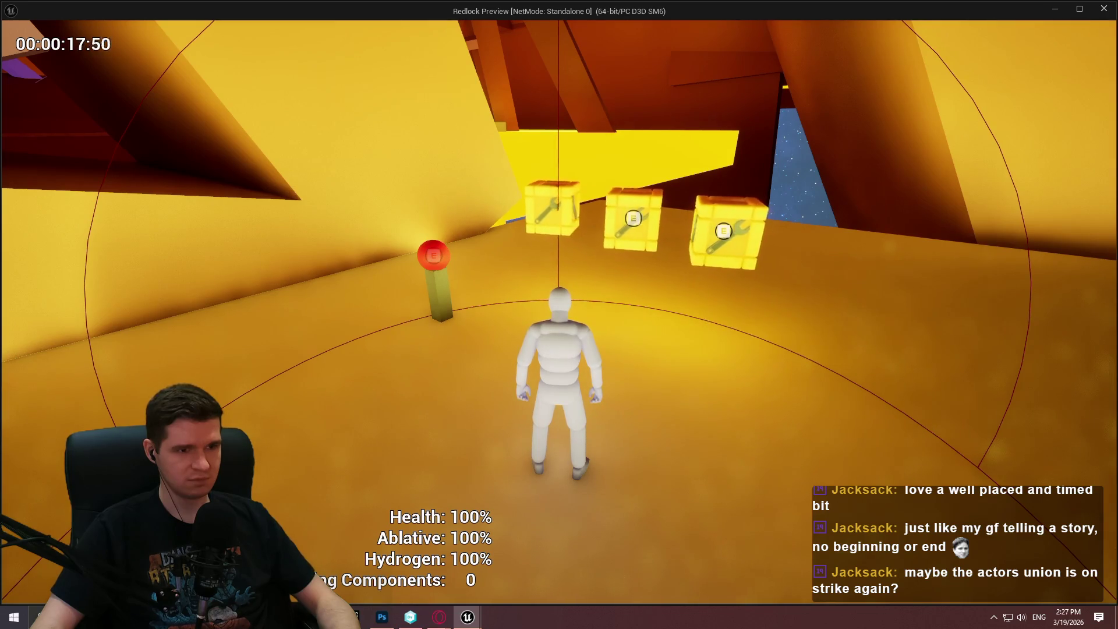
key(a)
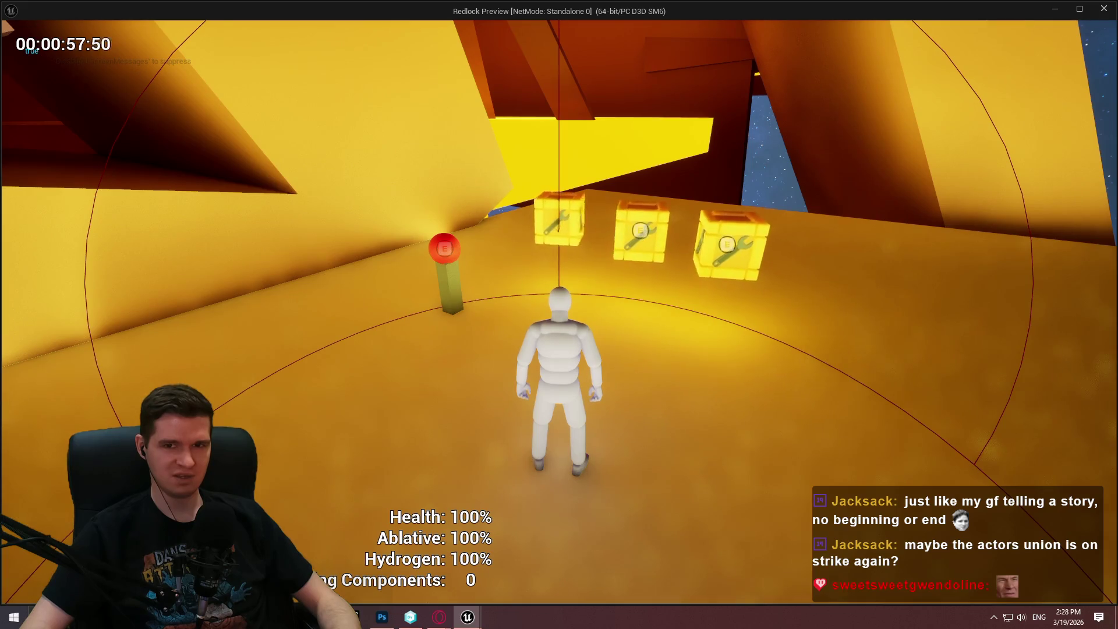
key(alt+Tab)
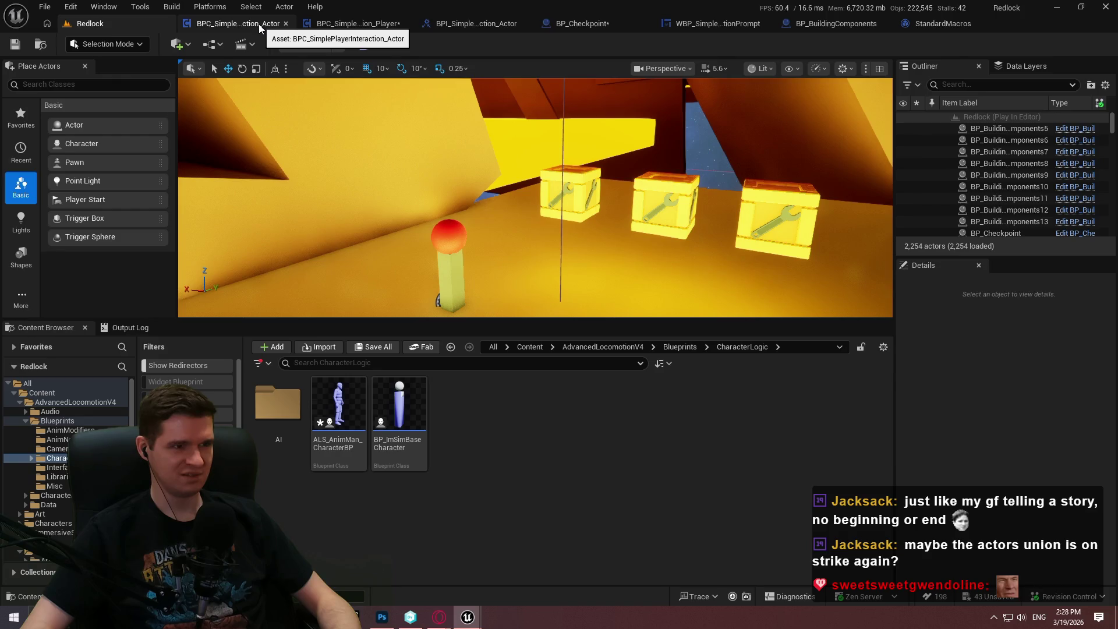
Open the player interaction component's OnBeginOverlap graph and stop the running simulation.
click(260, 25)
click(318, 28)
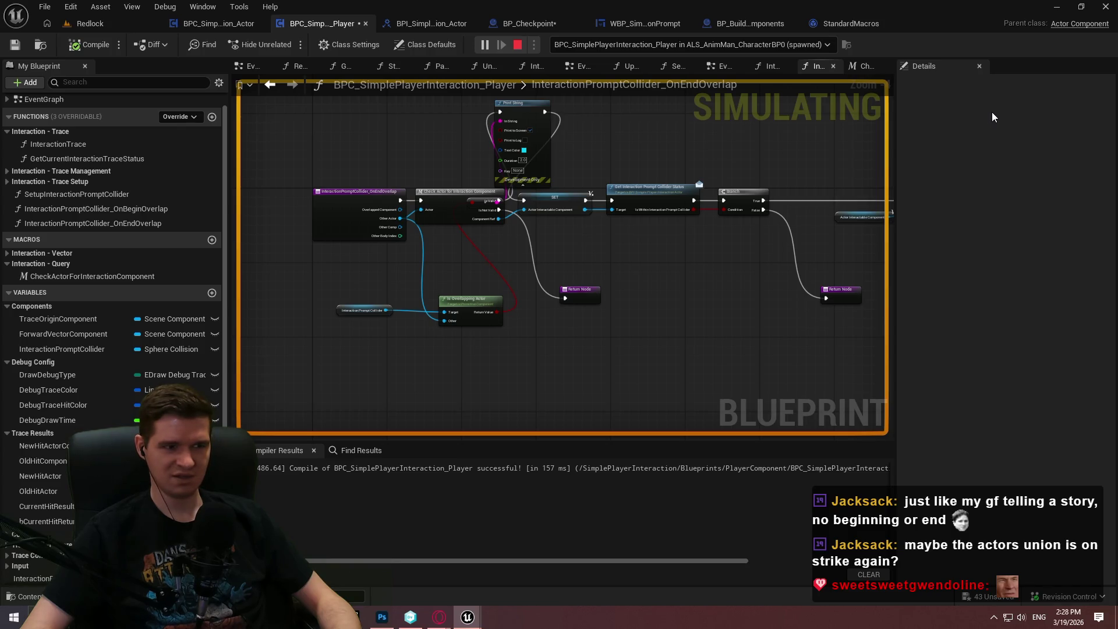
click(768, 66)
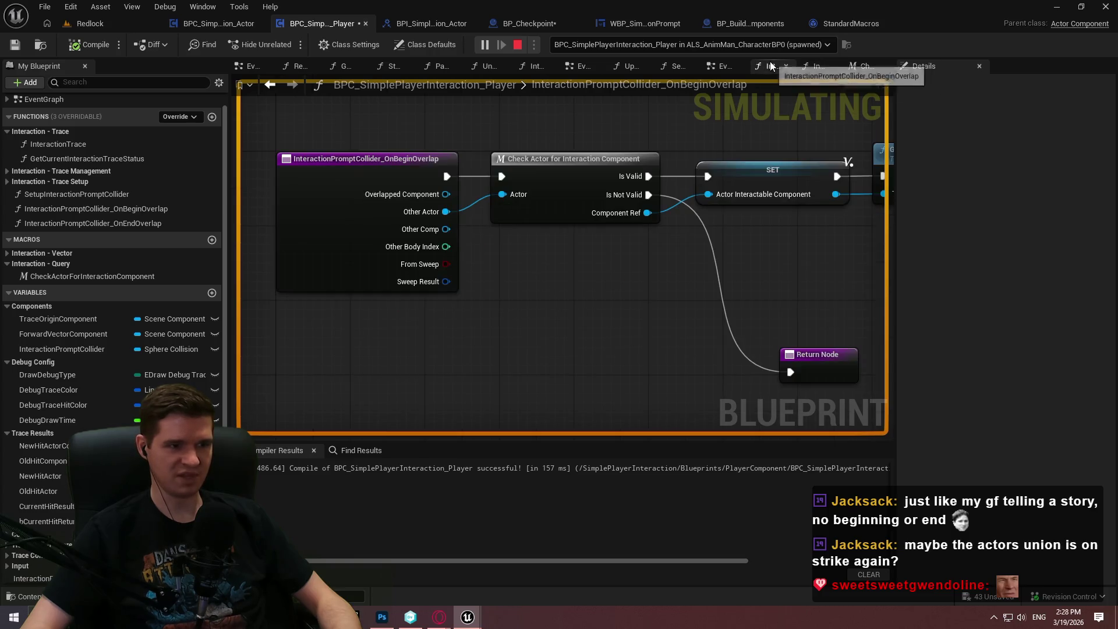
scroll(819, 257, down, 5)
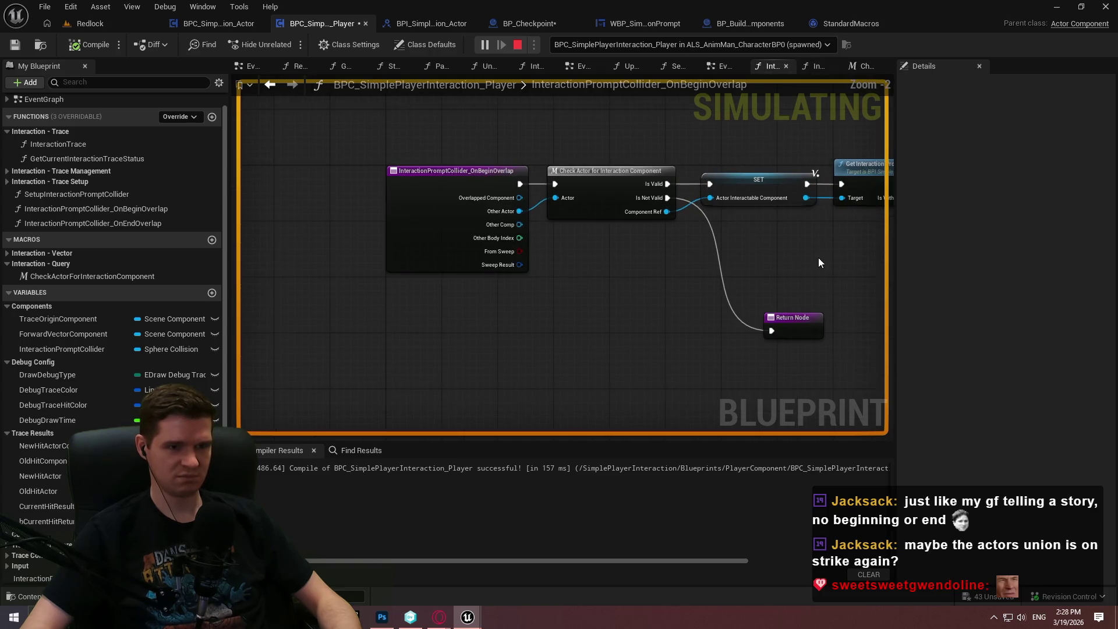
drag(459, 267, 684, 394)
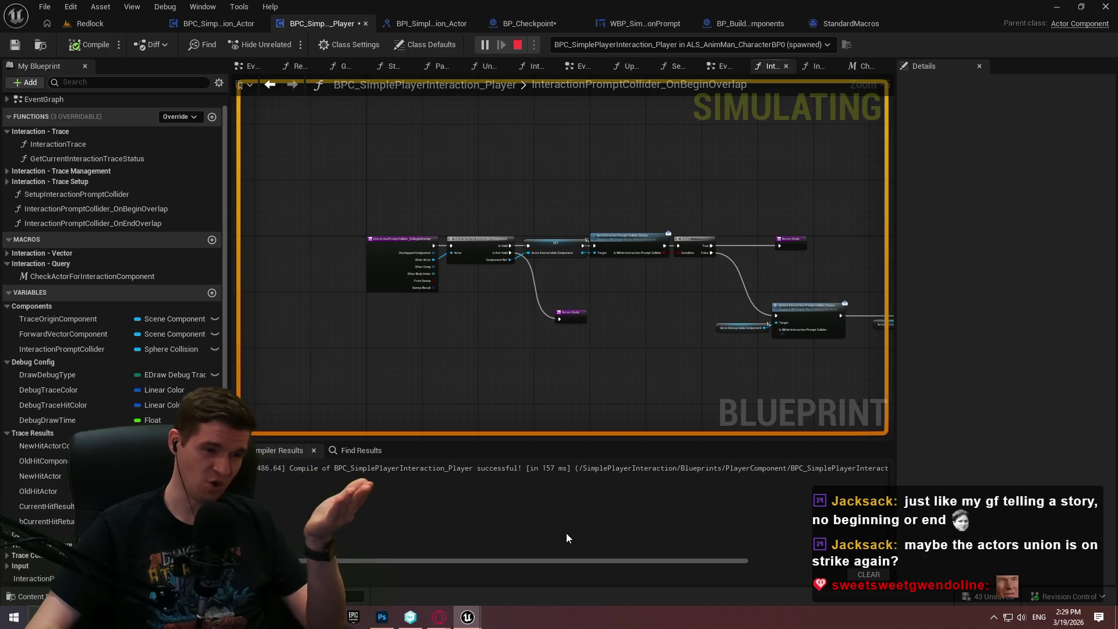
click(521, 45)
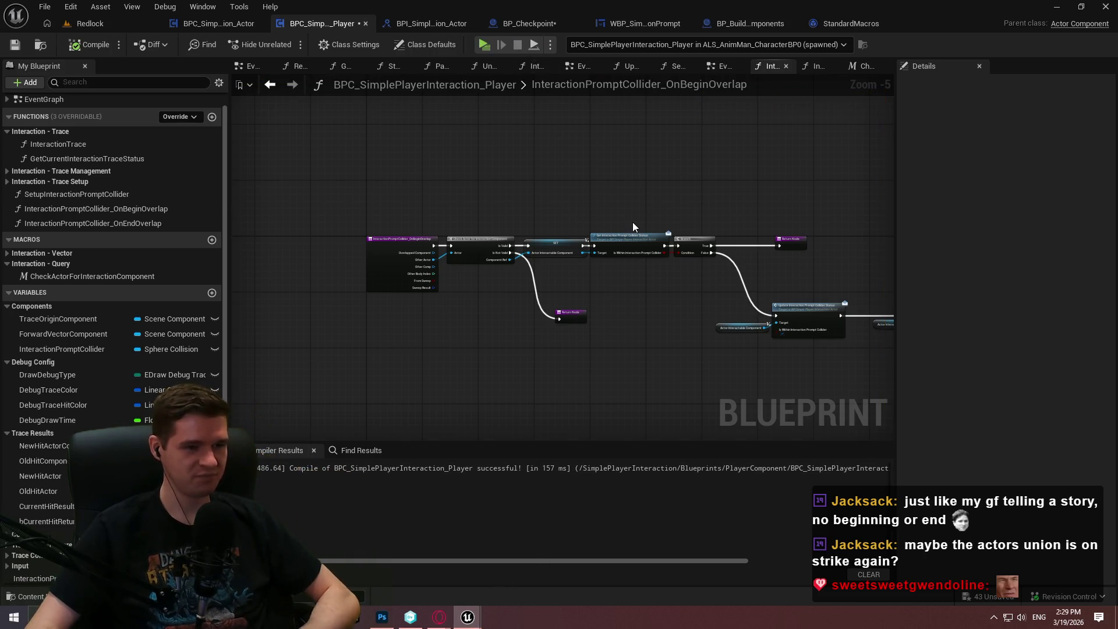
Delete the debug Print String node from the OnEndOverlap graph.
click(813, 66)
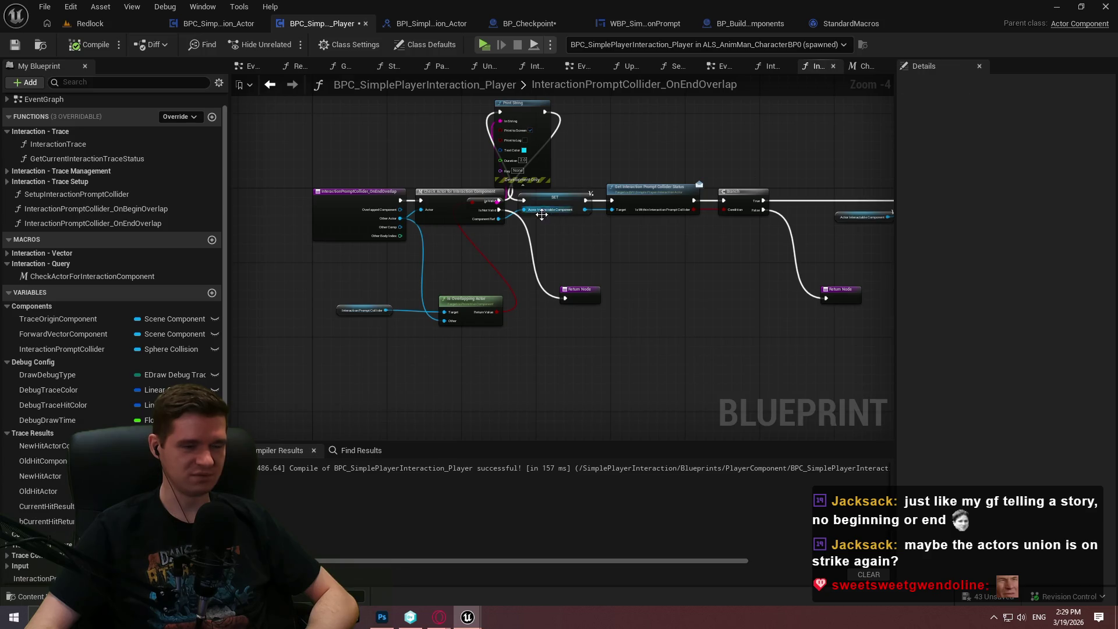
scroll(548, 210, up, 5)
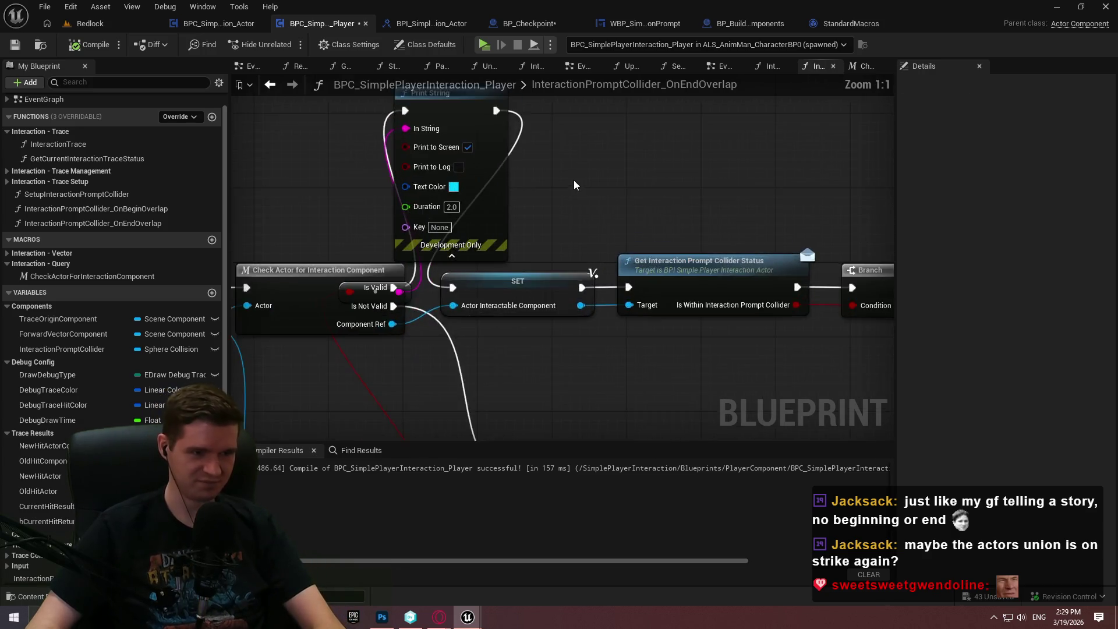
drag(574, 185, 711, 213)
click(525, 230)
key(Delete)
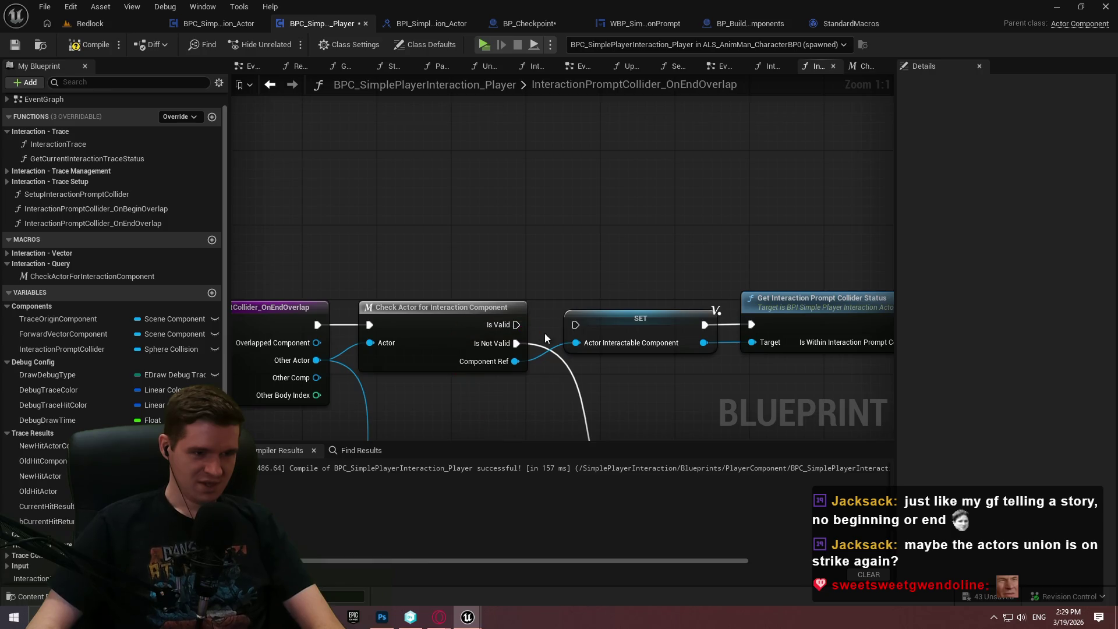
Add a single Branch after Check Actor, conditioned on Is Overlapping Actor, with True running into SET.
drag(602, 311, 639, 197)
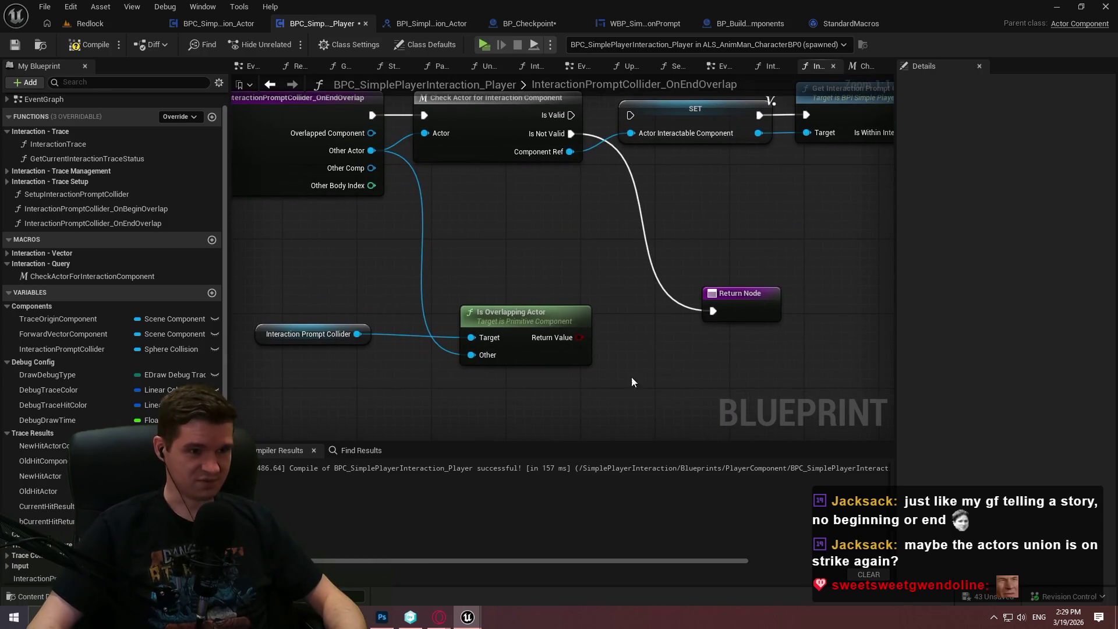
click(633, 360)
key(ctrl+w)
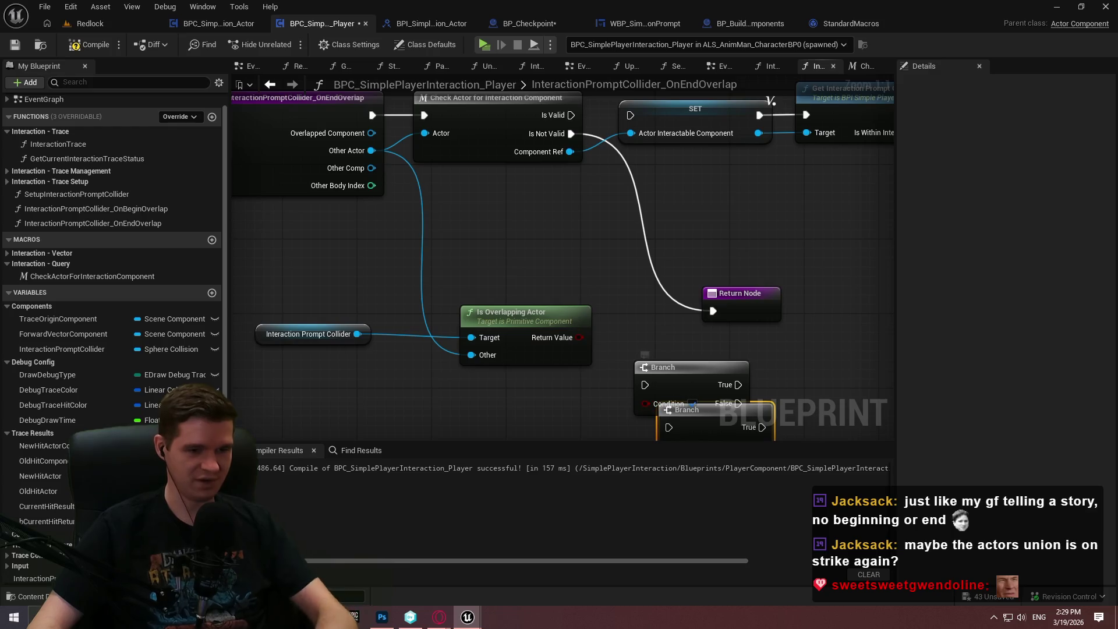
key(ctrl+z)
key(ctrl+z)
click(669, 416)
mouse_move(680, 389)
mouse_down()
mouse_move(570, 132)
mouse_move(544, 124)
mouse_up()
mouse_move(764, 435)
mouse_down()
mouse_move(599, 96)
mouse_move(600, 136)
mouse_up()
mouse_move(563, 335)
mouse_down()
mouse_move(661, 362)
mouse_move(680, 232)
mouse_up()
Feed an Other Actor getter into Is Overlapping Actor's Other input beside the collider getter.
scroll(722, 267, down, 1)
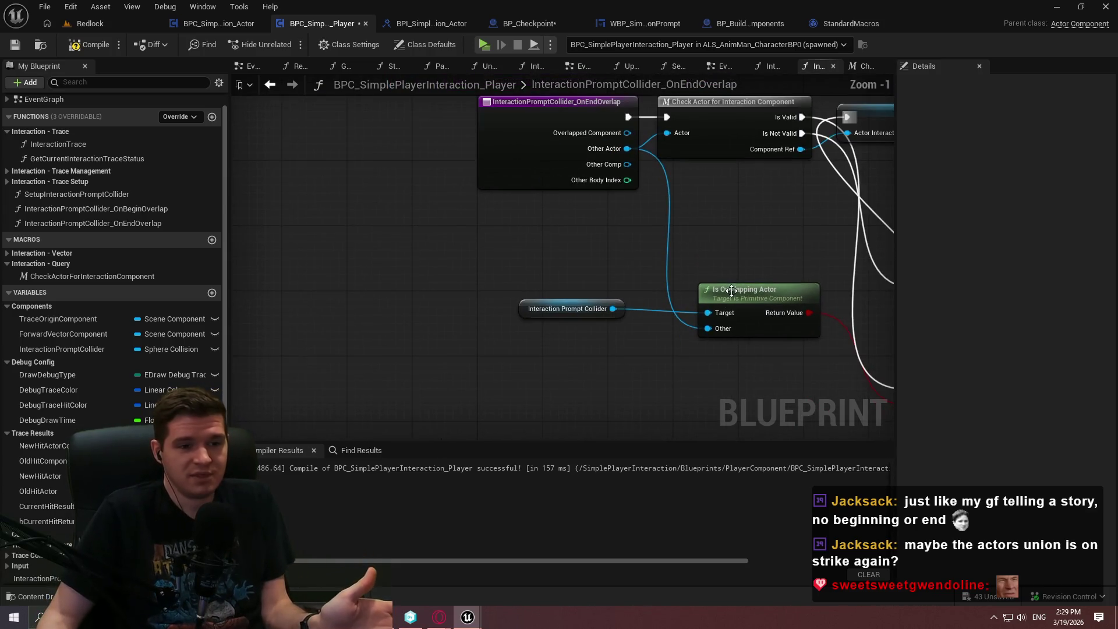
drag(708, 328, 676, 338)
text(actor)
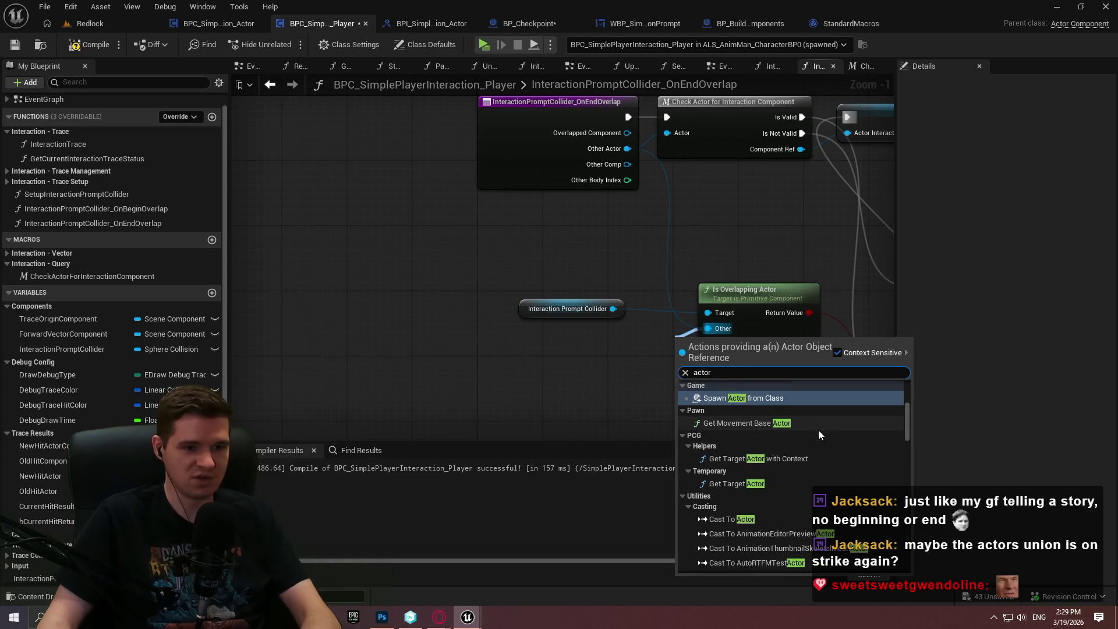
scroll(801, 434, down, 2)
mouse_move(907, 423)
mouse_down()
mouse_move(914, 588)
mouse_move(917, 400)
mouse_up()
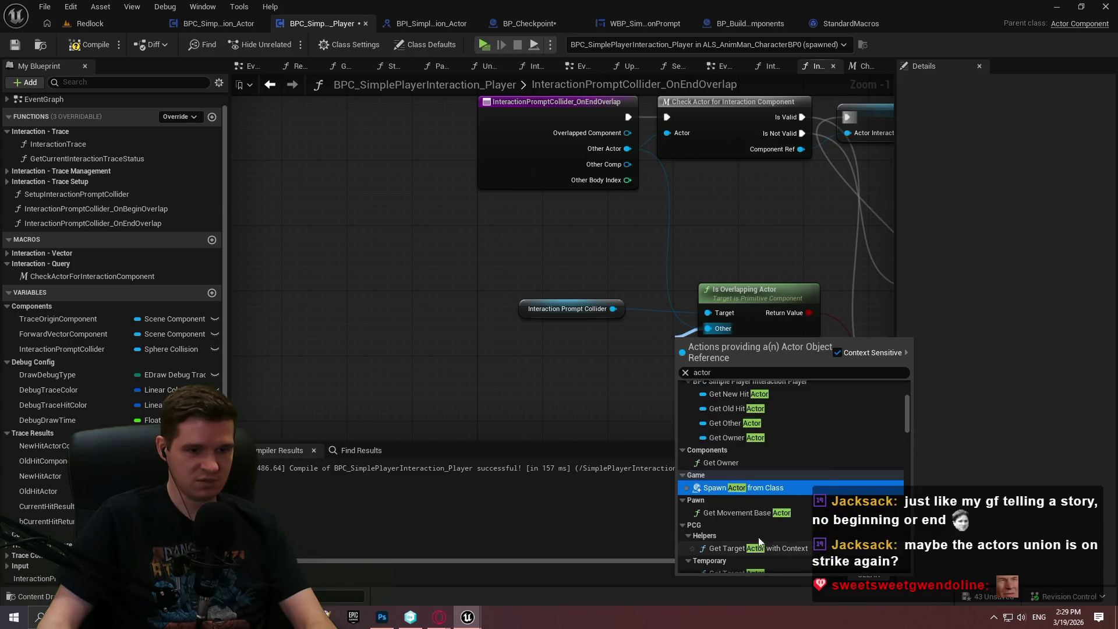
scroll(772, 456, down, 1)
scroll(772, 456, up, 3)
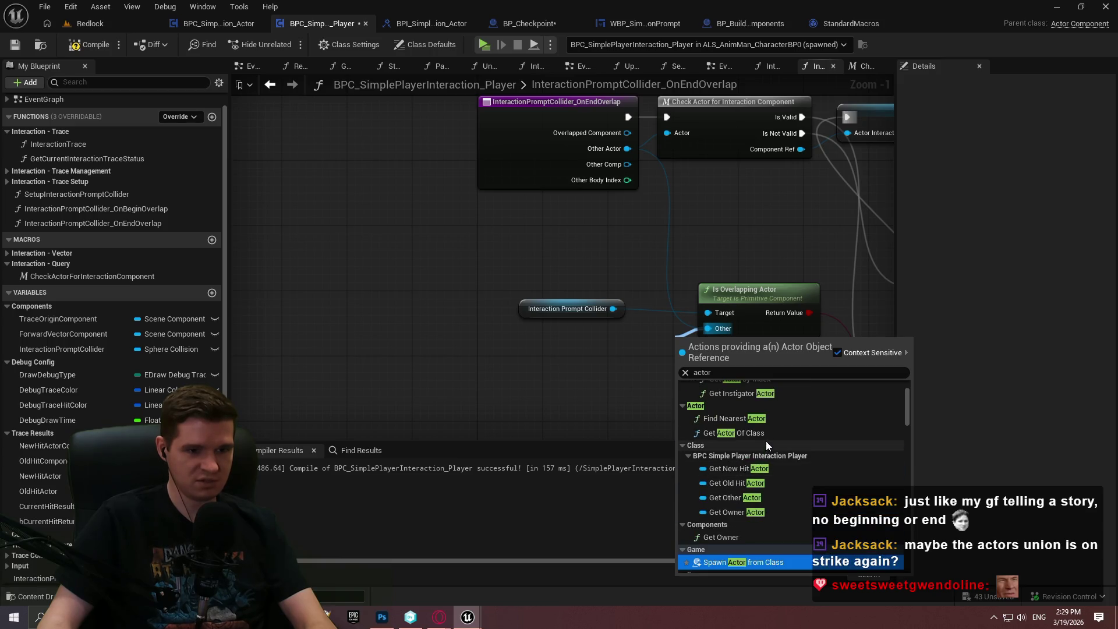
click(757, 501)
mouse_move(646, 345)
mouse_down()
mouse_move(503, 320)
mouse_move(435, 180)
mouse_move(428, 225)
mouse_move(518, 200)
mouse_up()
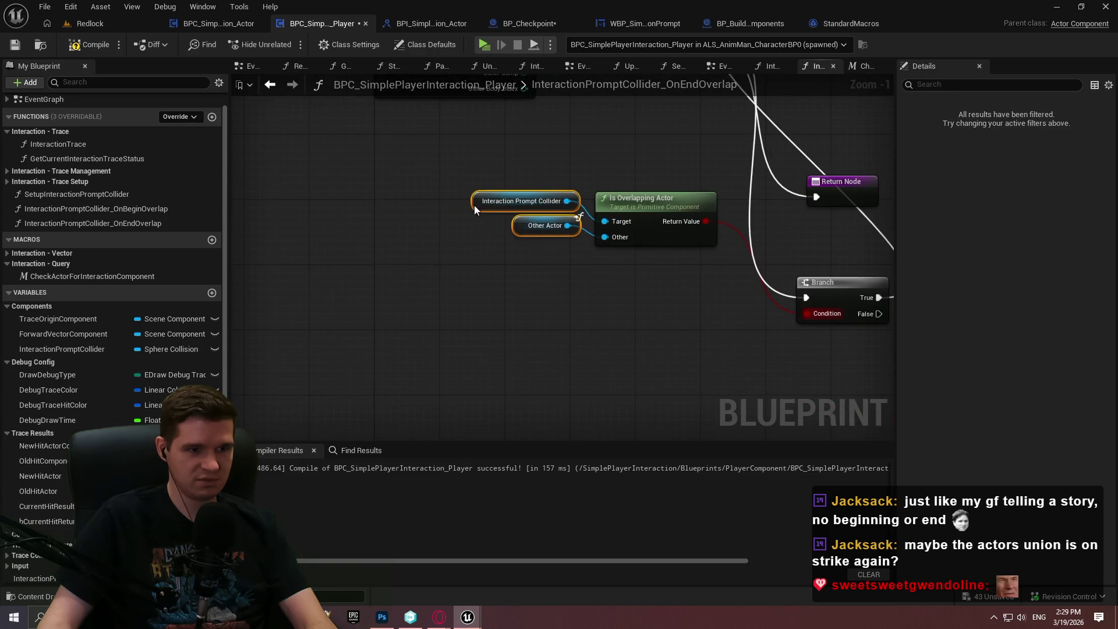
Line up the event, Check Actor, overlap check and Branch nodes in one row.
mouse_move(463, 156)
mouse_down()
mouse_move(673, 232)
mouse_move(757, 344)
mouse_move(739, 341)
mouse_up()
scroll(637, 396, down, 1)
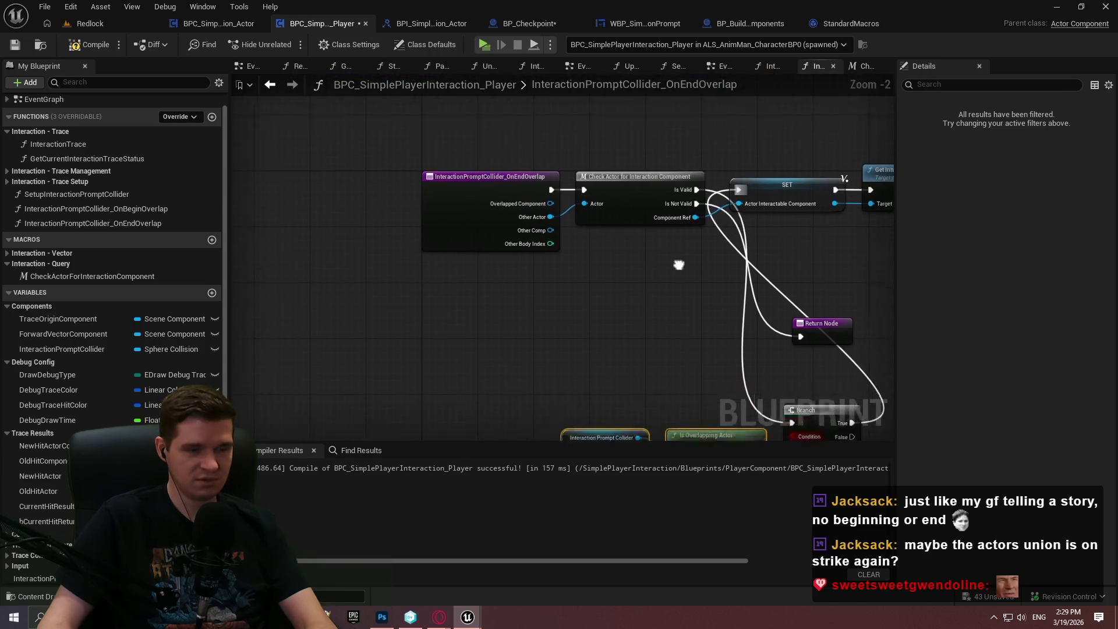
drag(622, 181, 428, 108)
mouse_move(586, 124)
mouse_down()
mouse_move(400, 371)
mouse_move(422, 349)
mouse_move(407, 362)
mouse_up()
scroll(677, 291, down, 2)
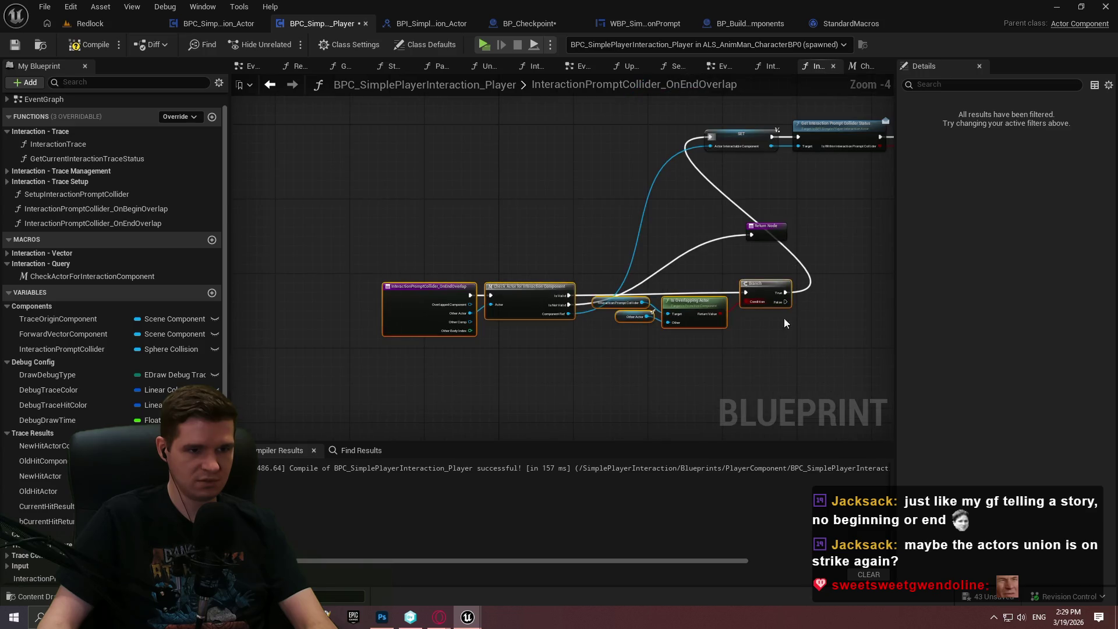
mouse_move(757, 287)
mouse_down()
mouse_move(640, 123)
mouse_move(656, 132)
mouse_up()
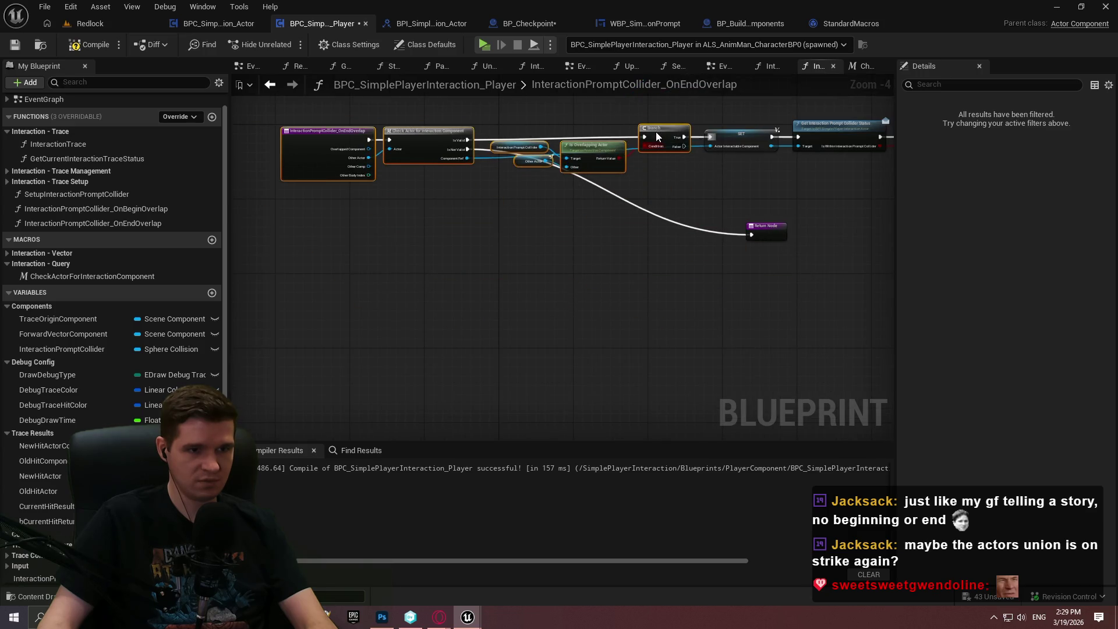
scroll(662, 206, up, 3)
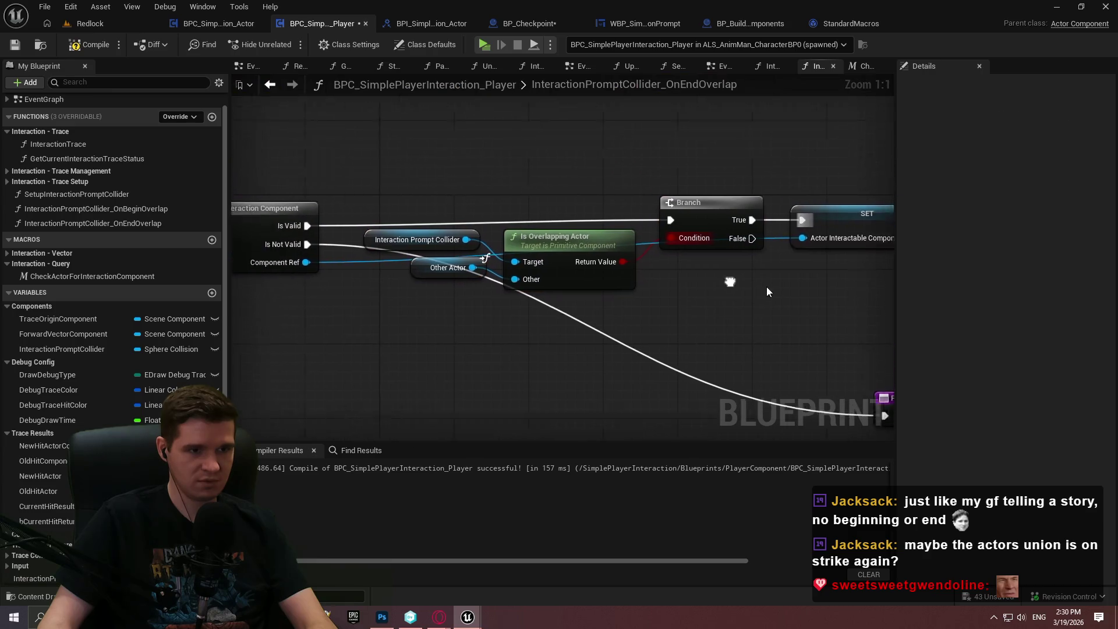
drag(711, 249, 711, 270)
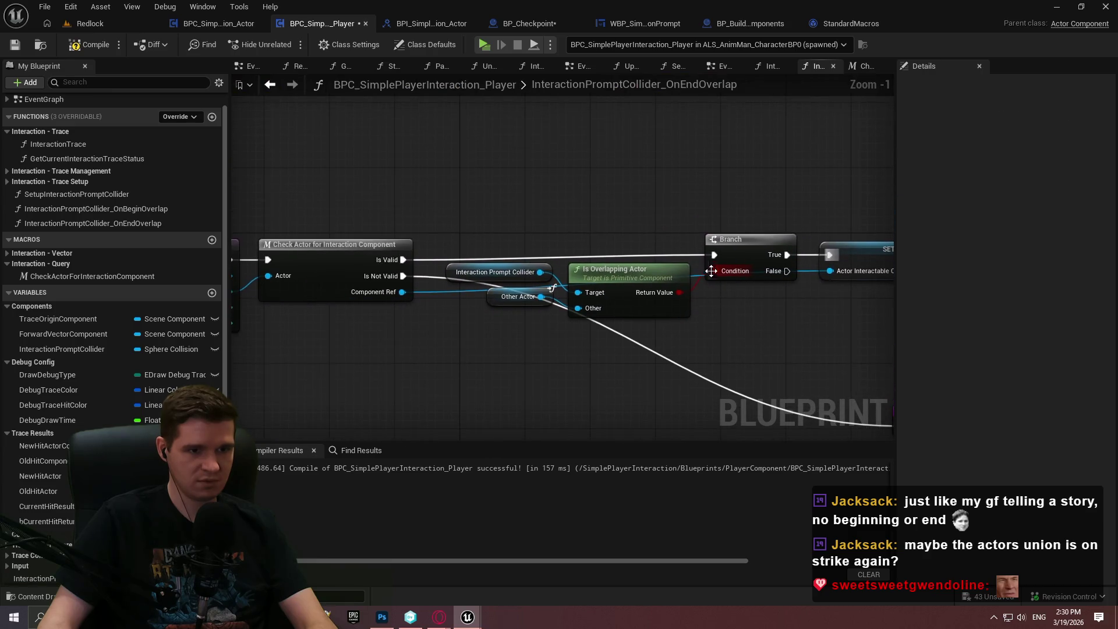
Add two reroute points to run the Component Ref wire straight above the nodes.
double_click(813, 270)
mouse_move(812, 270)
mouse_down()
mouse_move(584, 198)
mouse_move(429, 214)
mouse_up()
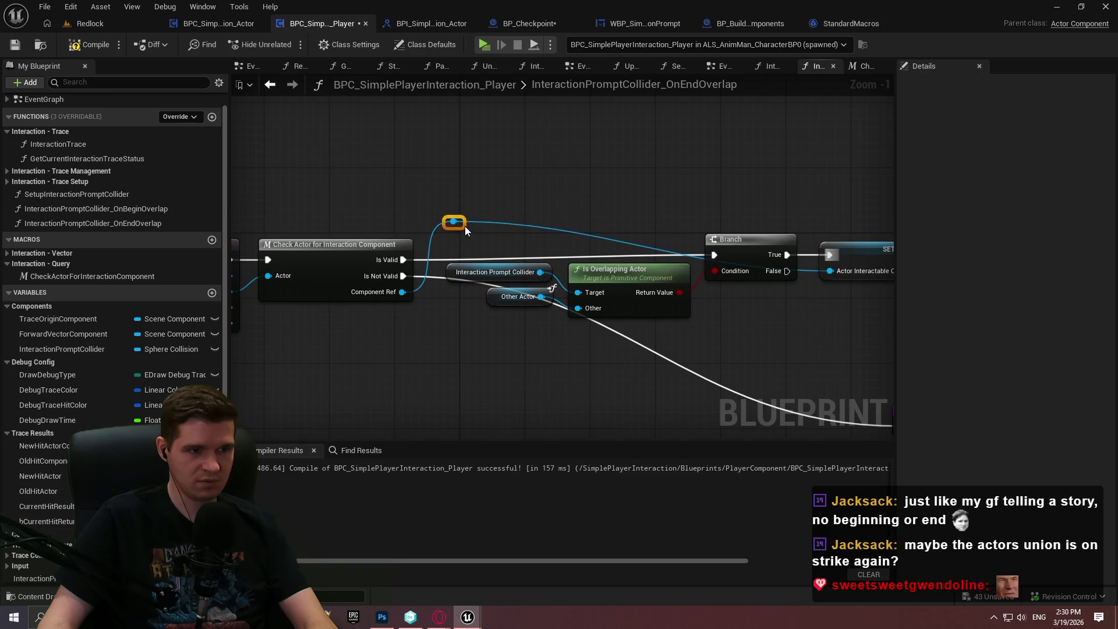
double_click(497, 225)
drag(497, 225, 795, 224)
click(731, 194)
Move the Return Node next to Is Not Valid and nudge the event and getter nodes upward.
drag(779, 373, 635, 251)
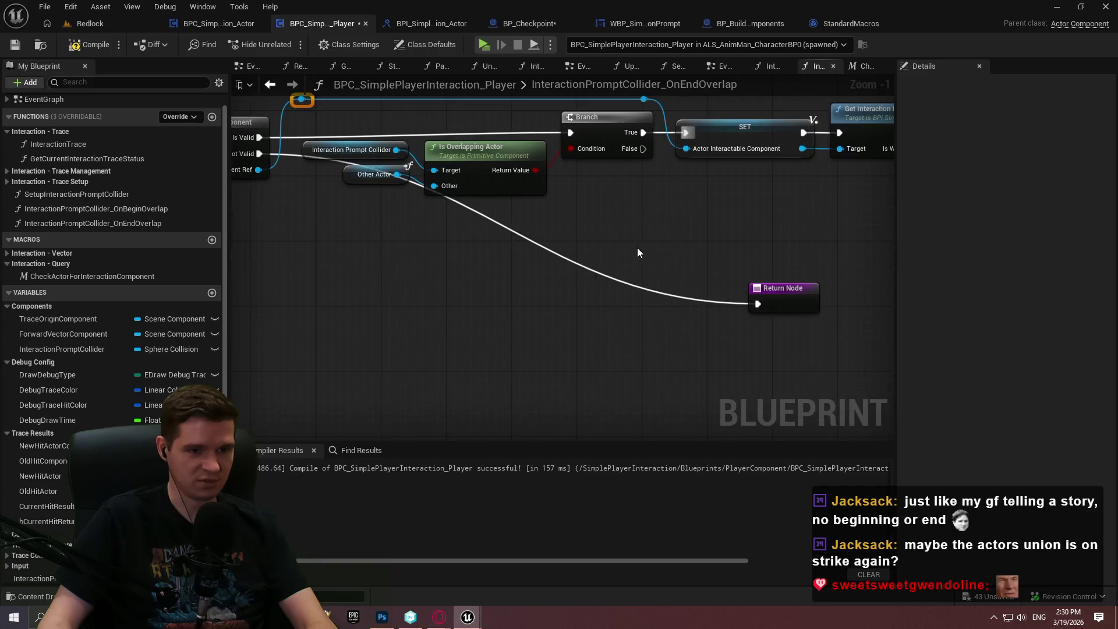
drag(799, 303, 392, 287)
scroll(679, 295, down, 1)
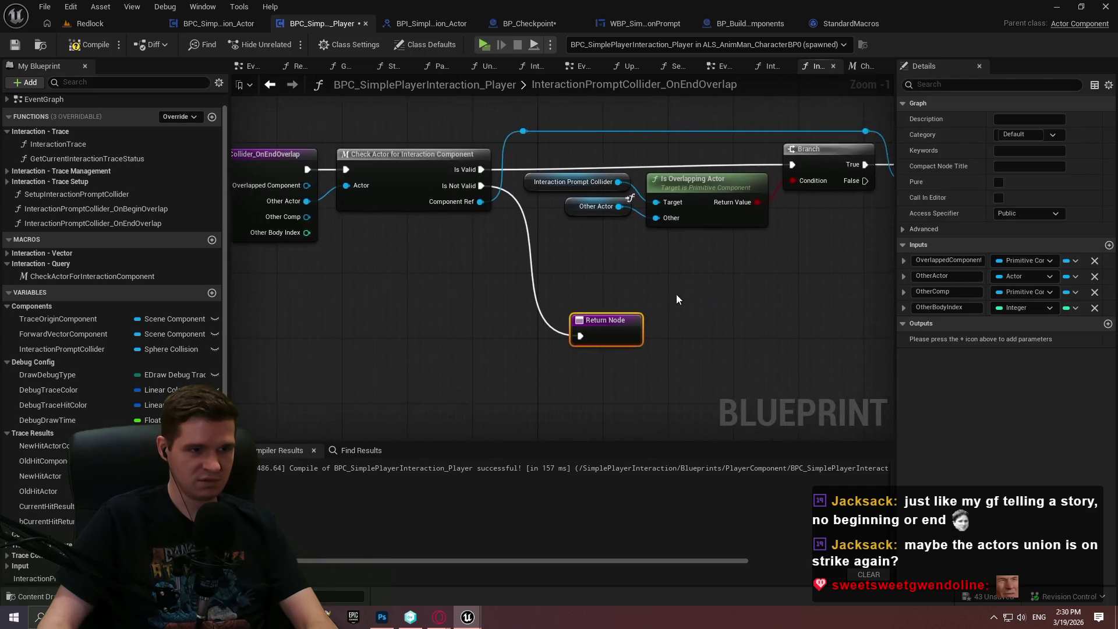
mouse_move(270, 312)
mouse_down()
mouse_move(512, 164)
mouse_move(640, 152)
mouse_up()
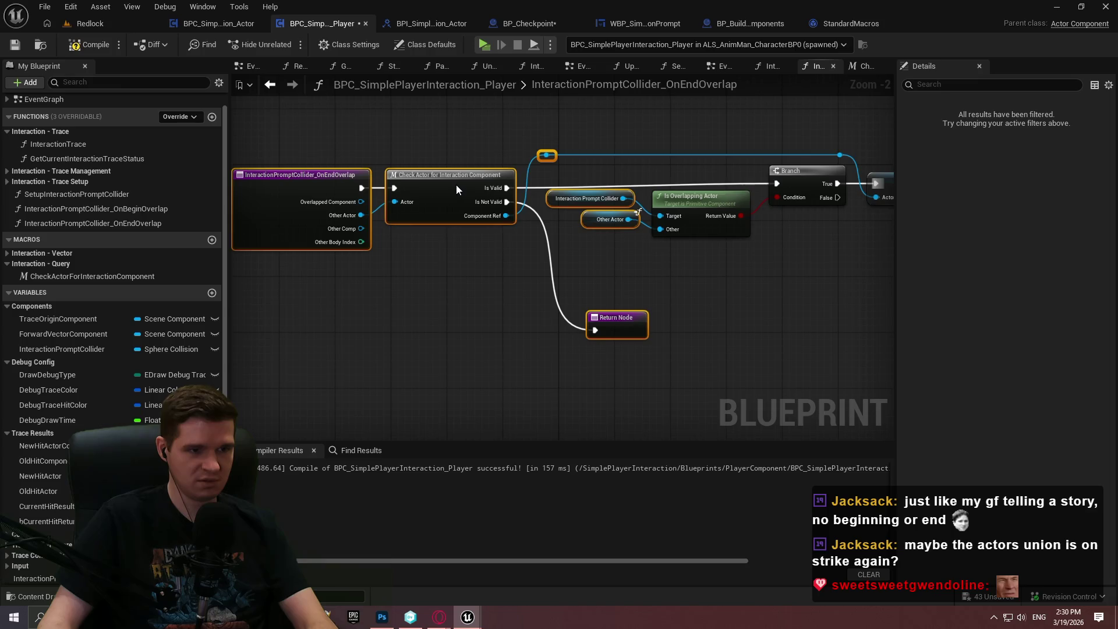
drag(456, 186, 456, 182)
drag(615, 155, 634, 218)
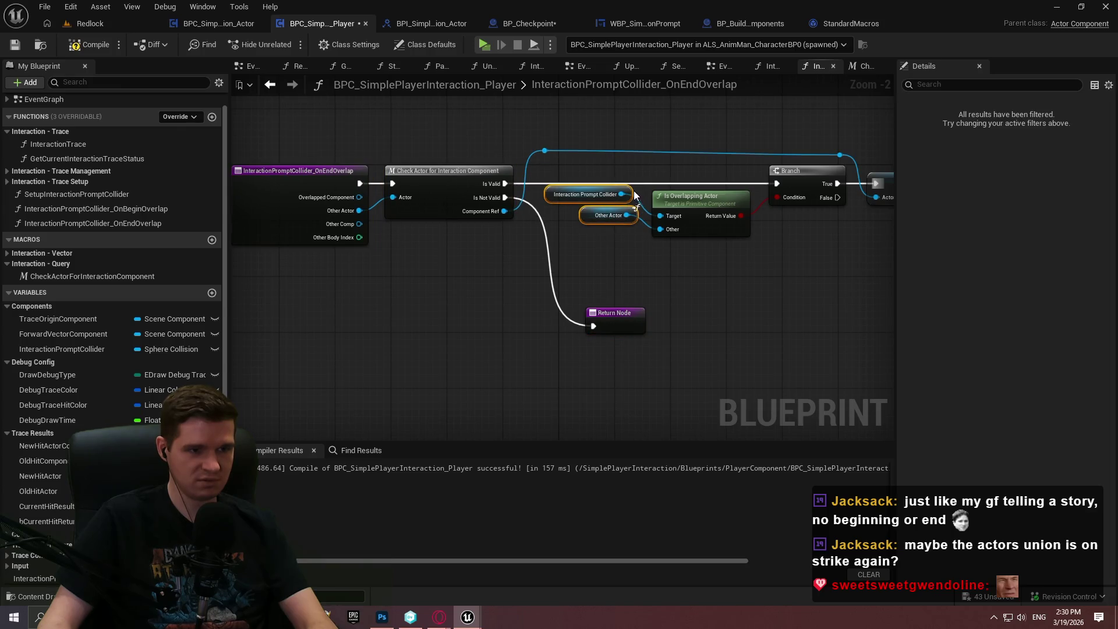
click(631, 166)
mouse_move(523, 152)
mouse_down()
mouse_move(457, 202)
mouse_move(373, 209)
mouse_move(393, 195)
mouse_up()
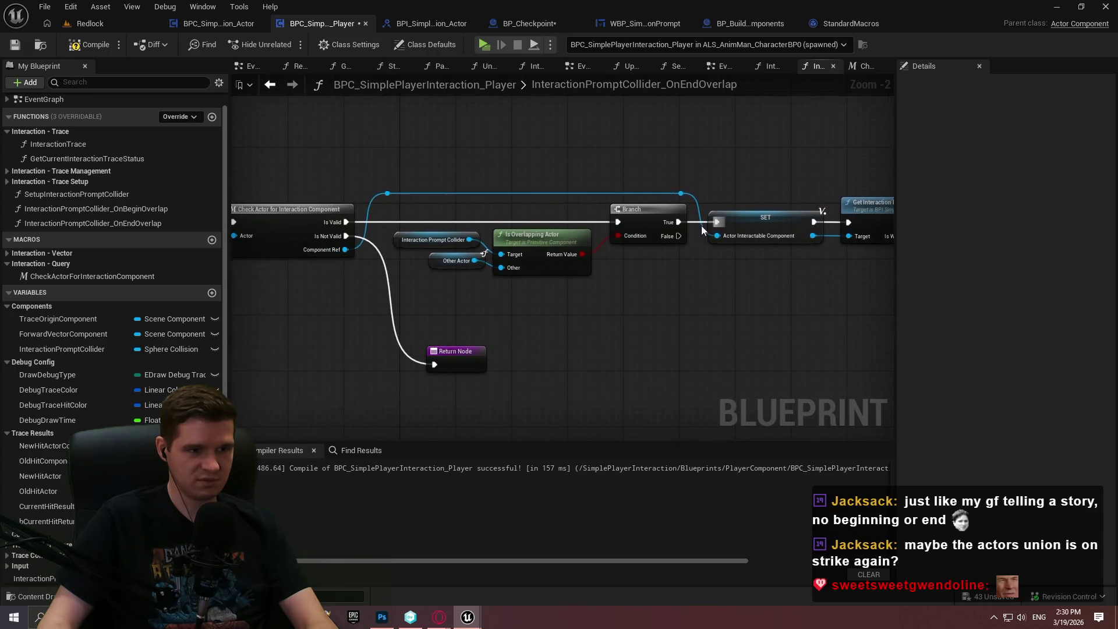
Duplicate the Return Node and connect Branch True to the copy.
click(447, 365)
key(ctrl+c)
key(ctrl+v)
drag(716, 361, 678, 236)
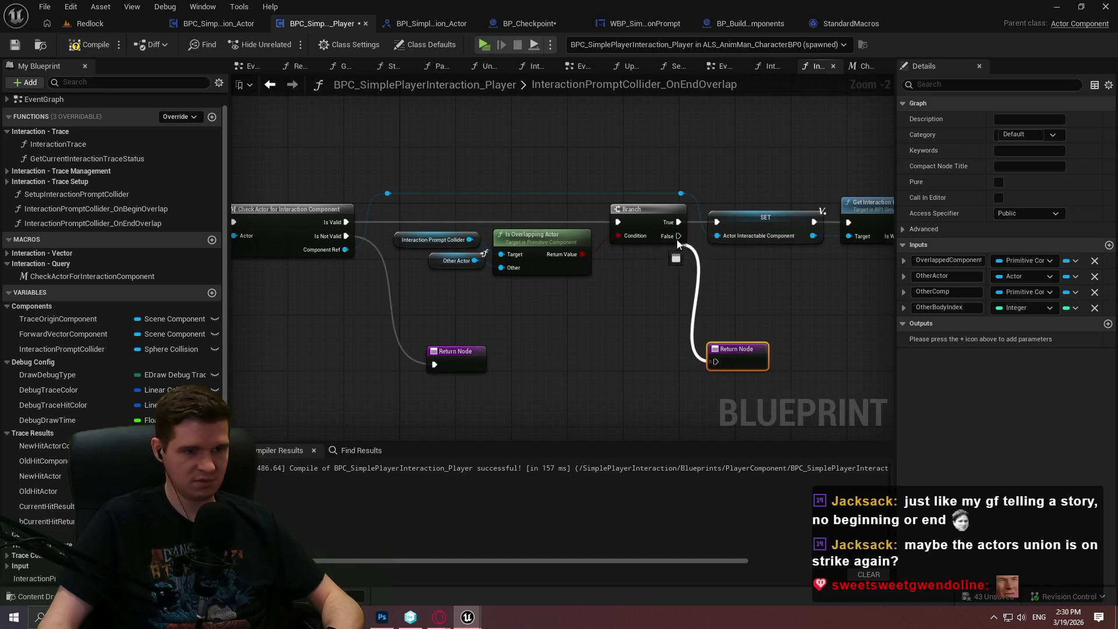
drag(738, 355, 746, 342)
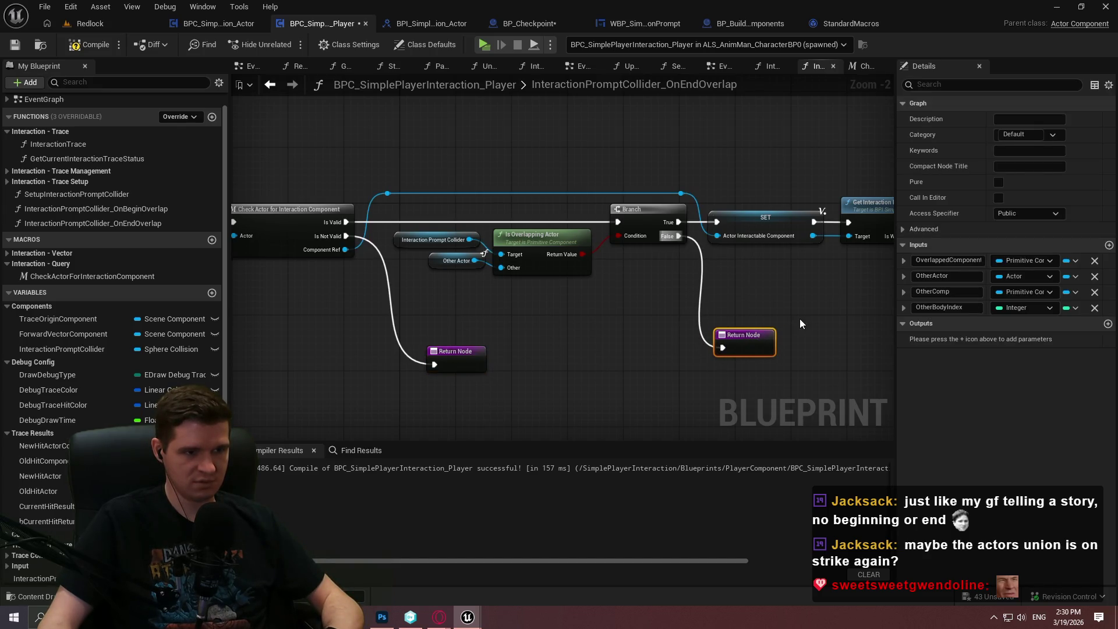
click(745, 286)
mouse_move(678, 236)
mouse_down()
mouse_move(715, 252)
mouse_move(713, 349)
mouse_move(722, 348)
mouse_up()
key(Escape)
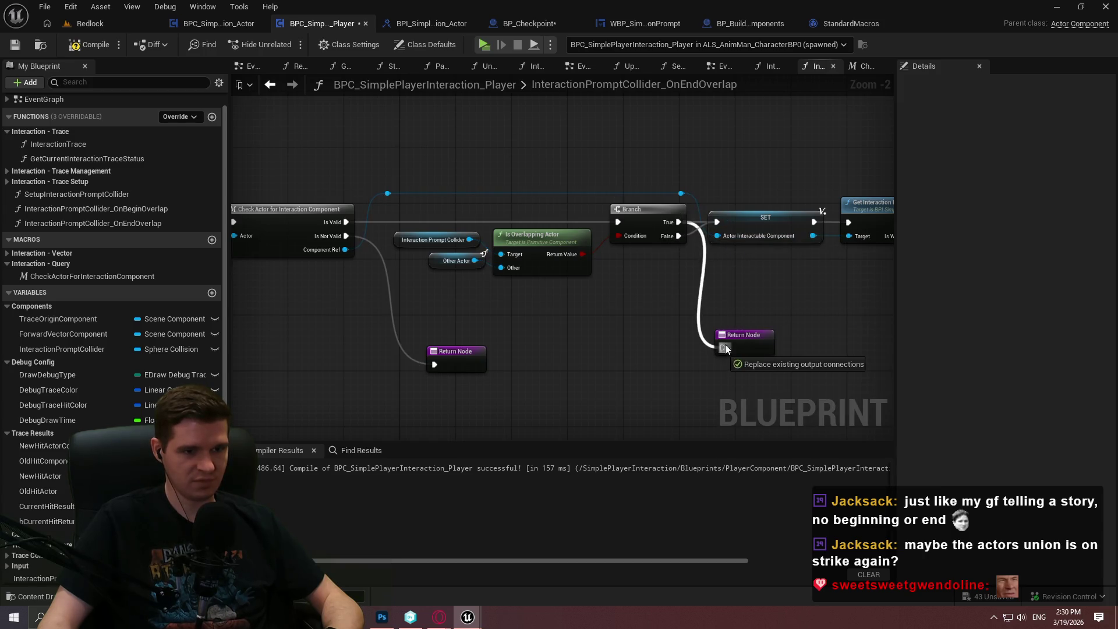
mouse_move(577, 280)
mouse_down()
mouse_move(565, 256)
mouse_move(594, 99)
mouse_up()
Lower the two reroute points and rearrange the OnEndOverlap node chain.
scroll(641, 200, down, 1)
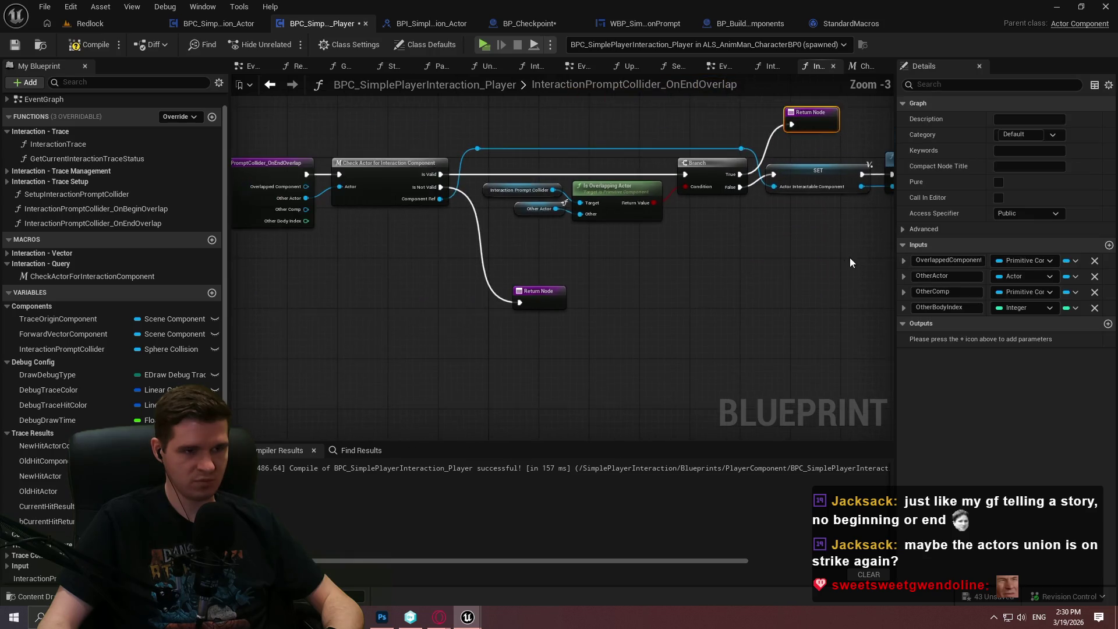
click(454, 141)
drag(728, 161, 717, 245)
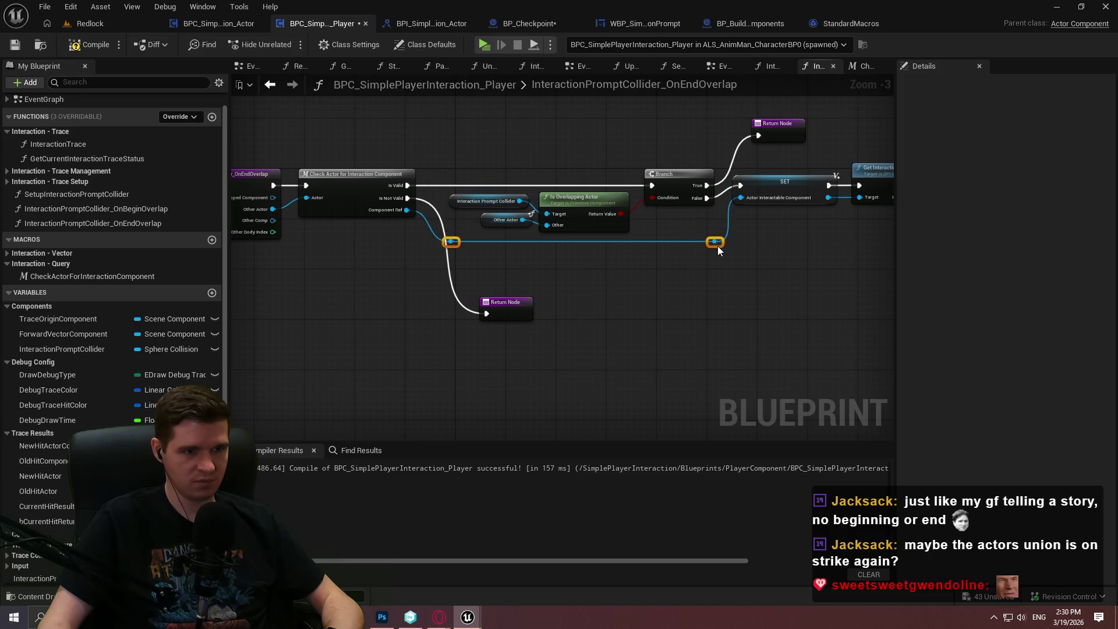
drag(647, 295, 697, 271)
mouse_move(449, 211)
mouse_down()
mouse_move(591, 250)
mouse_move(598, 295)
mouse_move(706, 332)
mouse_move(749, 328)
mouse_up()
scroll(749, 332, down, 4)
mouse_move(399, 232)
mouse_down()
mouse_move(311, 228)
mouse_move(539, 257)
mouse_move(636, 247)
mouse_move(626, 249)
mouse_up()
scroll(309, 251, up, 5)
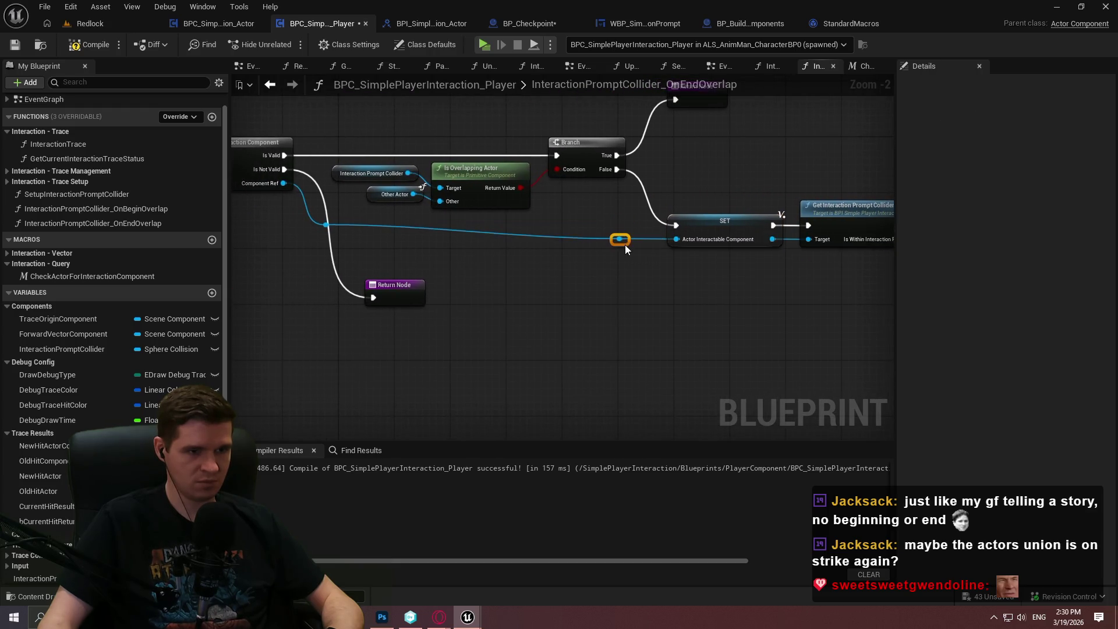
Wire the reroute into SET's Actor Interactable Component, align the Return Node, and save the blueprint.
drag(398, 249, 403, 241)
alt+click(675, 240)
drag(675, 239, 396, 240)
mouse_move(574, 194)
mouse_down()
mouse_move(612, 256)
mouse_move(587, 232)
mouse_up()
click(596, 192)
scroll(588, 188, down, 3)
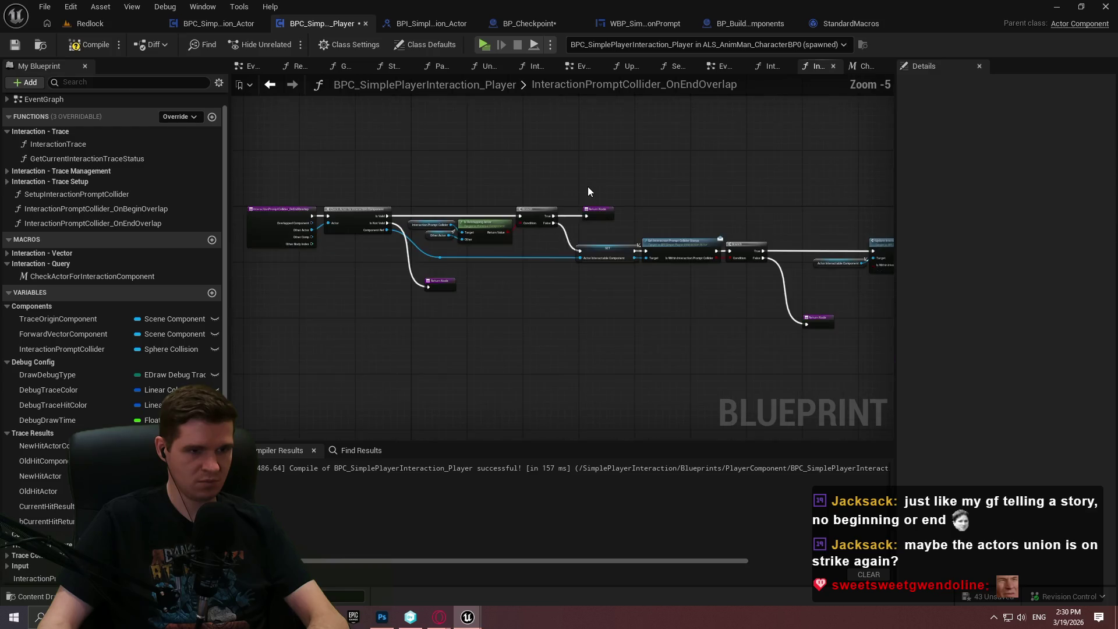
click(15, 47)
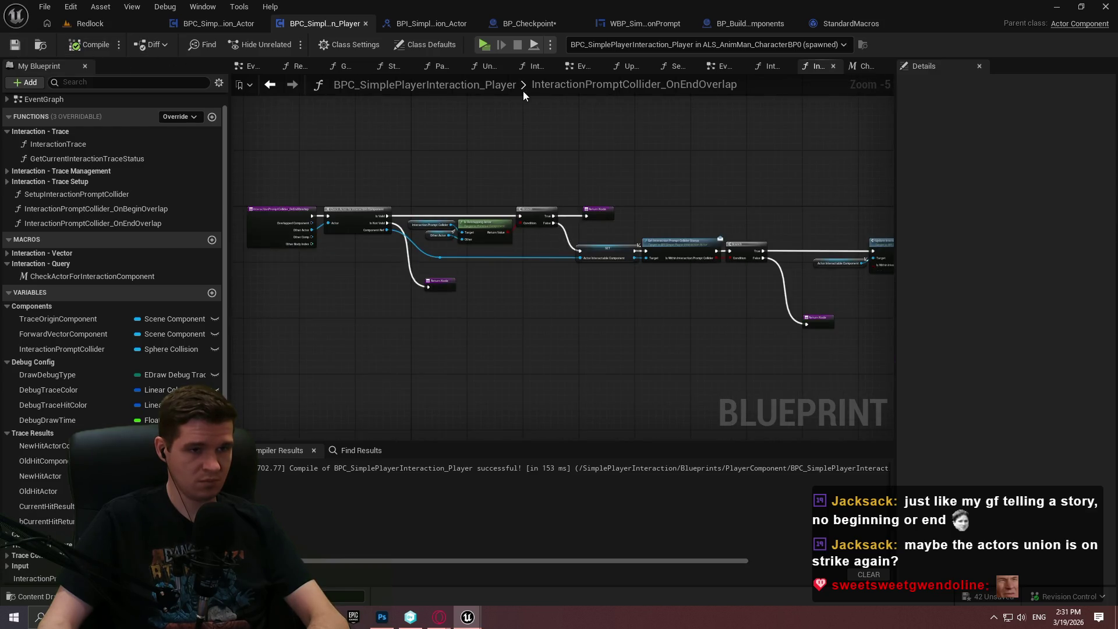
Start Play and walk repeatedly into and out of the wrench crates' range to toggle the hint.
click(487, 46)
key(w)
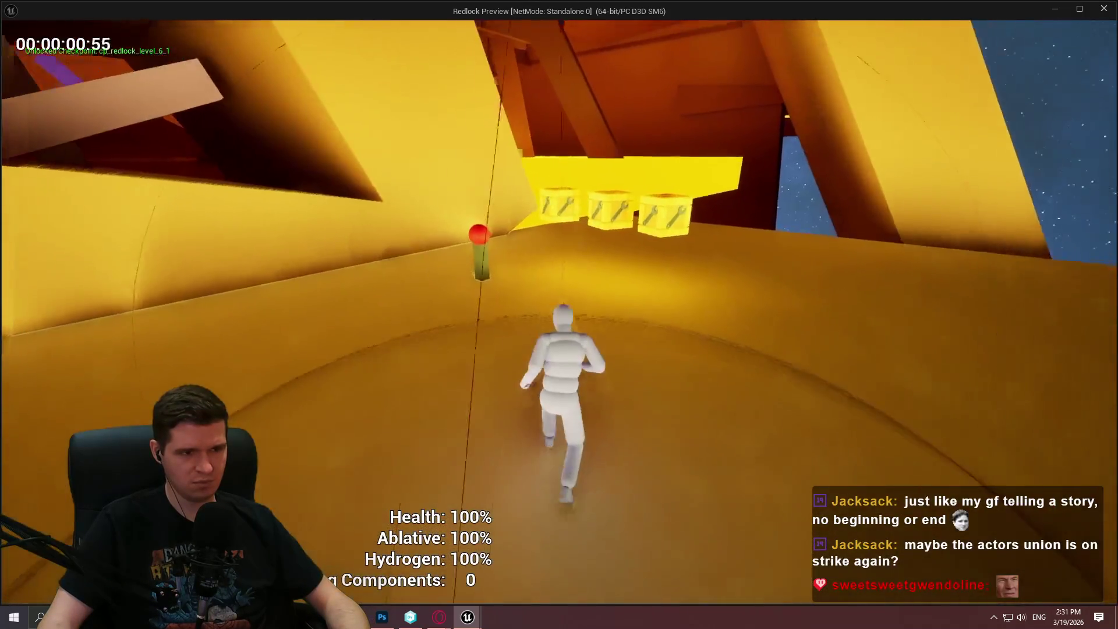
key(s)
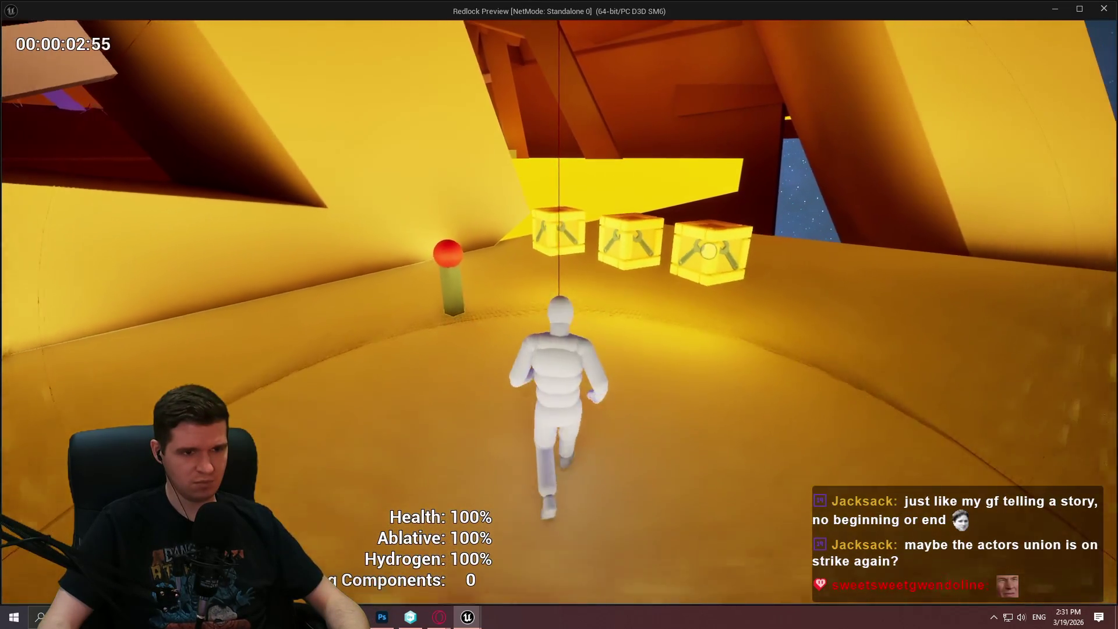
key(w)
key(s)
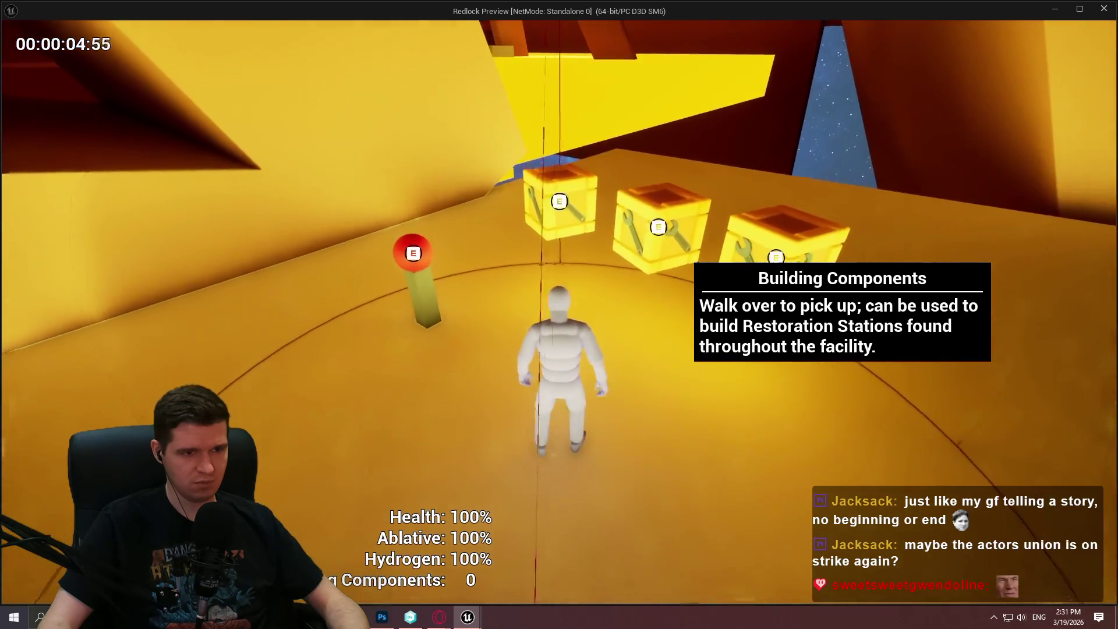
key(w)
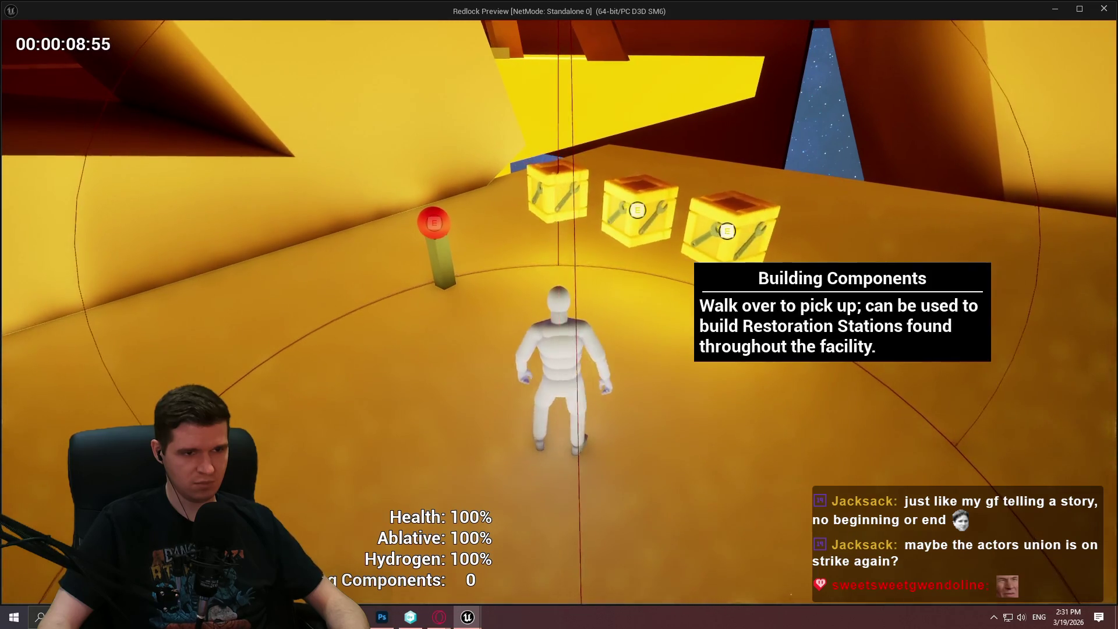
key(s)
key(w)
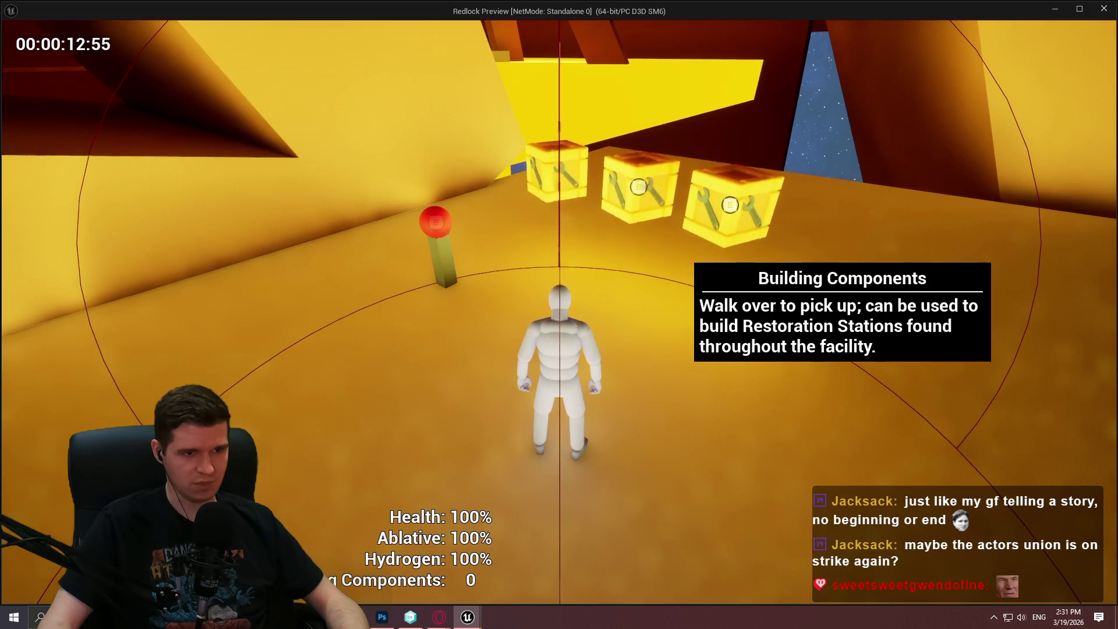
key(s)
key(w)
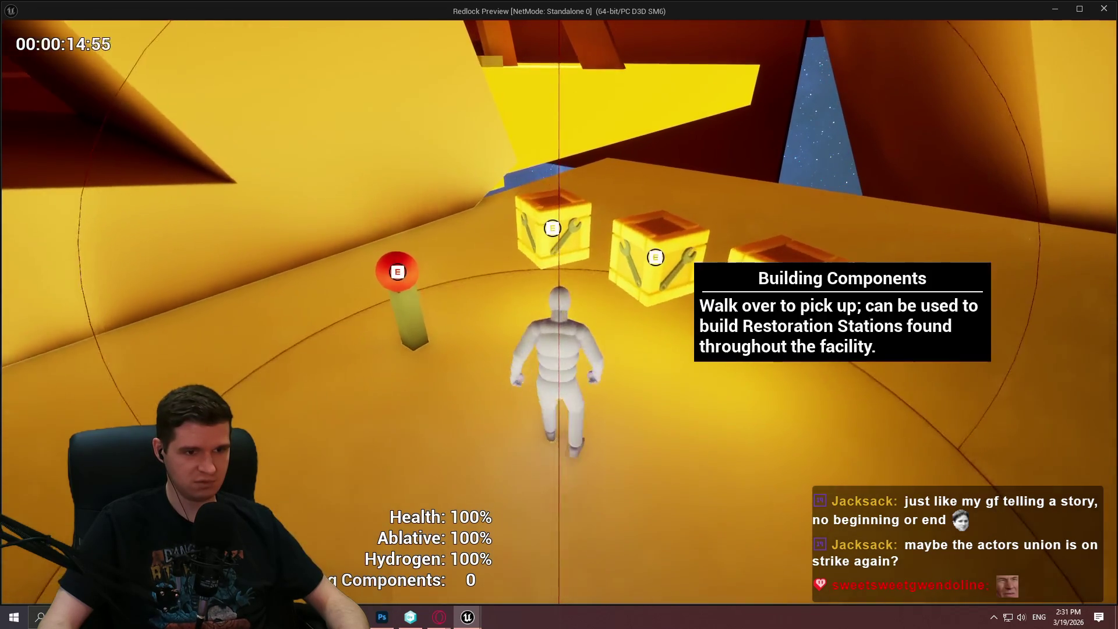
key(s)
key(w)
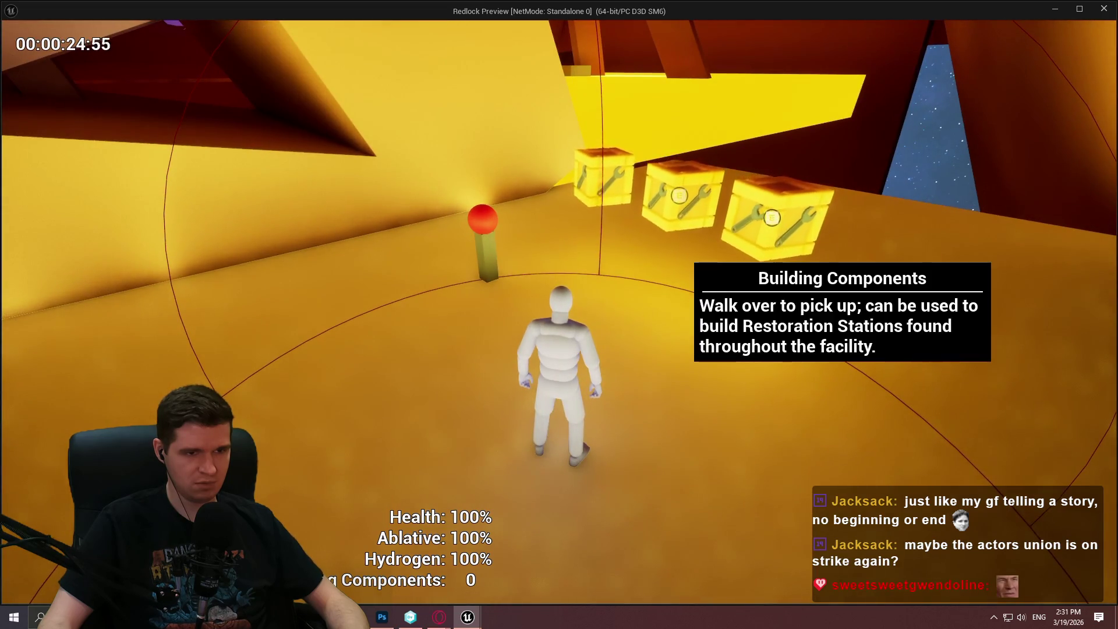
Re-approach the crates from the red pillar and corridor to recheck the prompts, then end the session.
key(w)
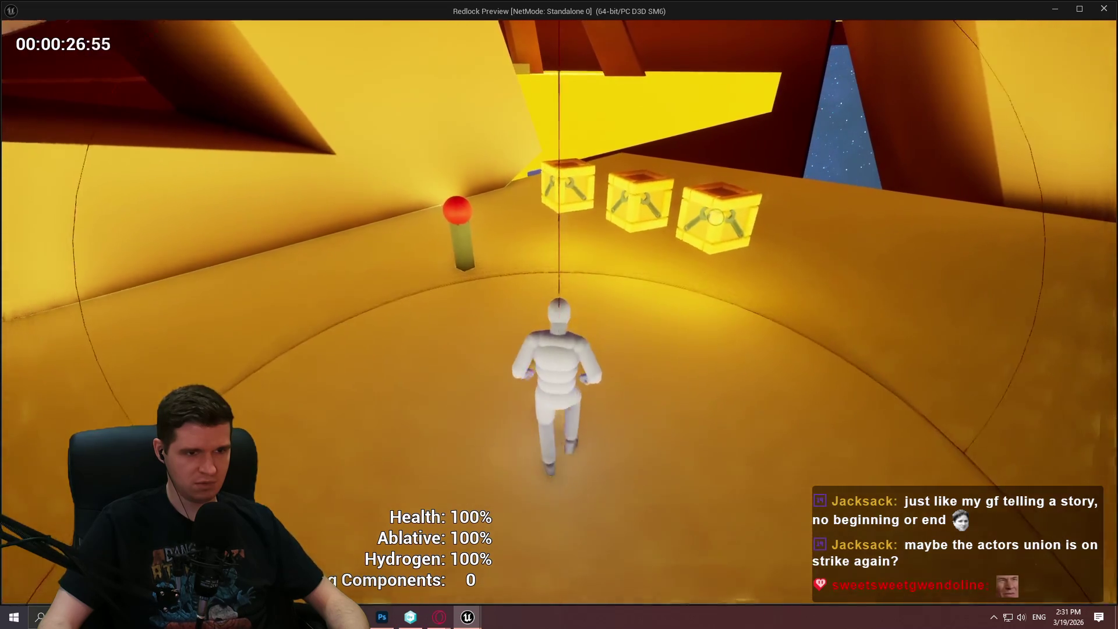
key(s)
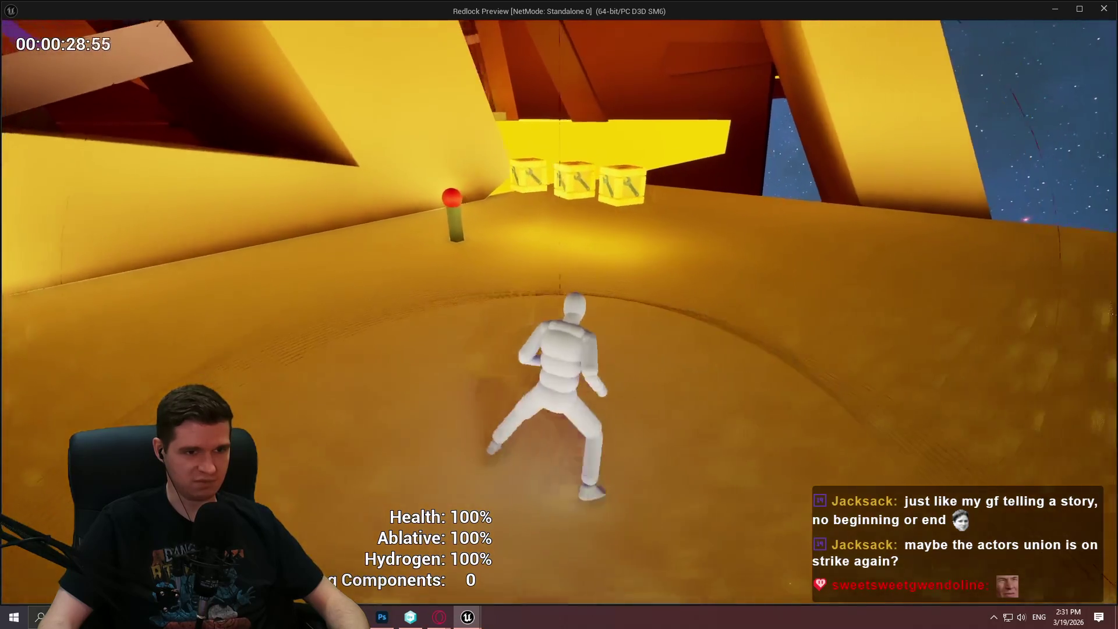
key(w)
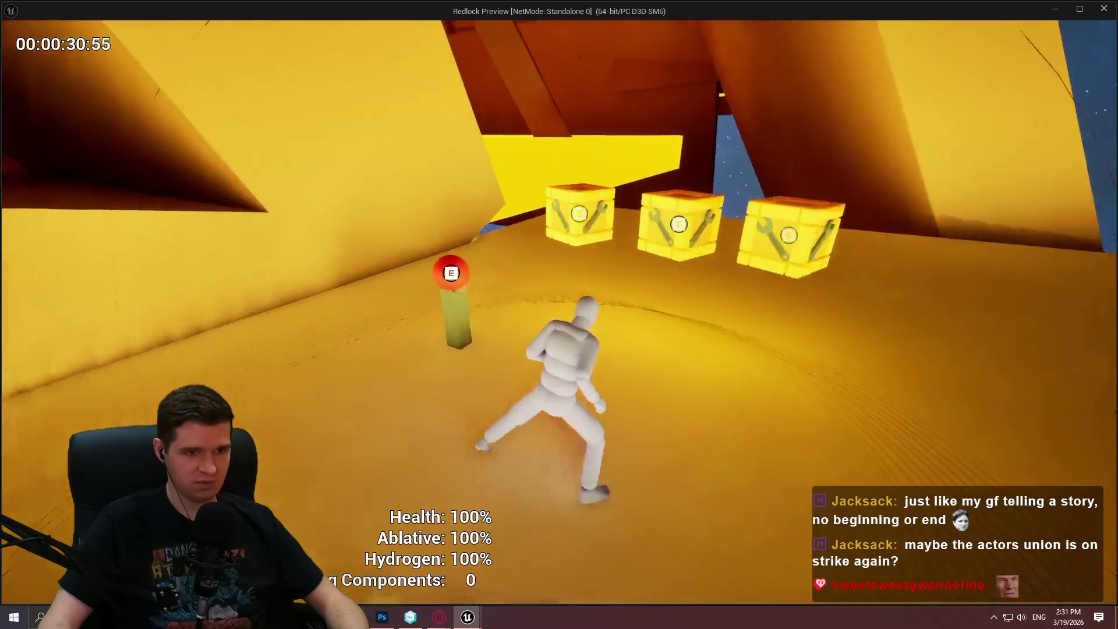
key(s)
key(w)
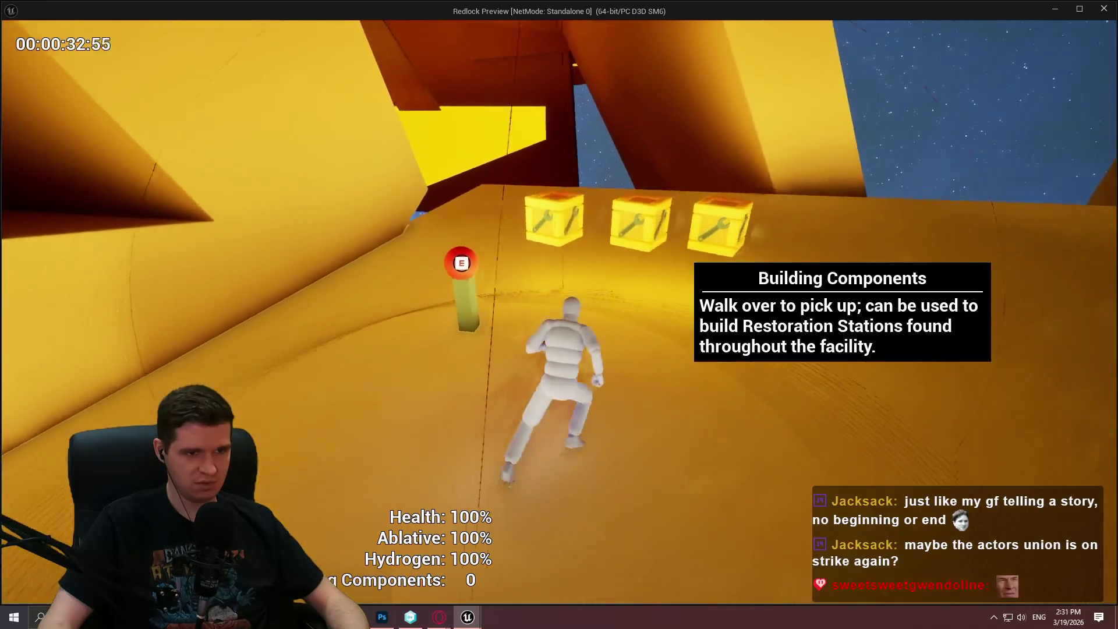
key(w)
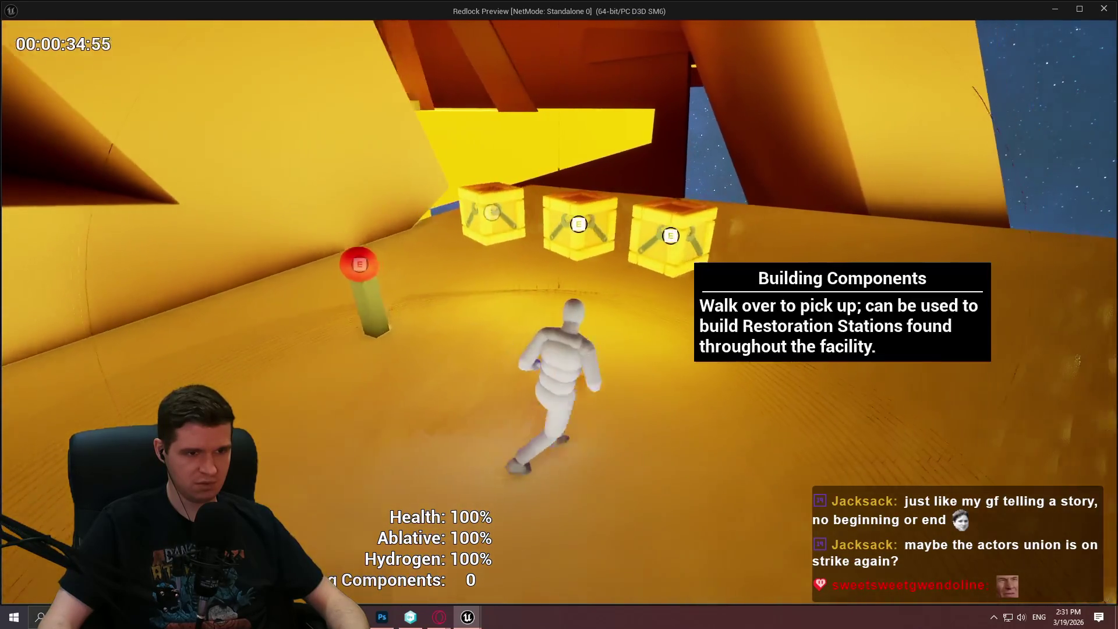
key(s)
key(w)
key(w)
key(w)
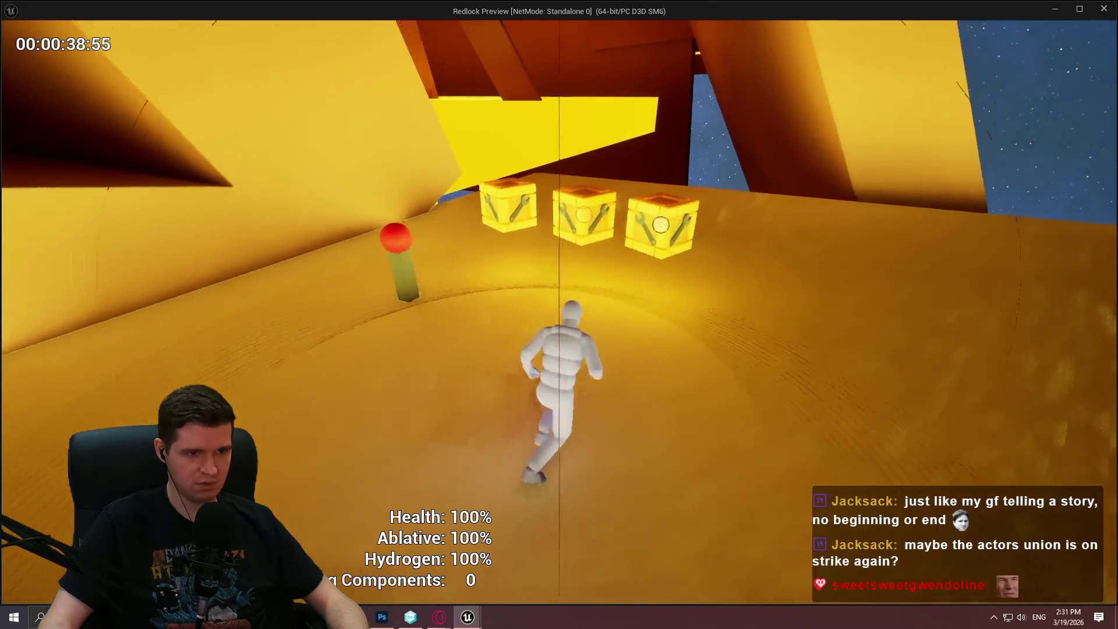
key(w)
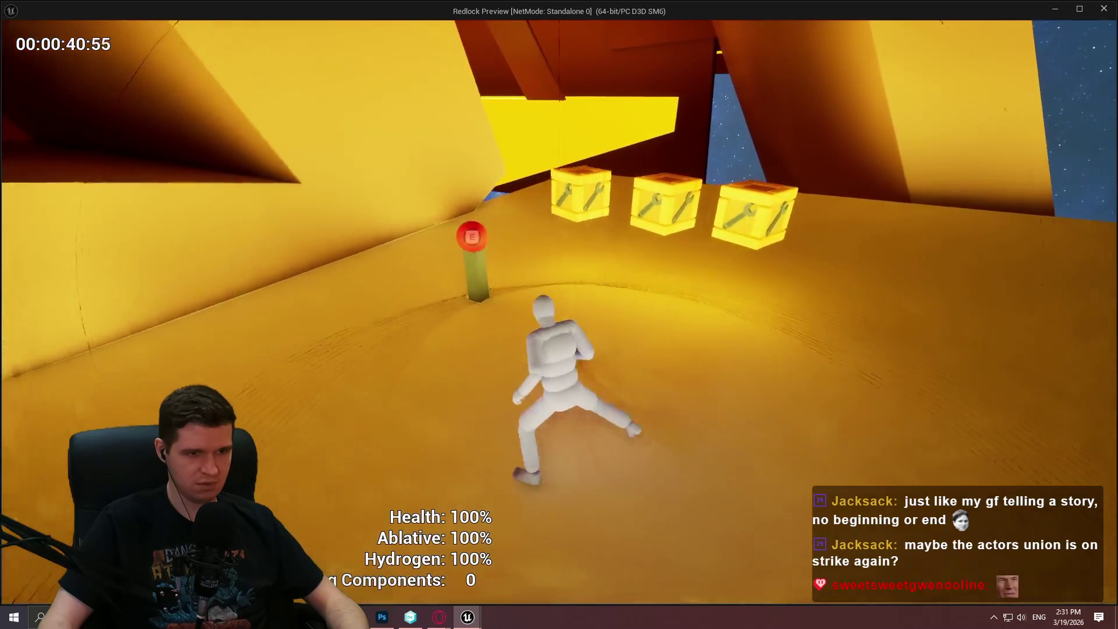
key(w)
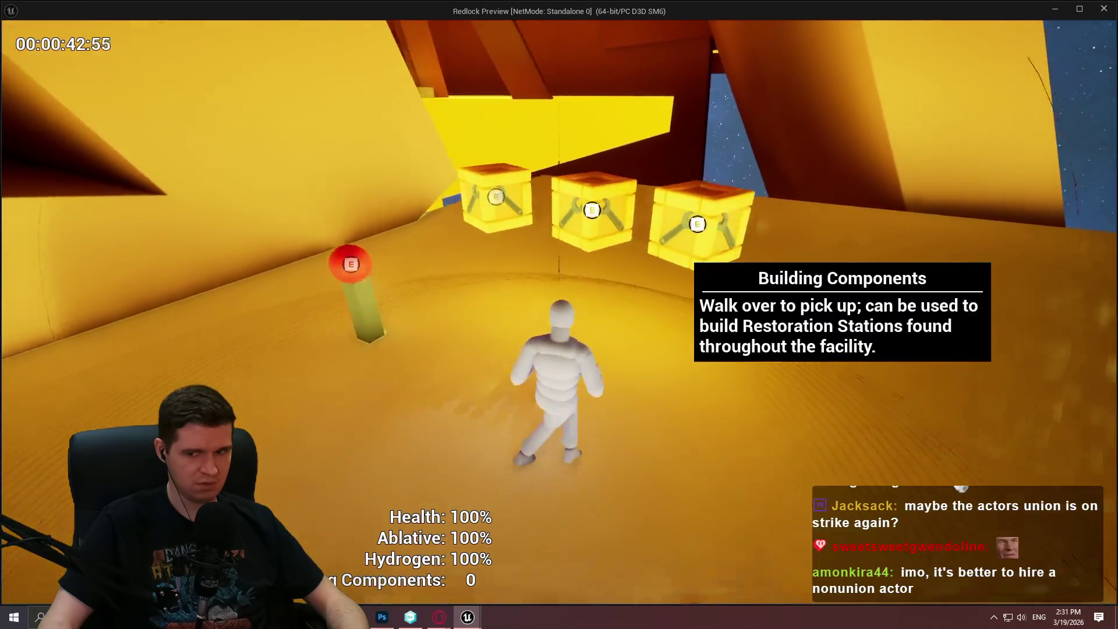
key(w)
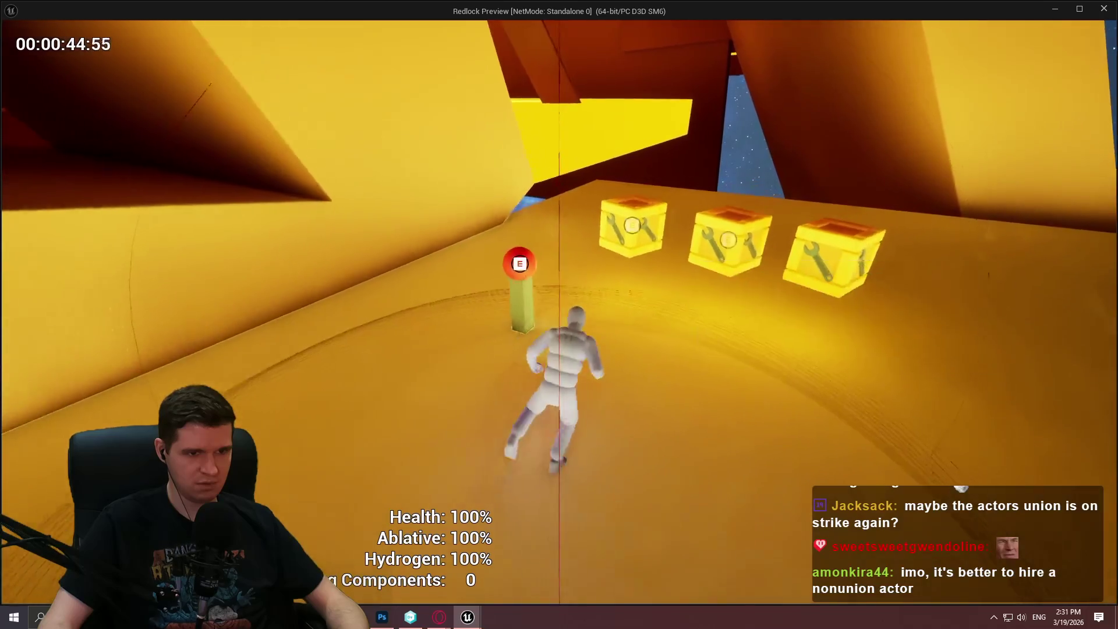
key(w)
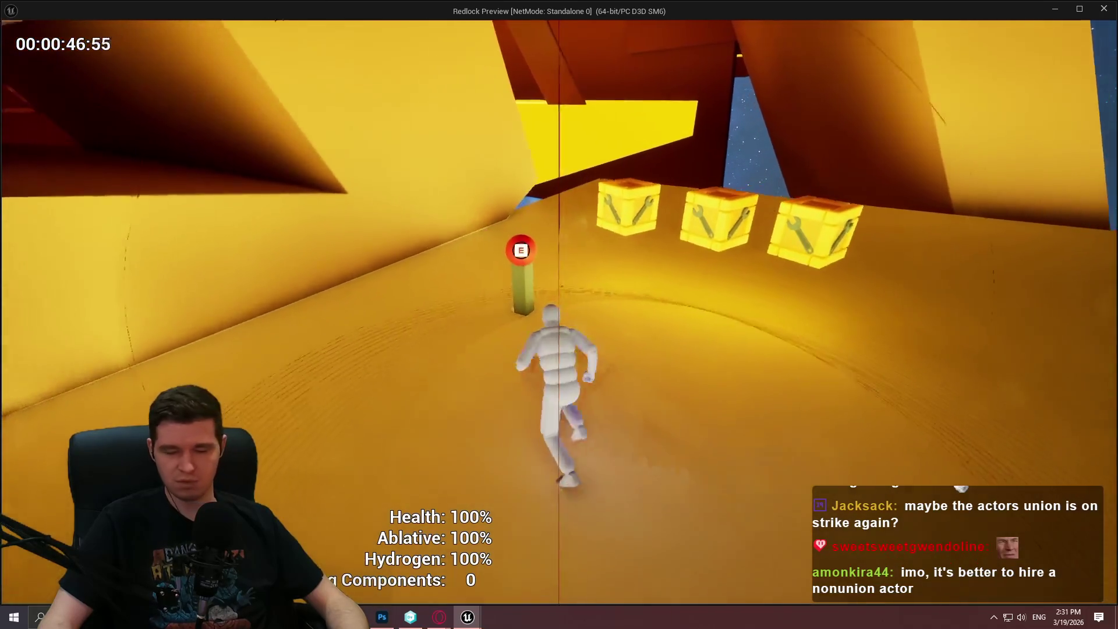
key(w)
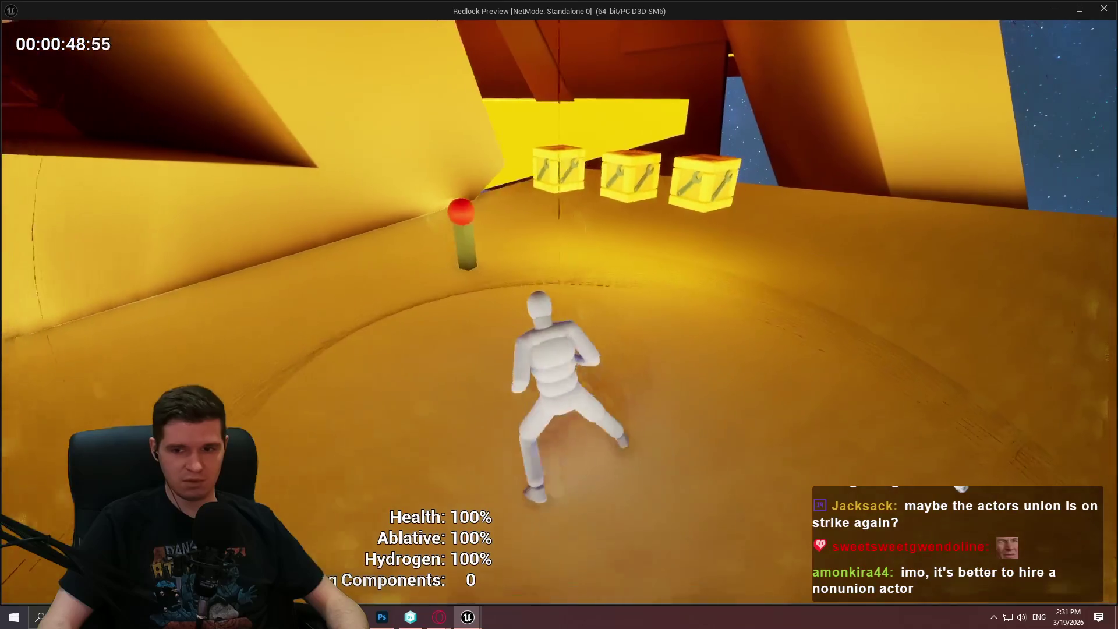
key(w)
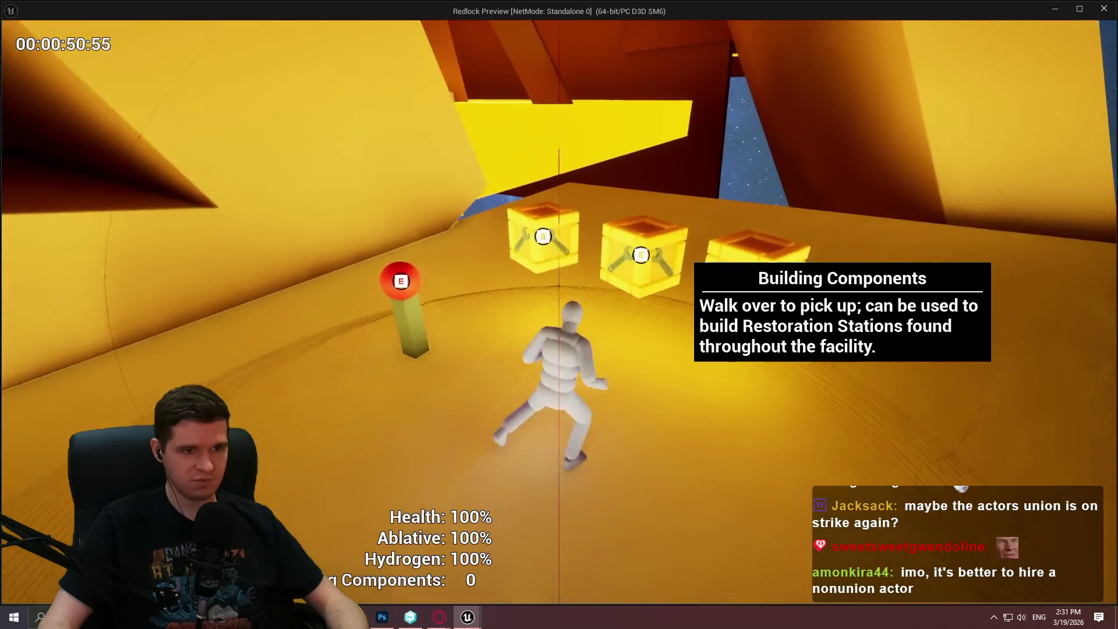
key(w)
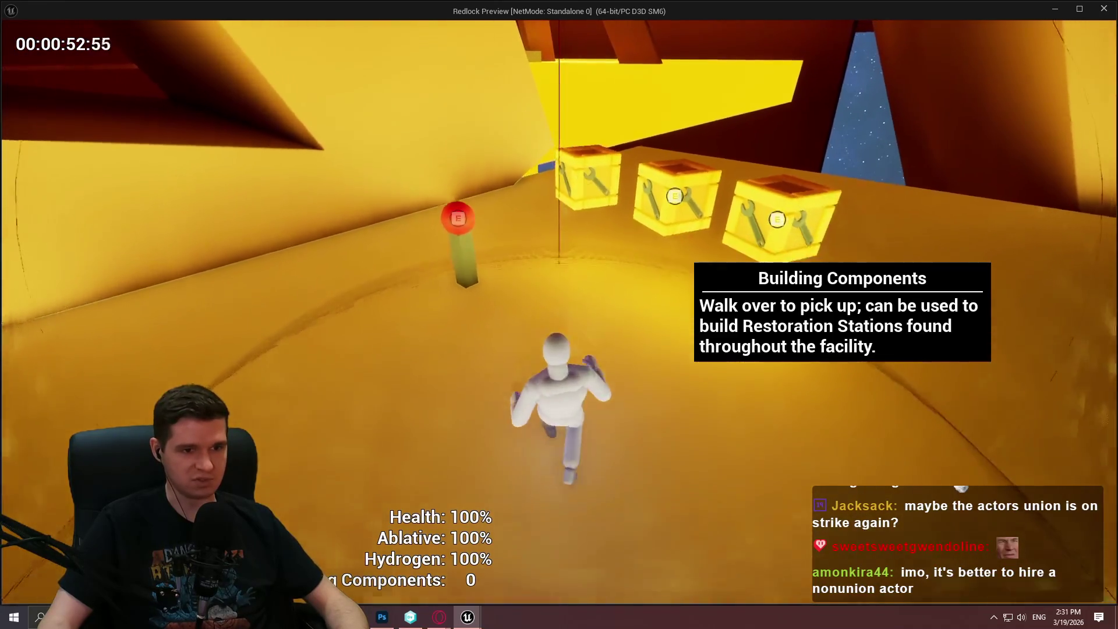
key(w)
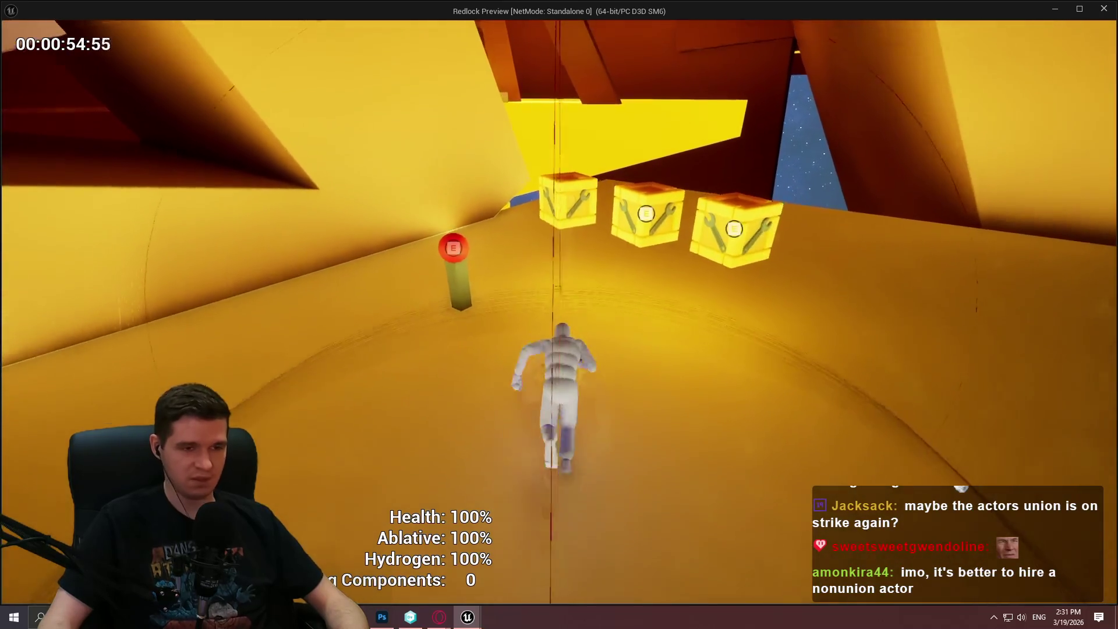
key(Escape)
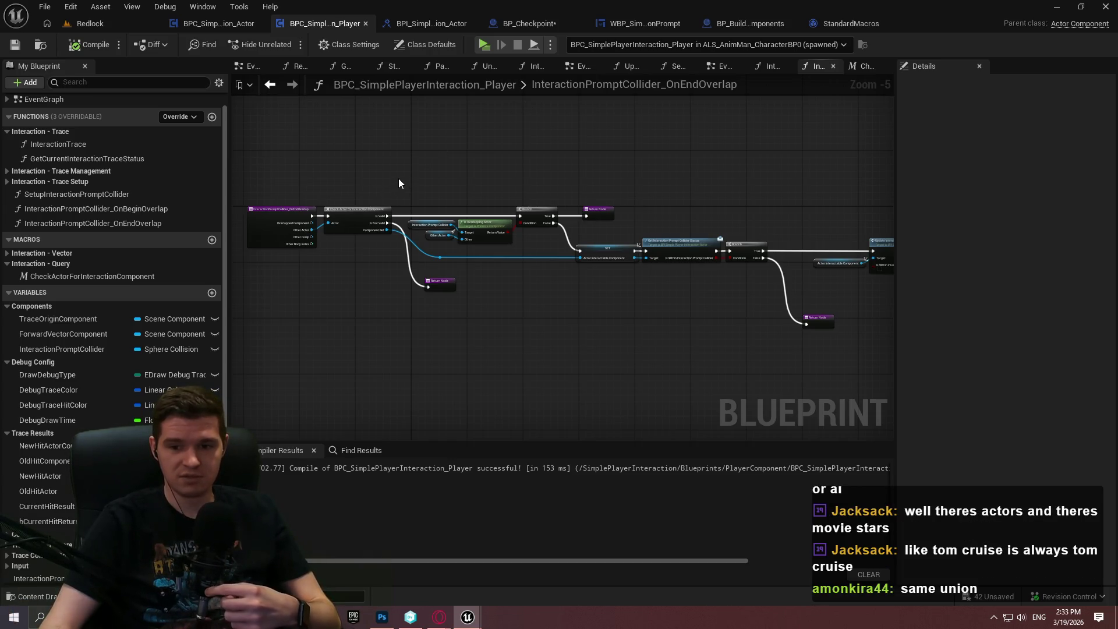
Flip between the interaction blueprint tabs and the Redlock level viewport, returning to the player blueprint.
click(90, 23)
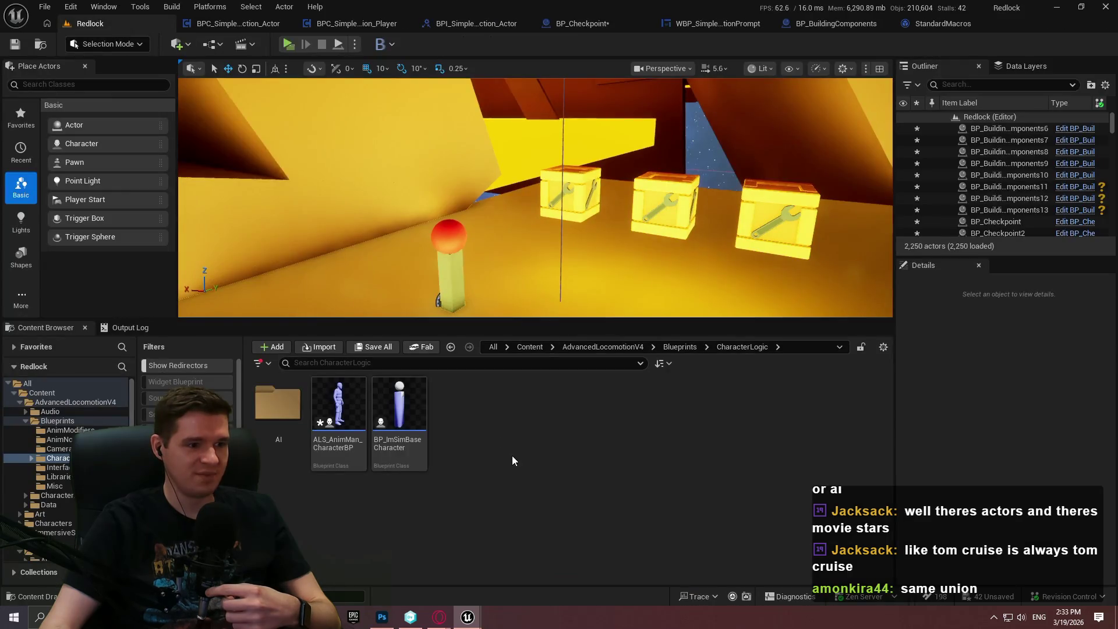
click(218, 23)
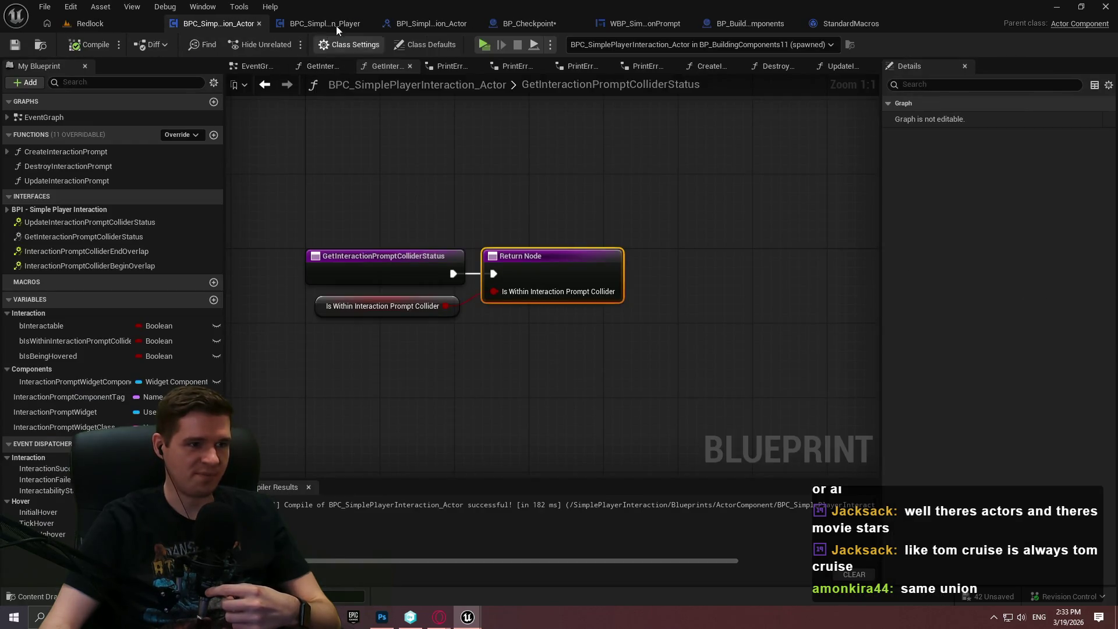
click(325, 24)
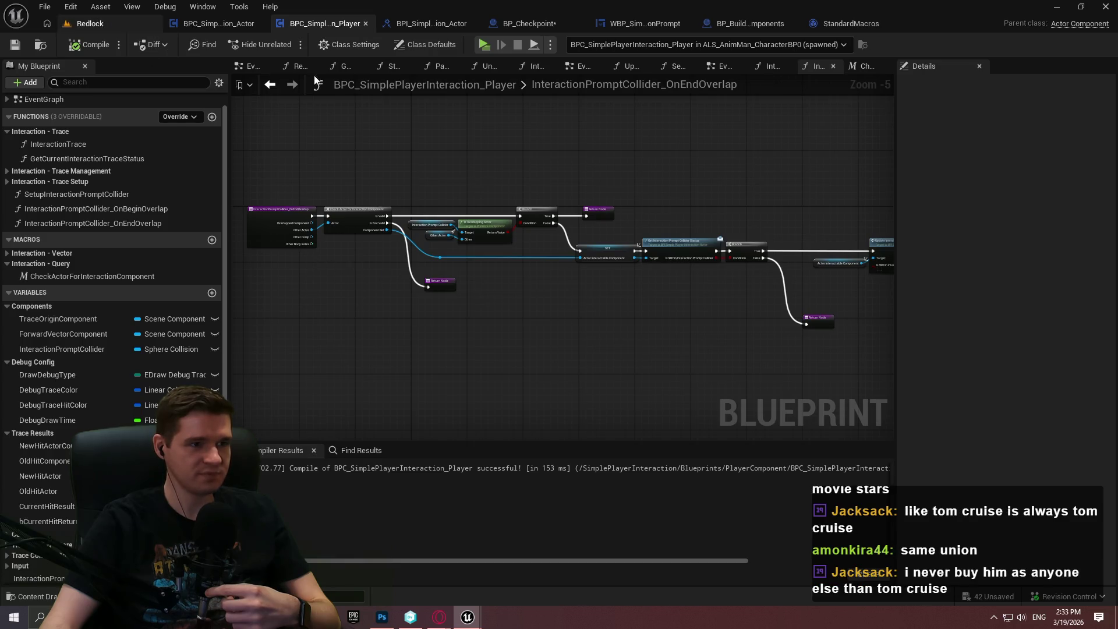
click(130, 24)
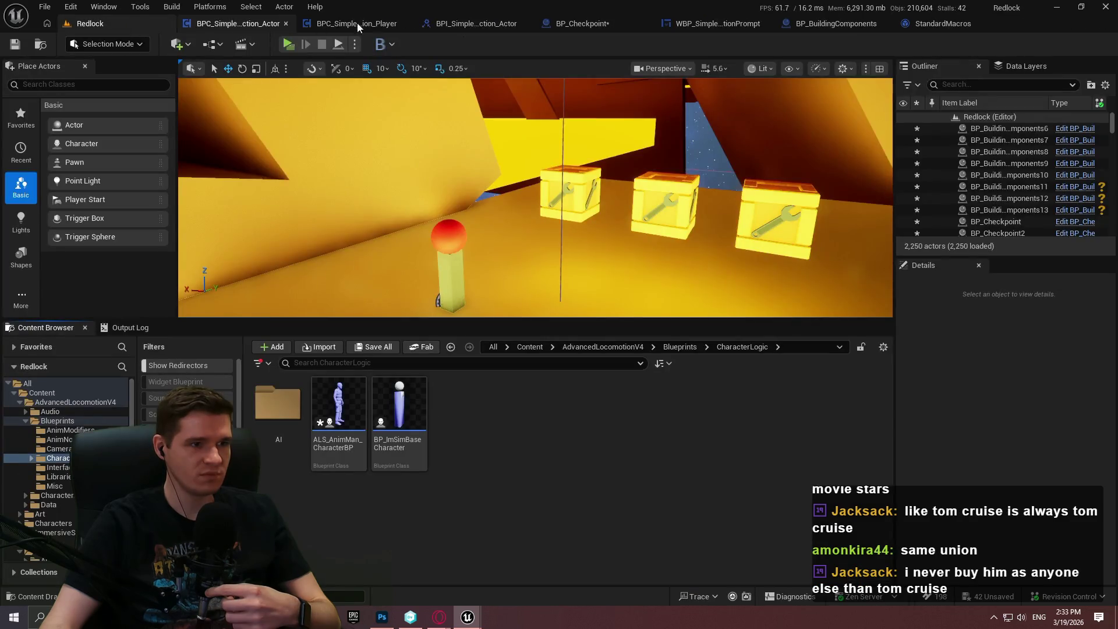
click(343, 22)
Show BPC_SimplePlayerInteraction_Actor's EventGraph, start Play, and move the preview window aside.
click(243, 22)
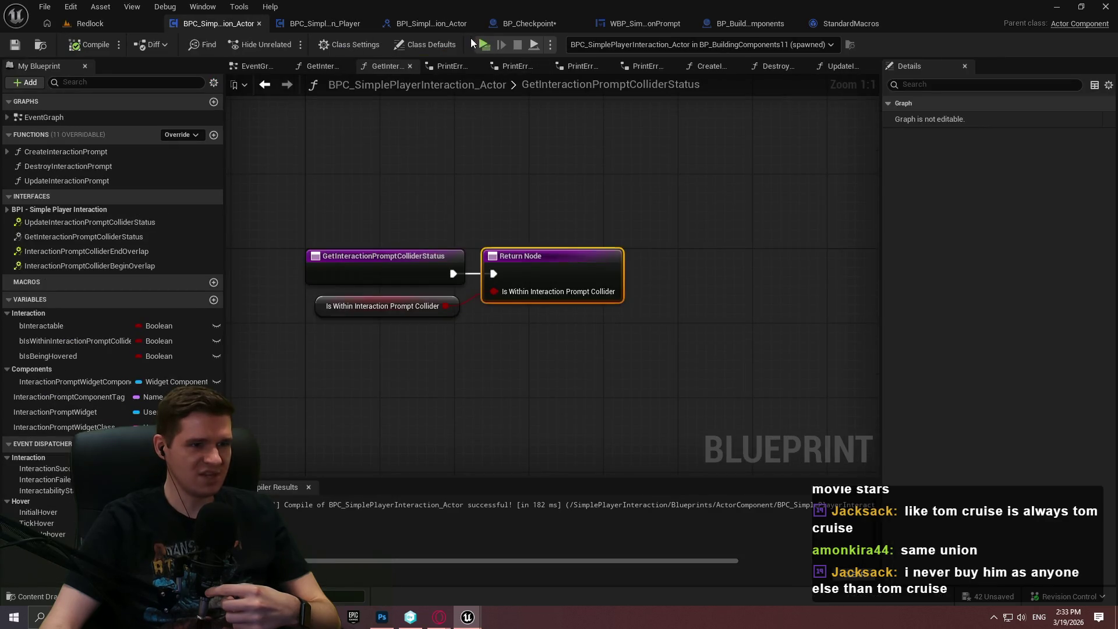
click(263, 68)
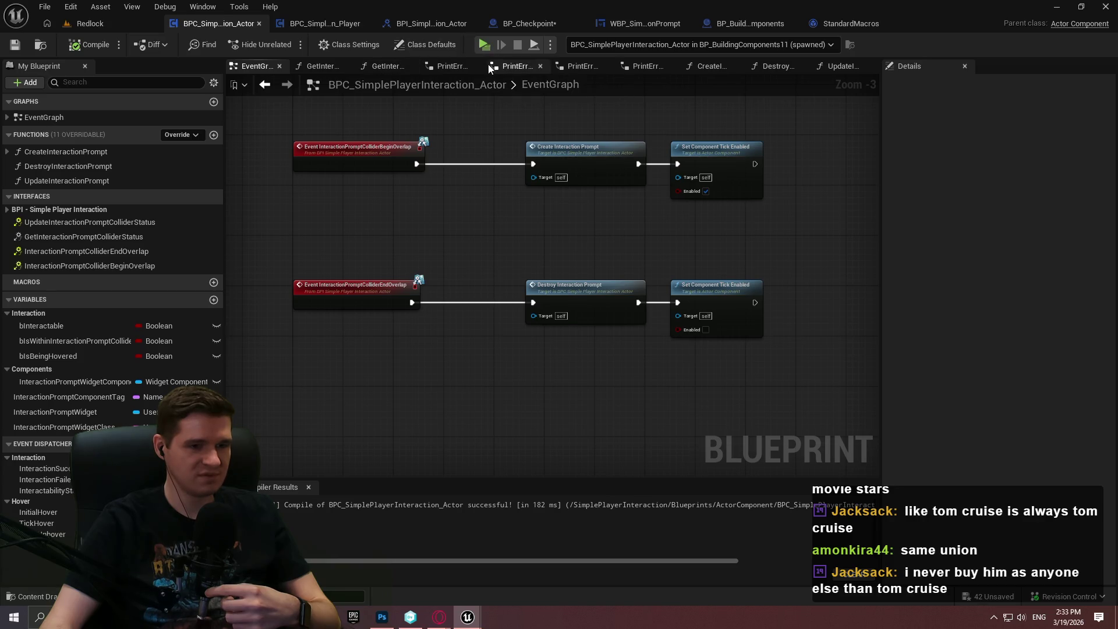
click(484, 46)
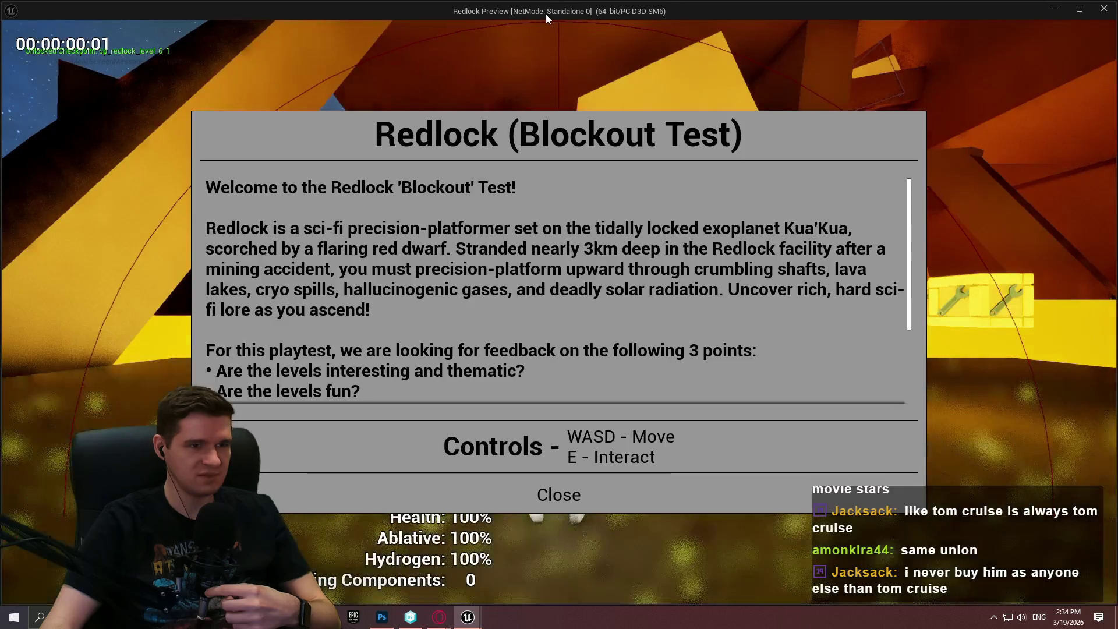
drag(546, 14, 1117, 16)
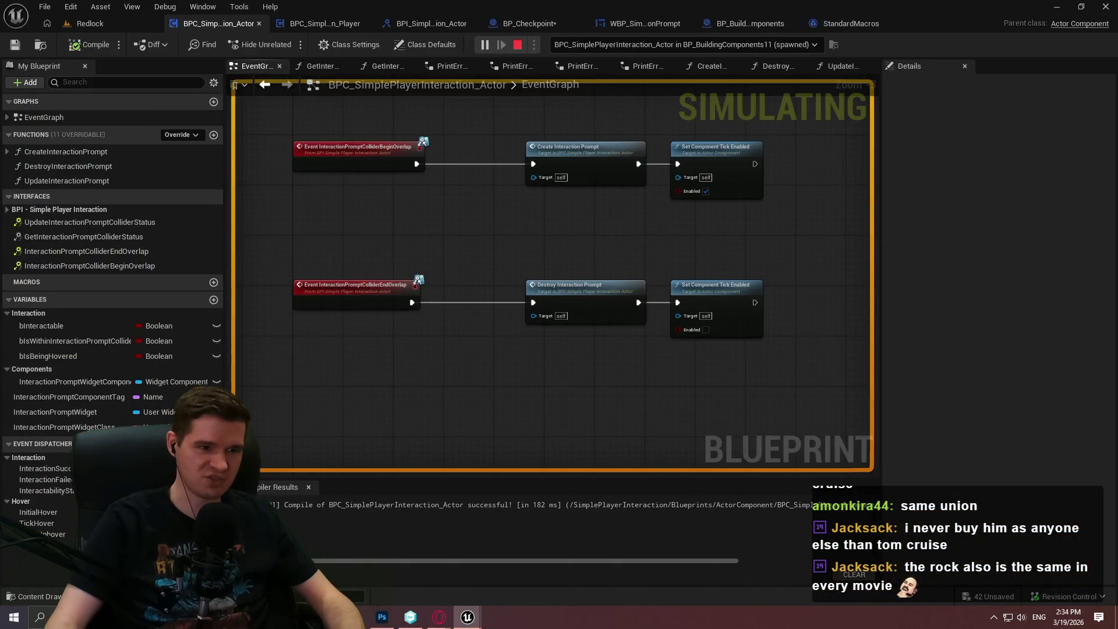